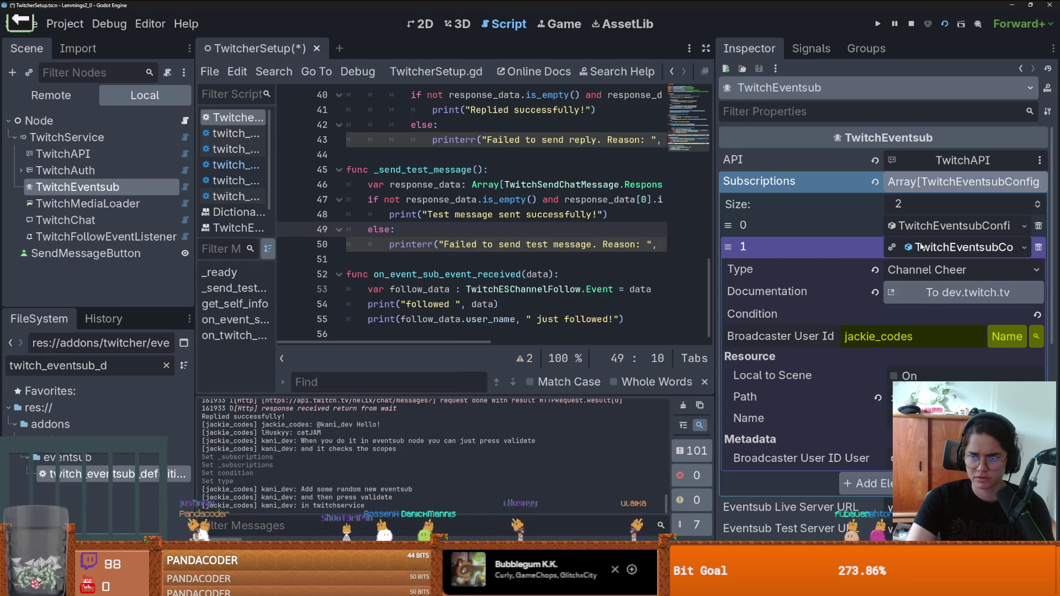
- Delete Subscriptions element 1 (Channel Cheer) from TwitchEventsub, then save the scene with Ctrl+S
left_click(921, 247)
left_click(67, 137)
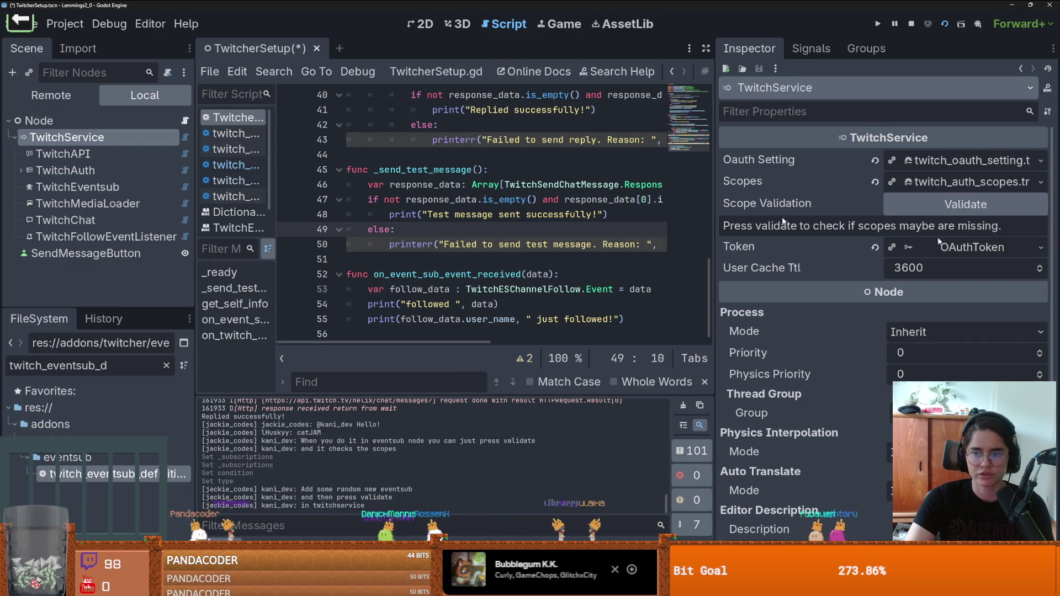
left_click(78, 187)
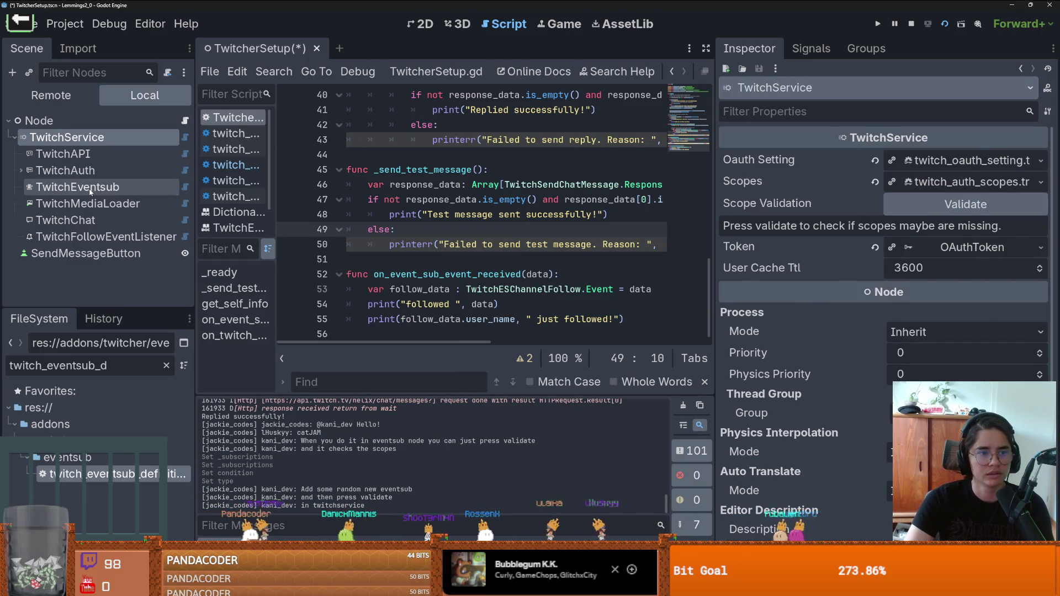
left_click(1039, 247)
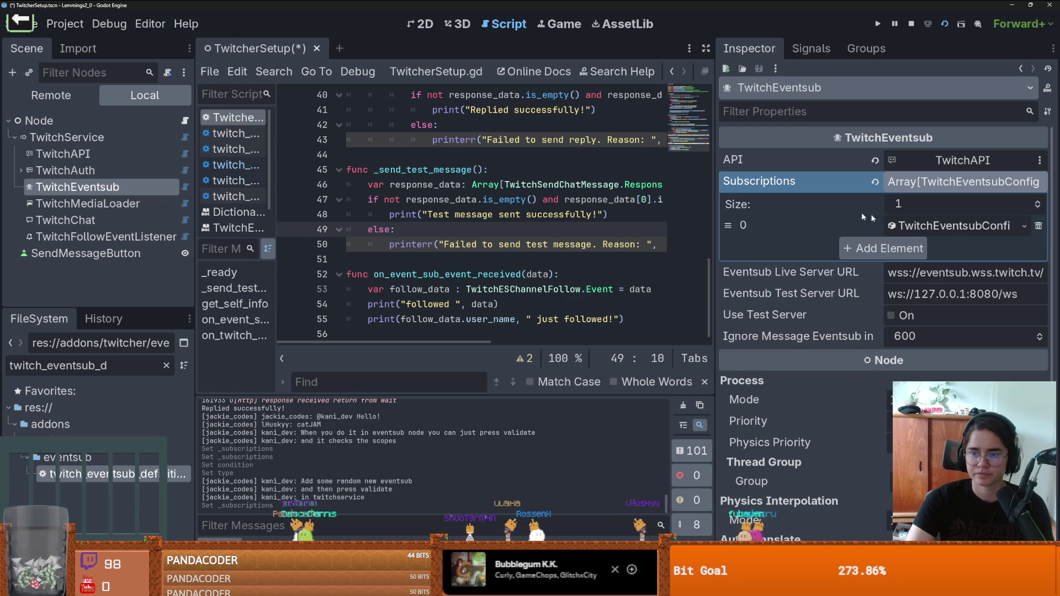
left_click(67, 137)
key("ctrl+s")
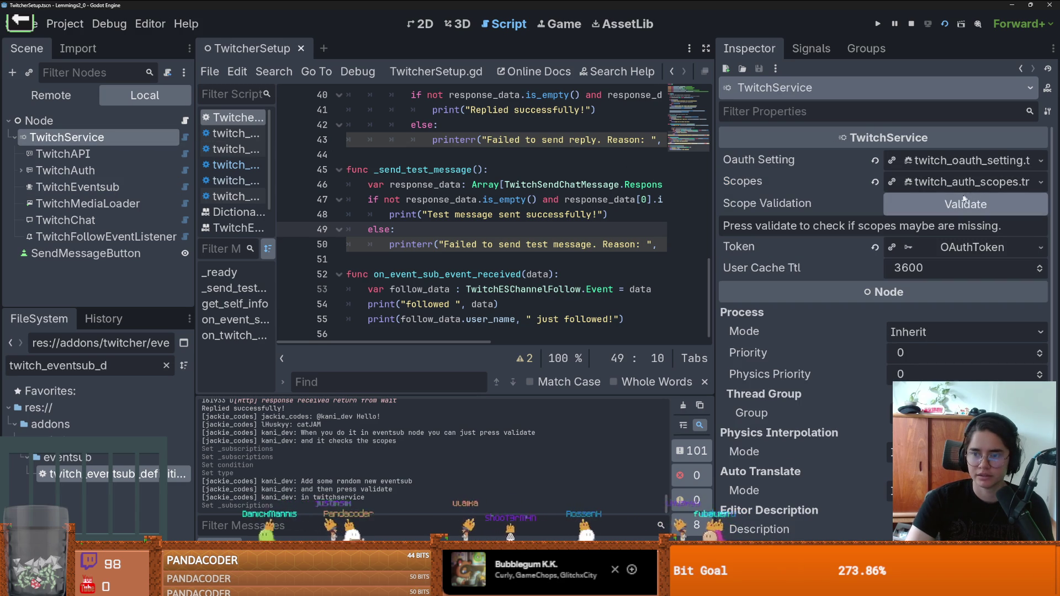
left_click(945, 188)
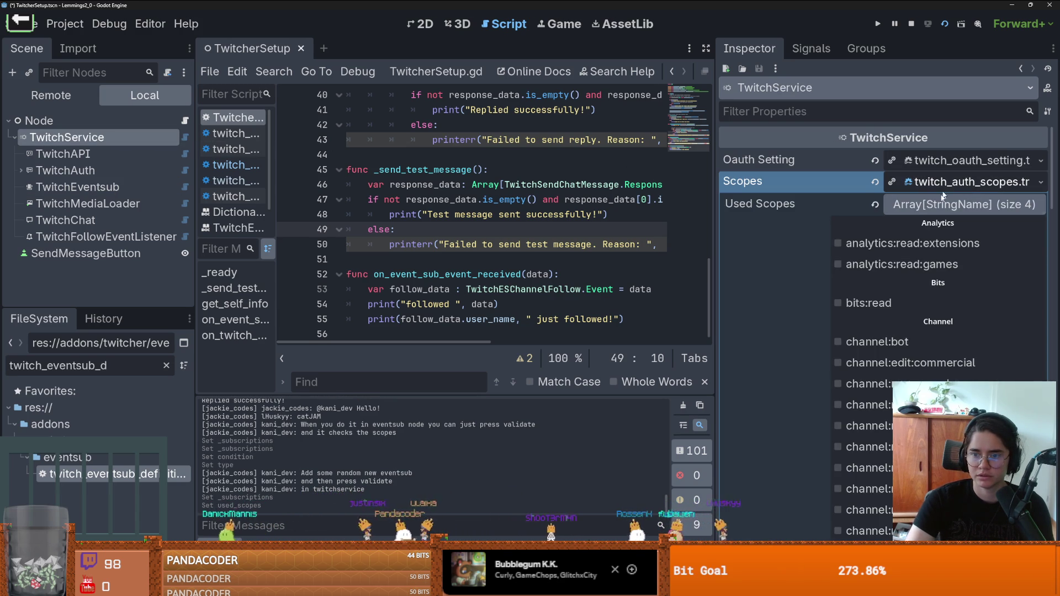
- Tick bits:read in TwitchService's Used Scopes list and collapse the Scopes resource
scroll(872, 304, "down", 3)
scroll(883, 310, "up", 3)
scroll(887, 315, "down", 10)
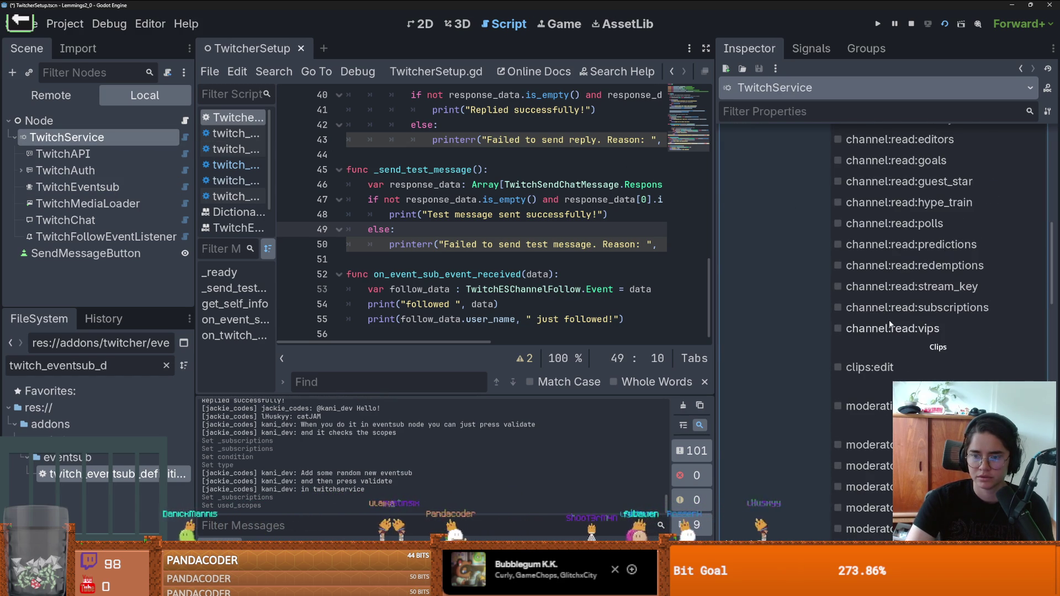
scroll(890, 324, "down", 15)
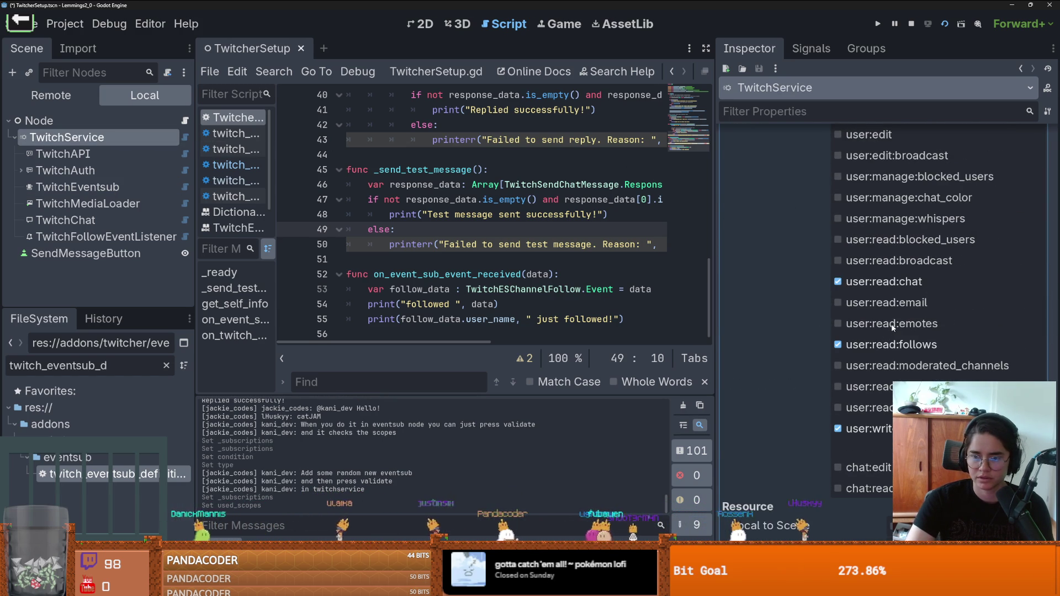
scroll(887, 311, "up", 4)
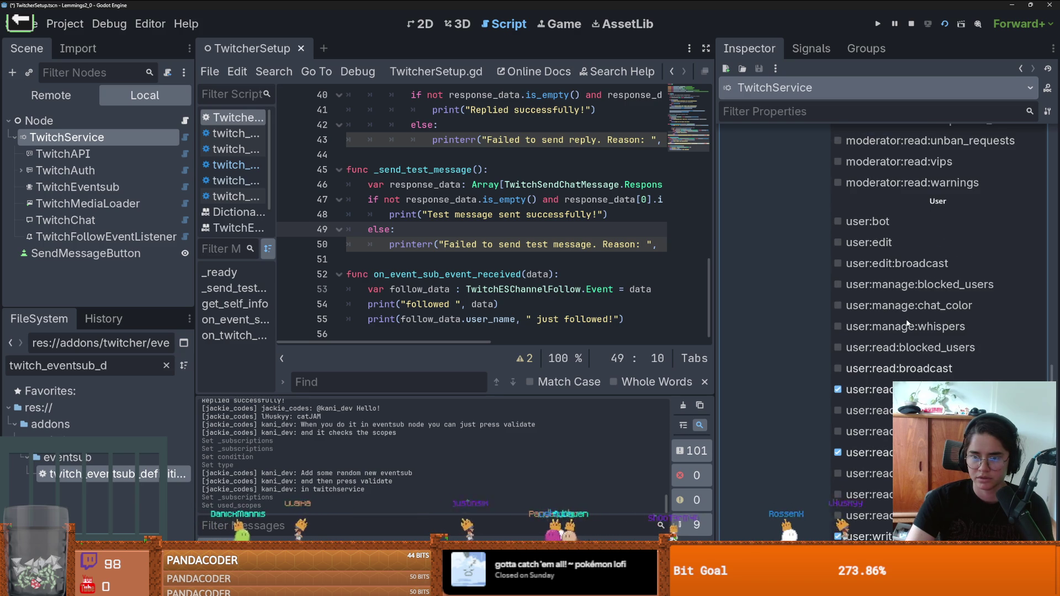
scroll(907, 323, "up", 20)
scroll(907, 323, "up", 10)
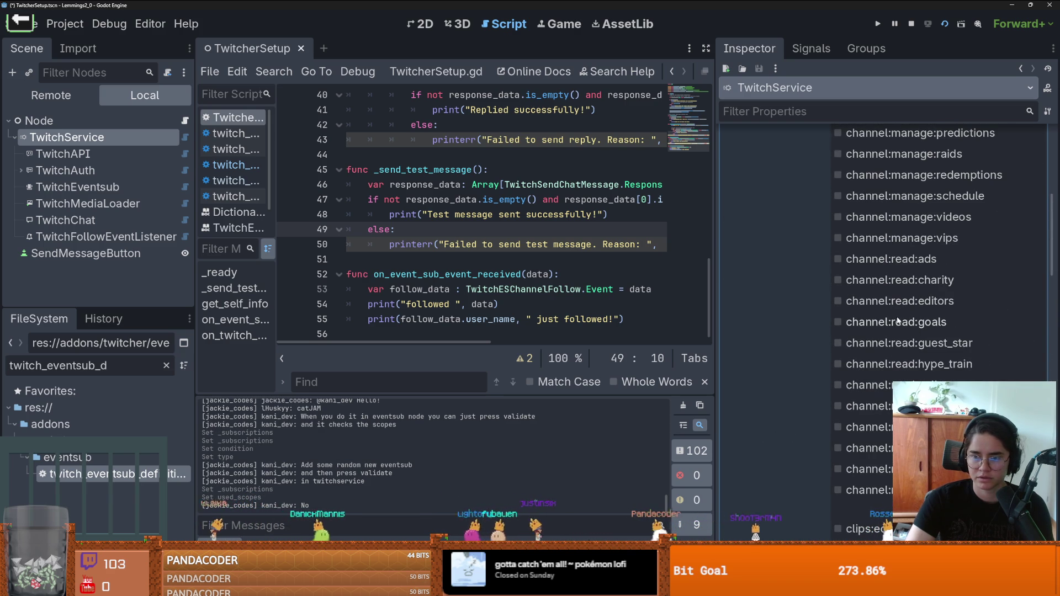
scroll(929, 327, "up", 8)
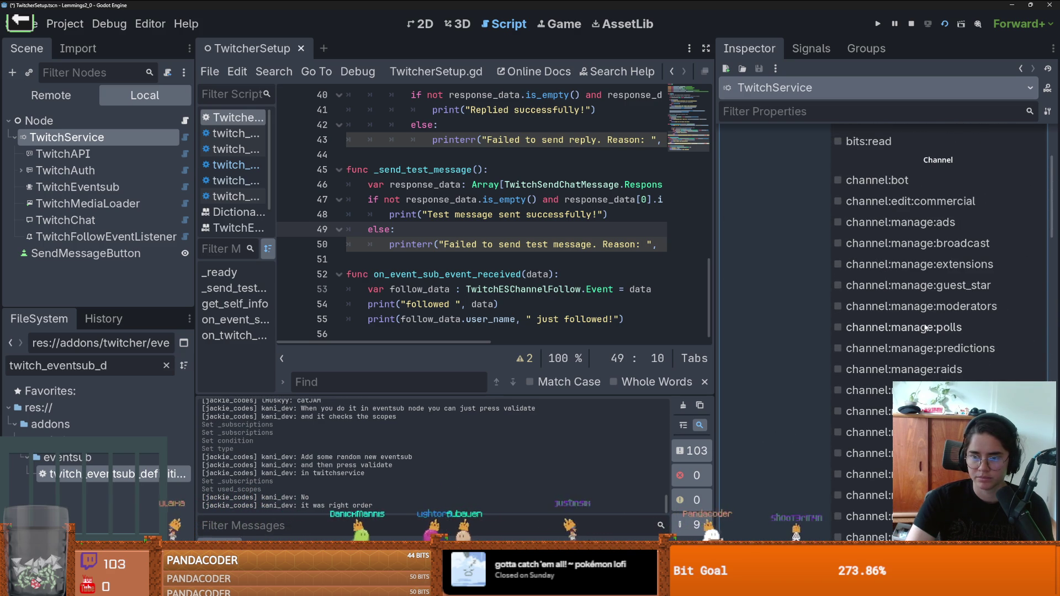
scroll(925, 328, "down", 2)
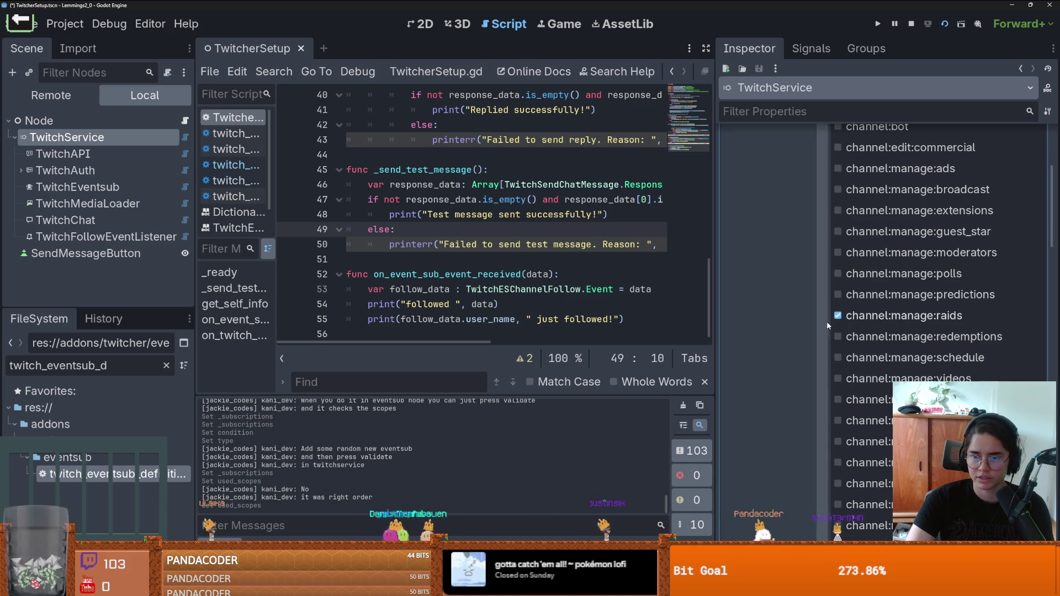
scroll(933, 353, "down", 3)
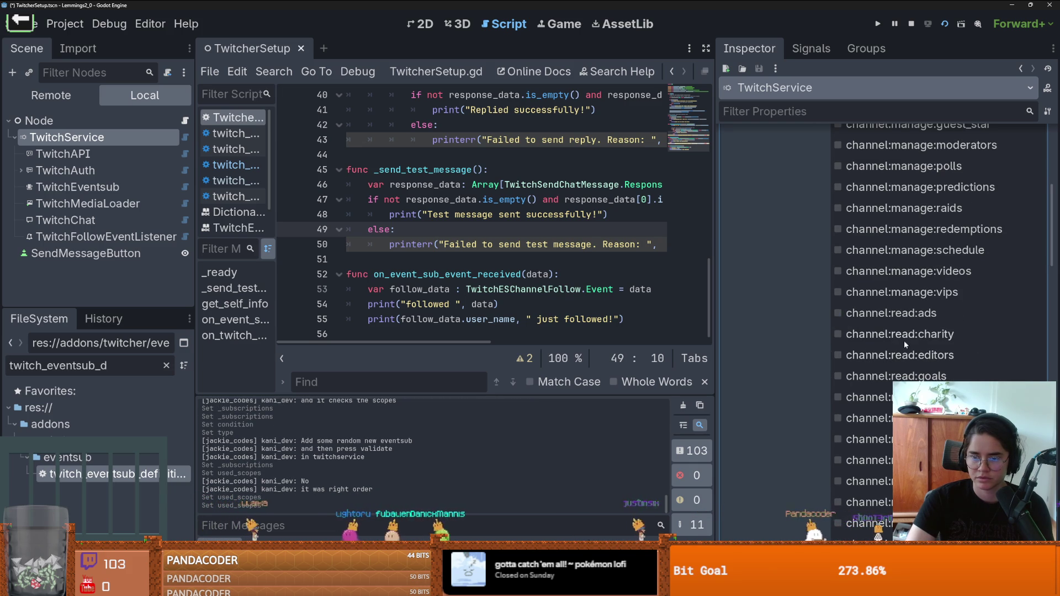
scroll(899, 337, "down", 3)
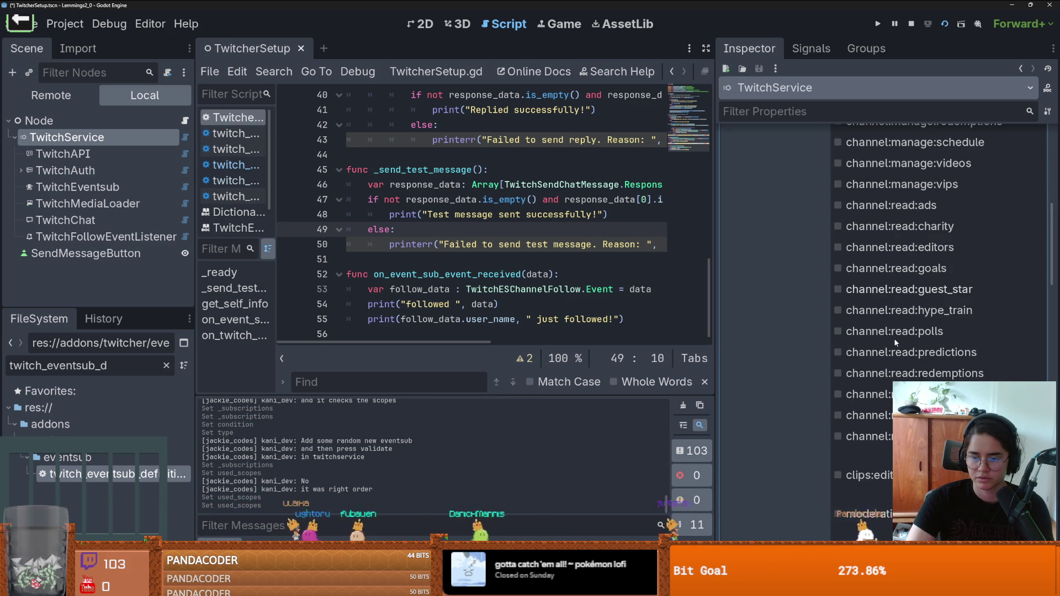
scroll(896, 343, "up", 2)
scroll(912, 337, "up", 5)
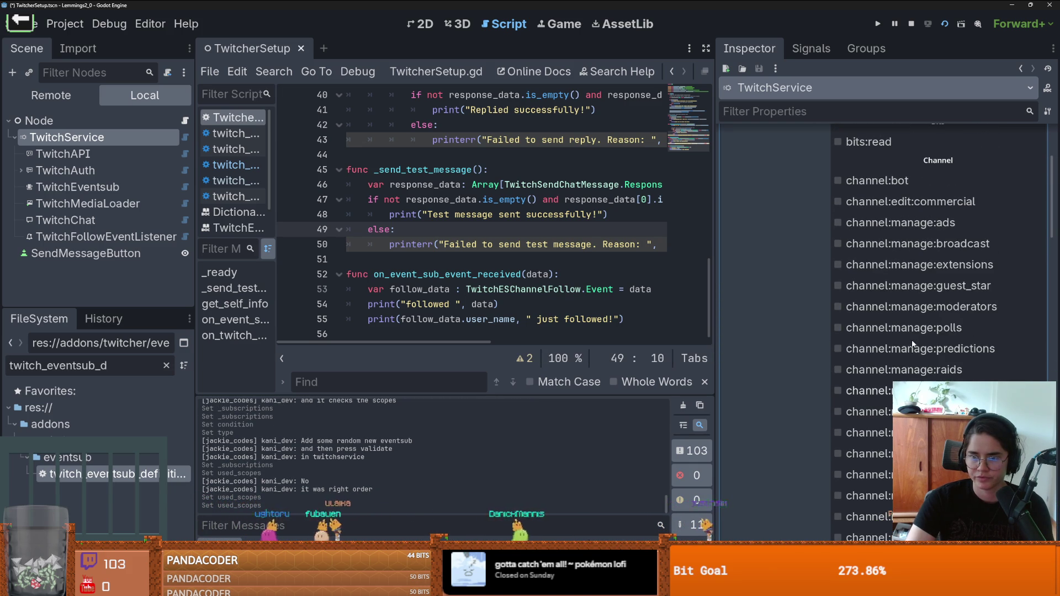
scroll(894, 277, "up", 2)
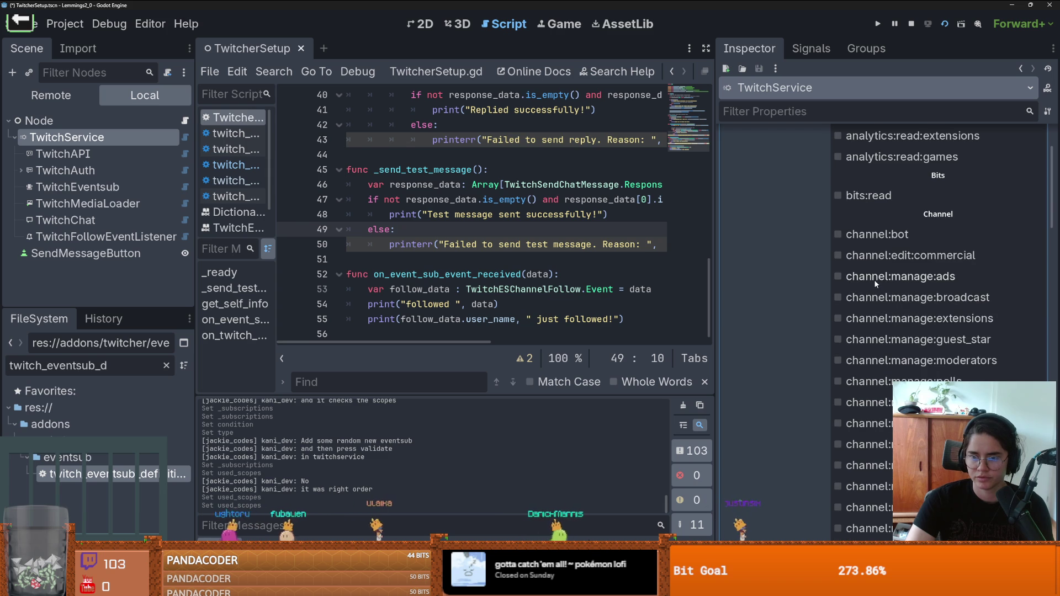
scroll(873, 280, "up", 3)
left_click(871, 305)
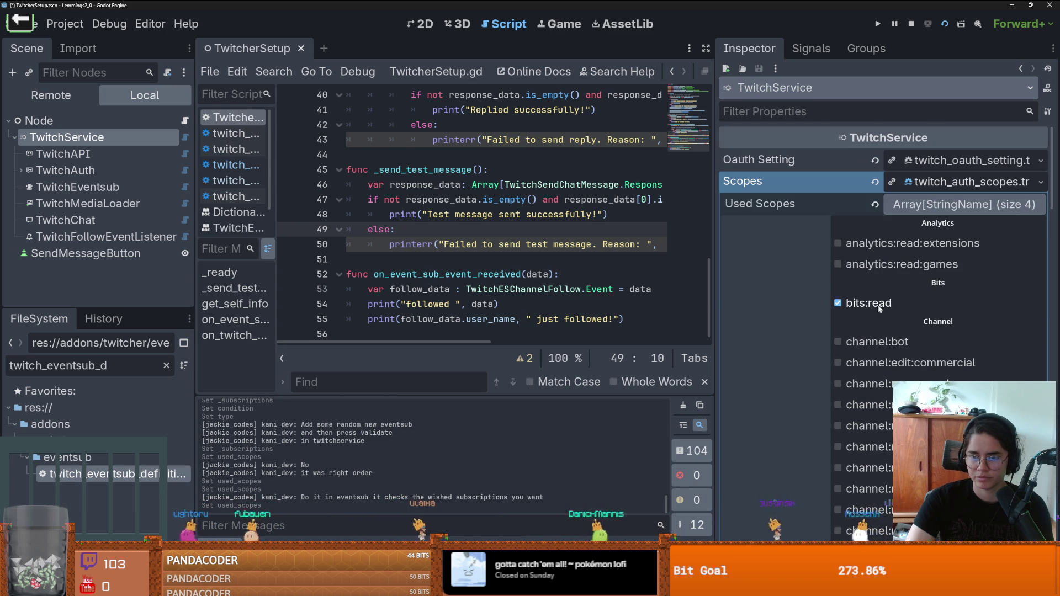
left_click(939, 204)
left_click(956, 183)
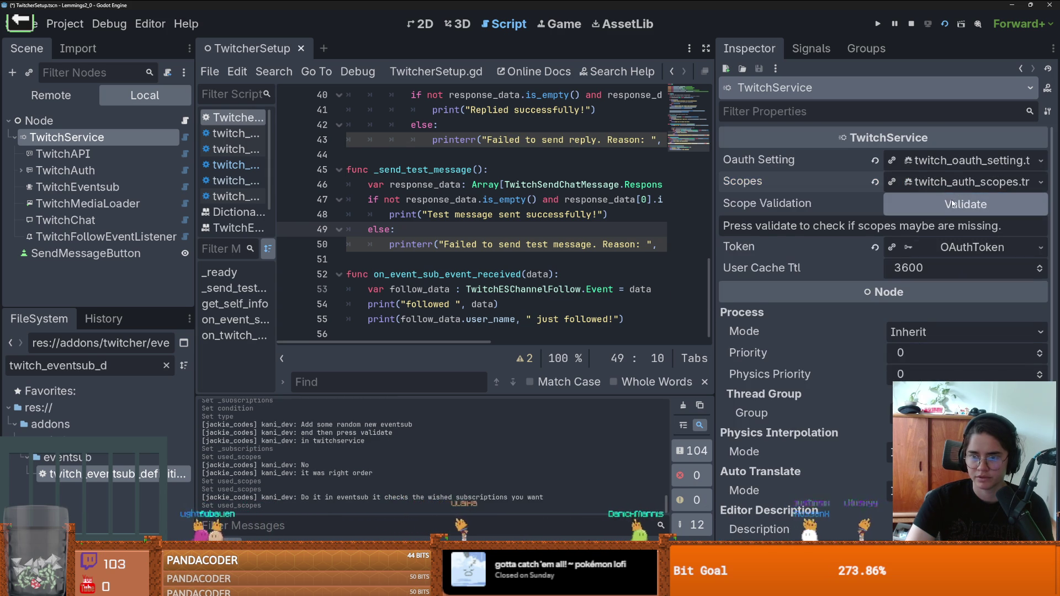
- Run the scope validation, then review TwitchEventsub and the follow event listener
left_click(952, 205)
left_click(102, 191)
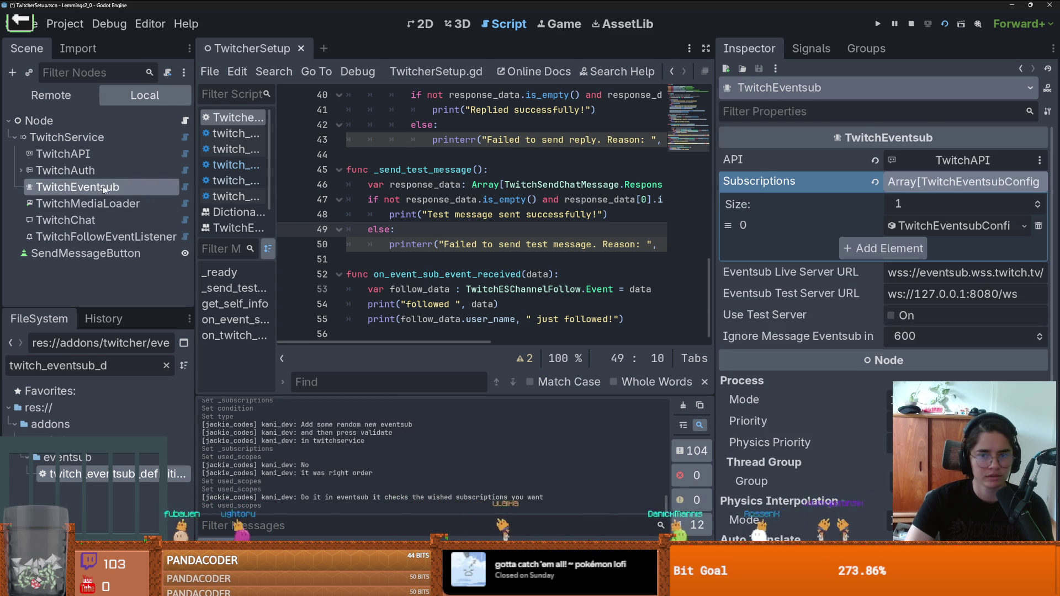
left_click(143, 241)
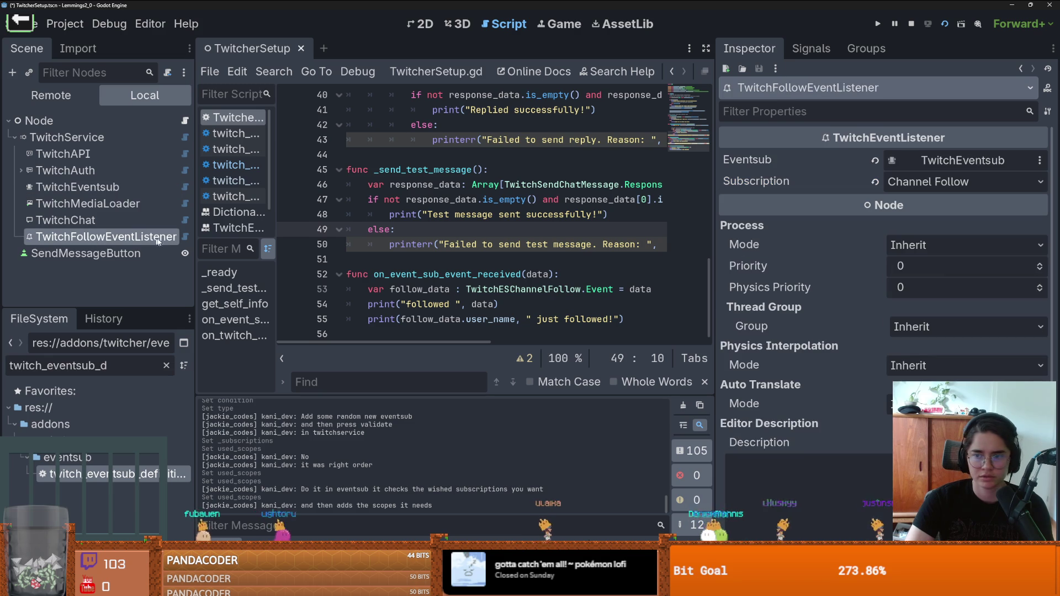
left_click(77, 187)
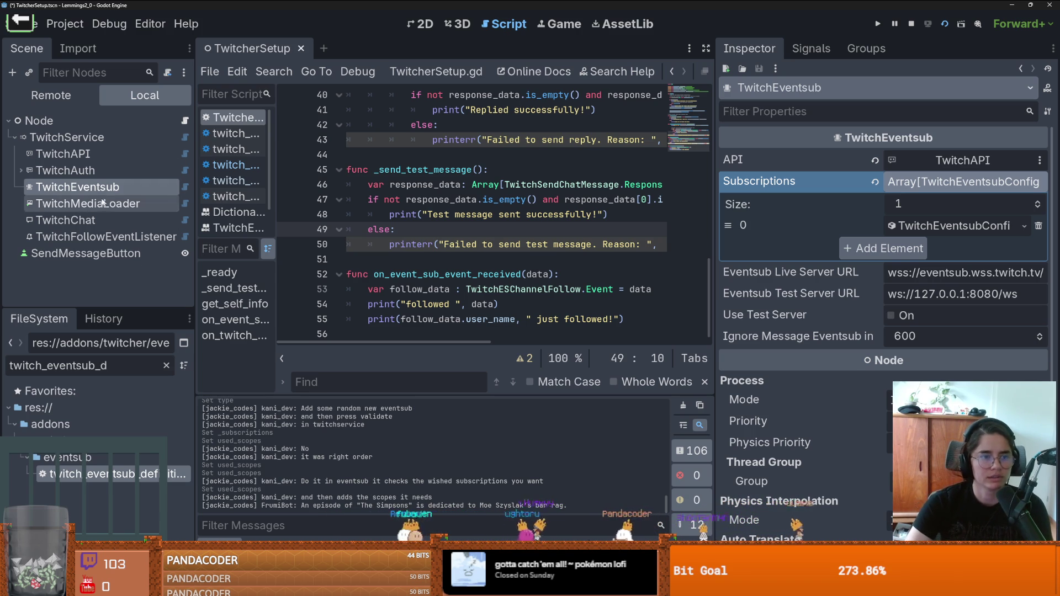
- Delete the bits:read entry from TwitchService's Used Scopes and collapse Scopes
left_click(67, 137)
left_click(909, 183)
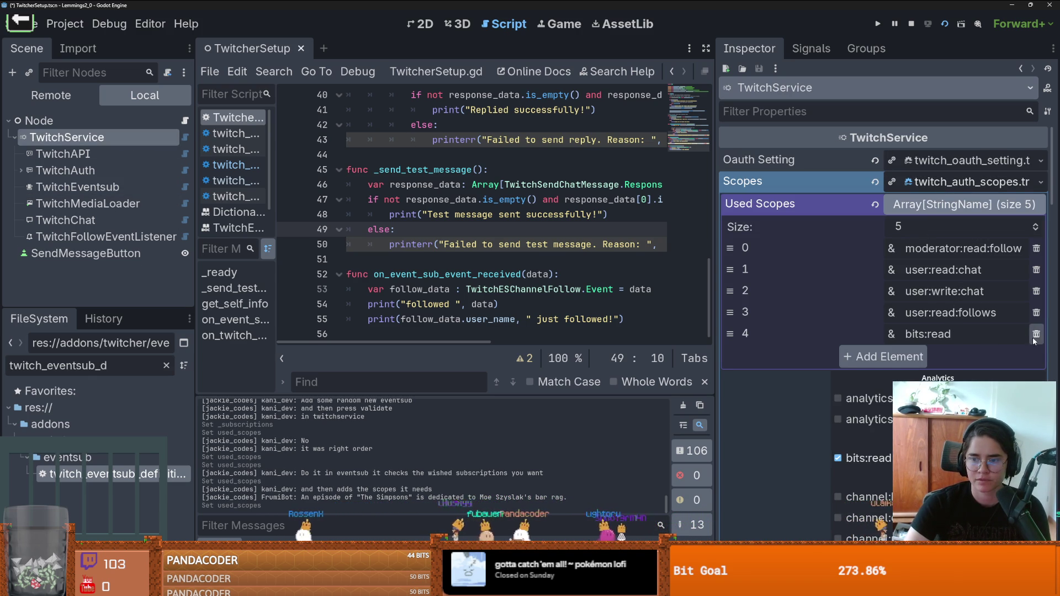
left_click(1036, 334)
left_click(948, 183)
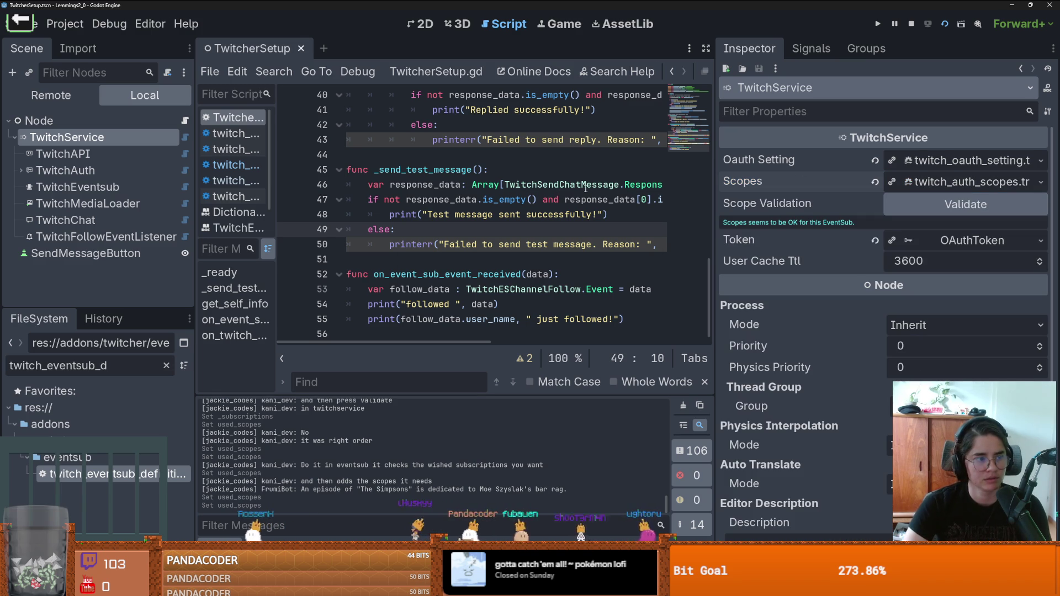
left_click(82, 187)
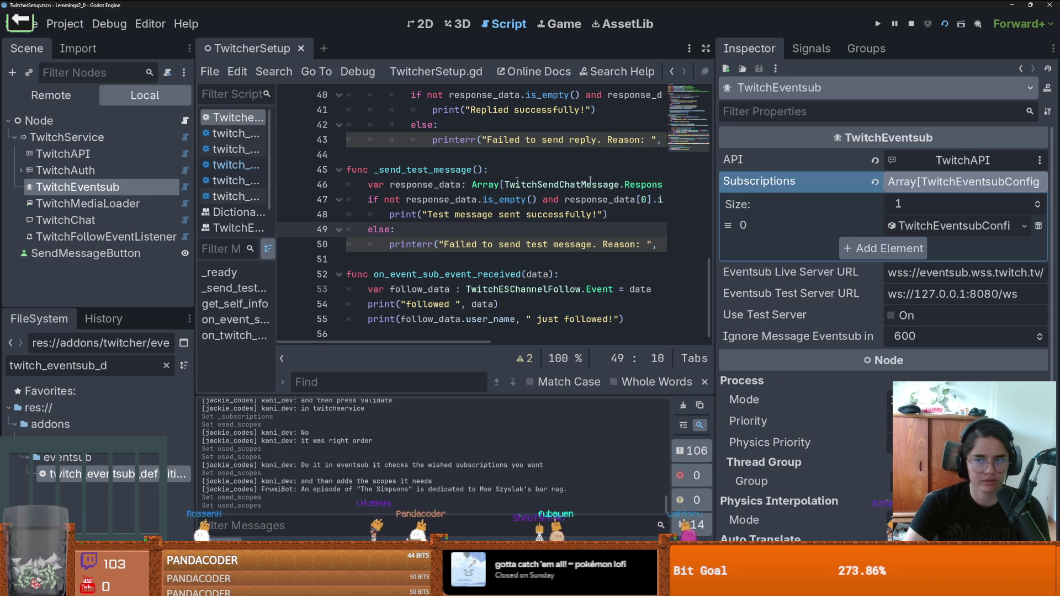
- Add a new TwitchEventsub subscription of type Extension Bits Transaction
left_click(1037, 203)
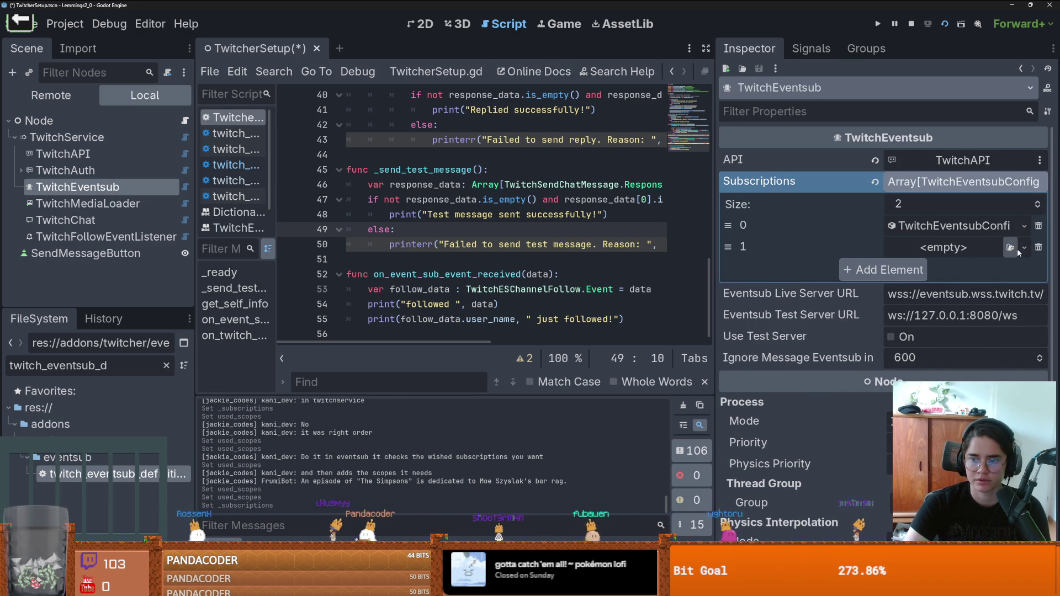
left_click(1024, 250)
left_click(966, 270)
left_click(958, 251)
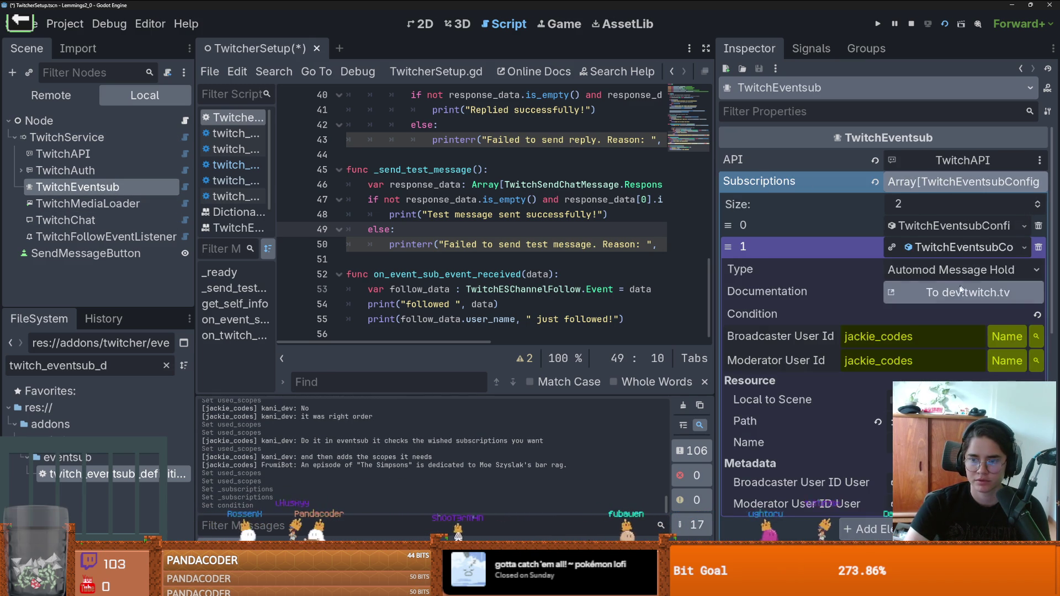
left_click(976, 272)
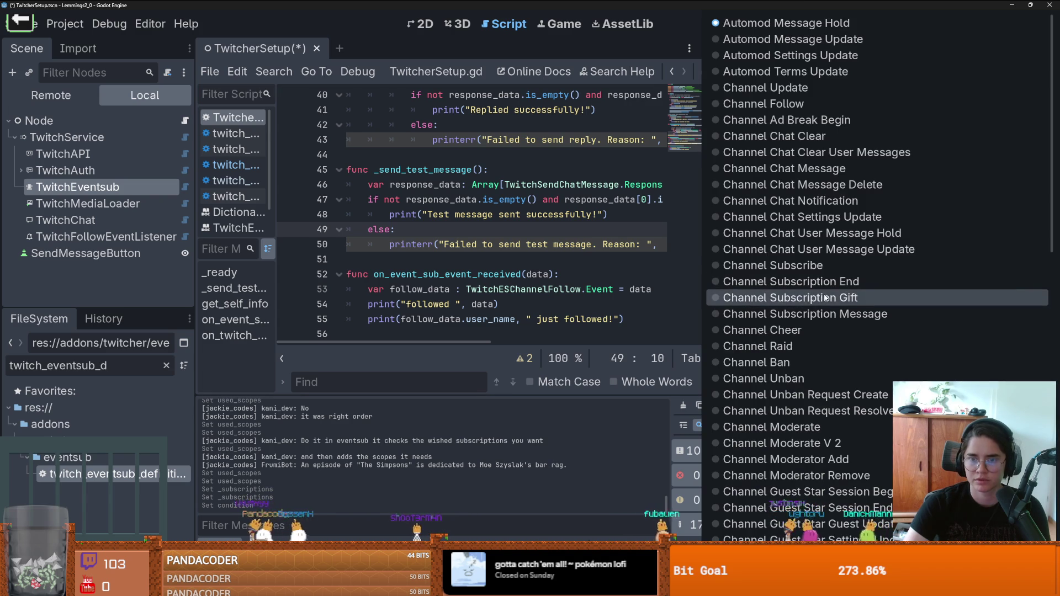
scroll(820, 297, "down", 10)
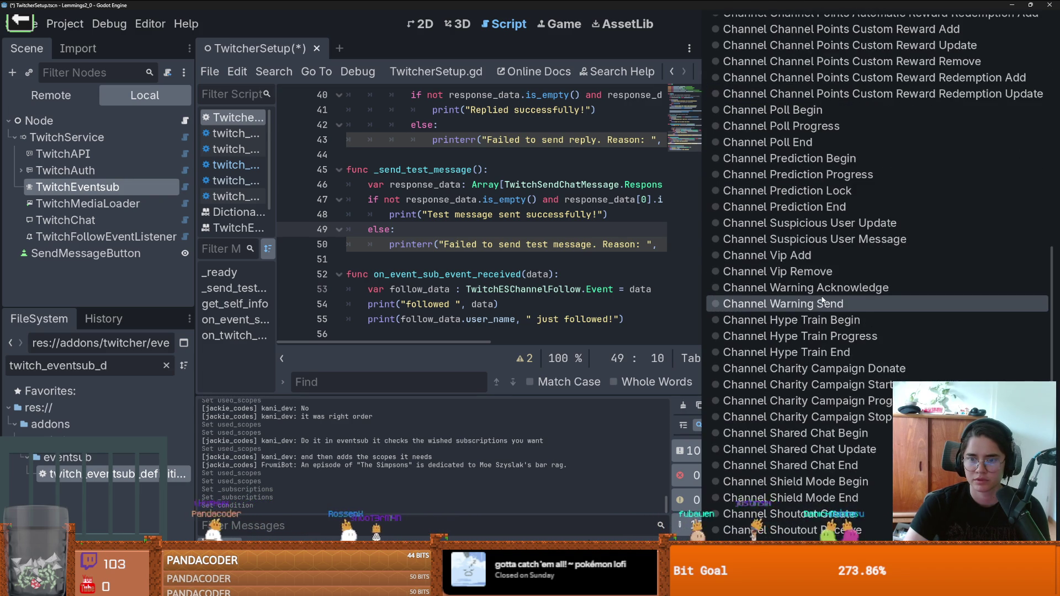
scroll(823, 300, "down", 5)
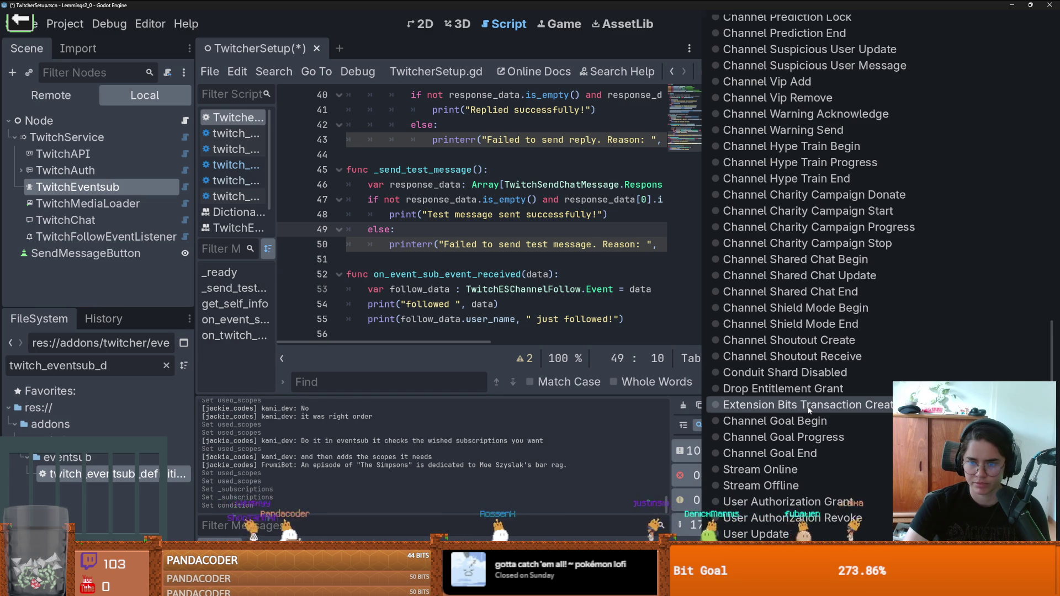
left_click(809, 410)
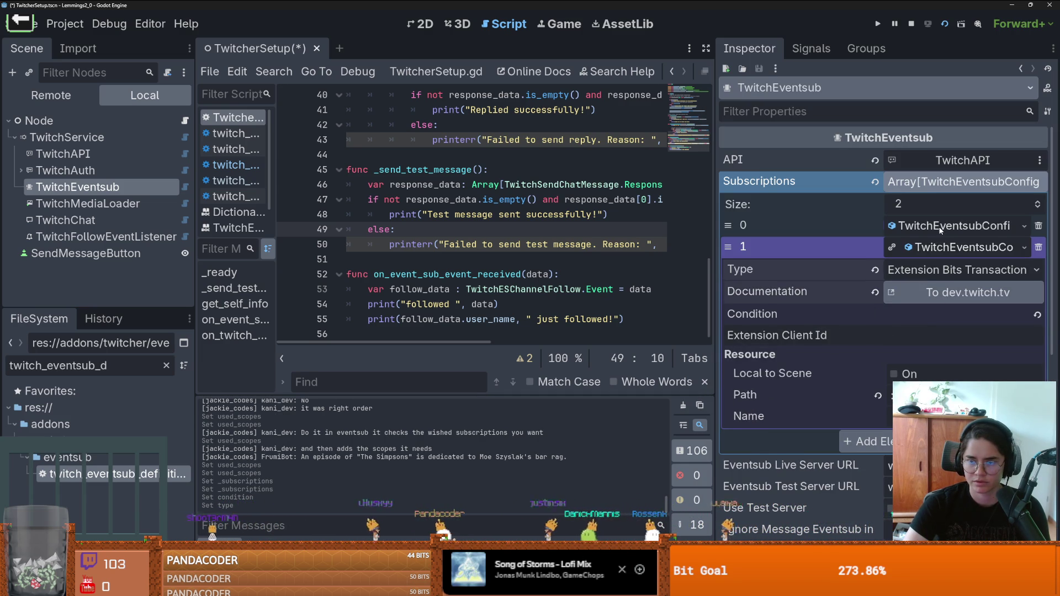
- Review the Channel Follow and Extension Bits Transaction subscription details, then select TwitchAuth
left_click(911, 226)
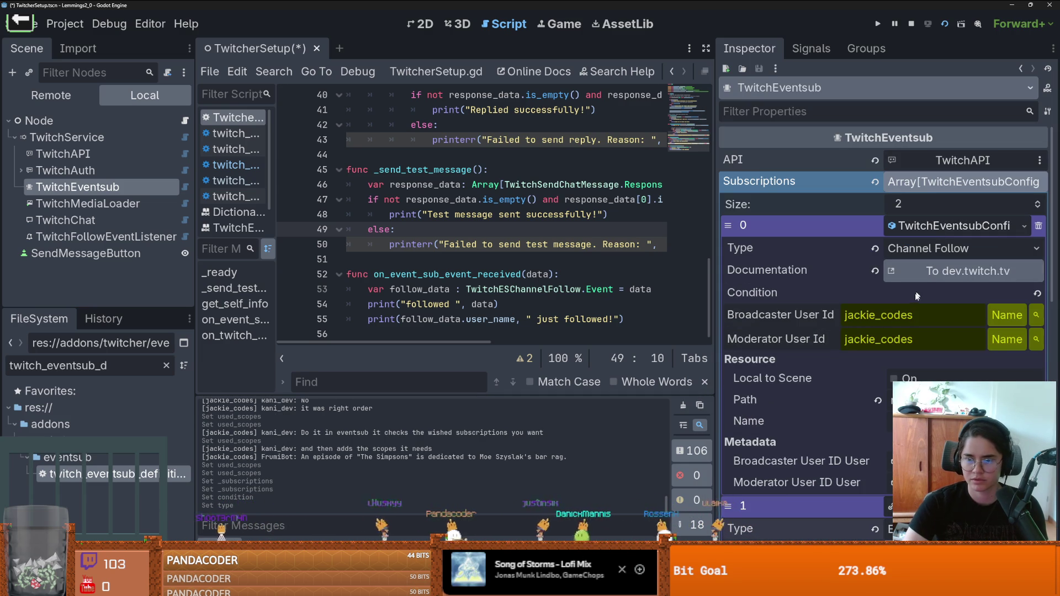
left_click(950, 226)
left_click(65, 171)
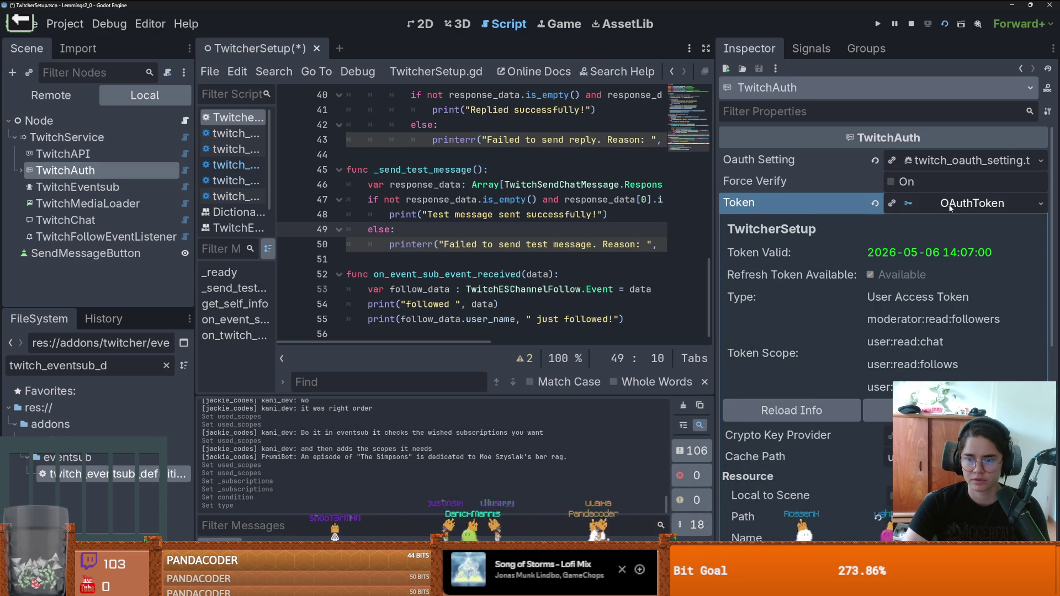
- Review TwitchAuth's token details, OAuth settings and used scopes, collapsing each again
left_click(950, 208)
left_click(952, 163)
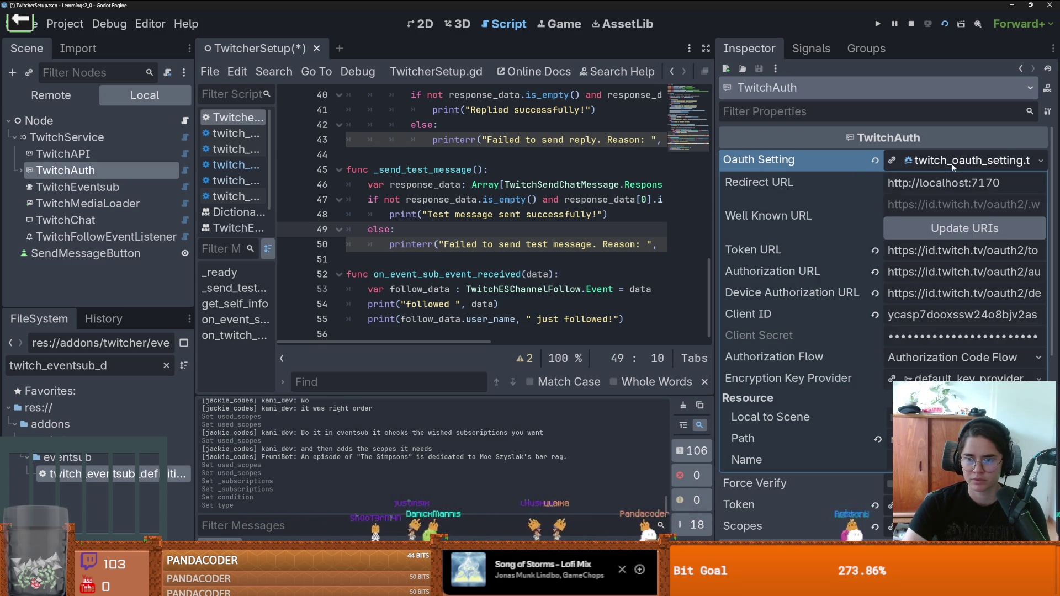
left_click(942, 163)
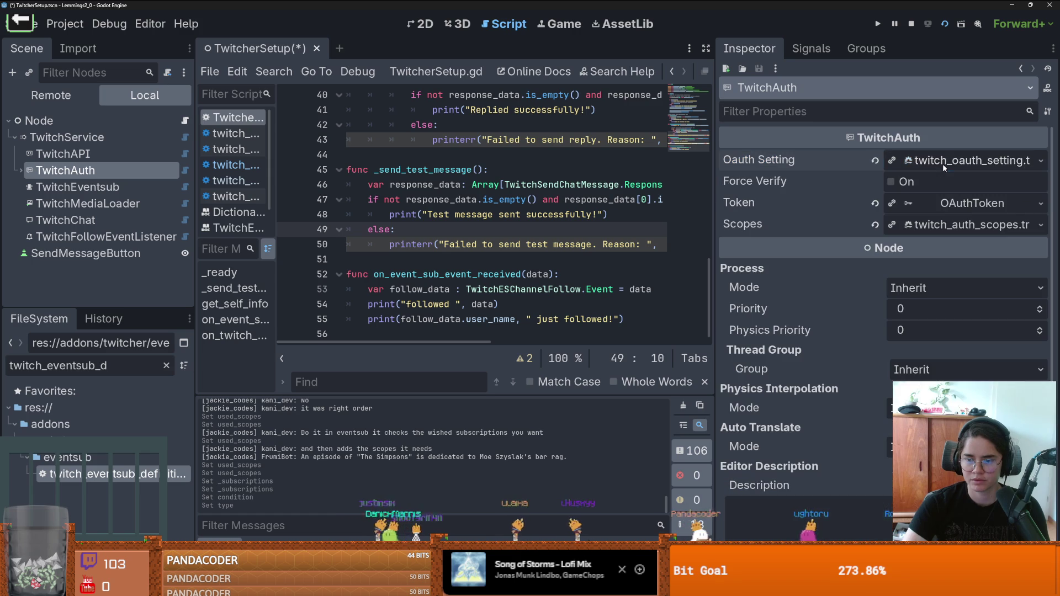
left_click(956, 224)
left_click(957, 224)
left_click(957, 203)
left_click(957, 203)
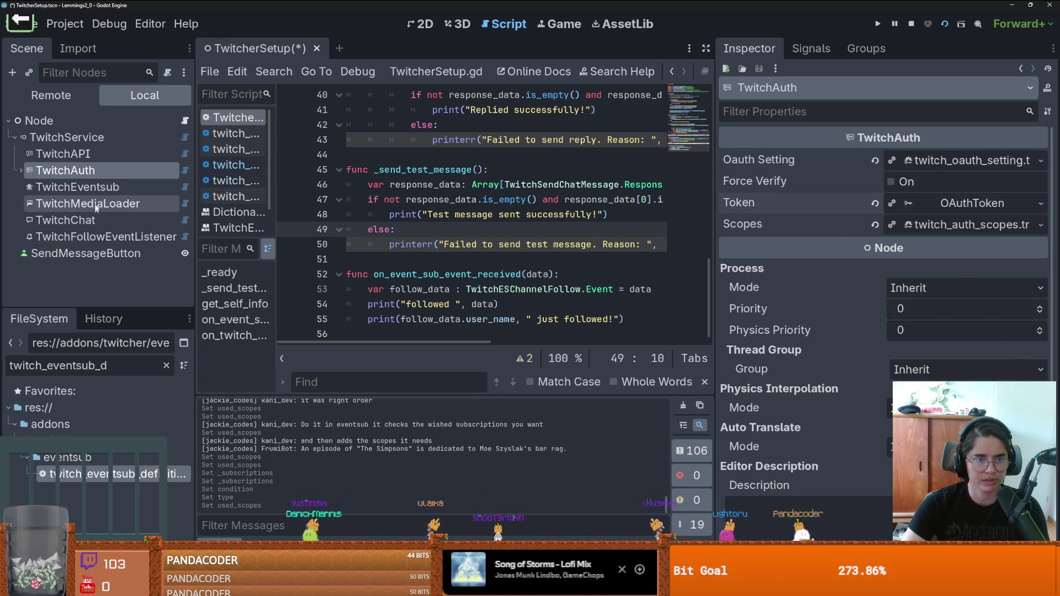
- Set Subscriptions element 1's type from Extension Bits Transaction to Channel Subscribe
left_click(145, 188)
left_click(954, 225)
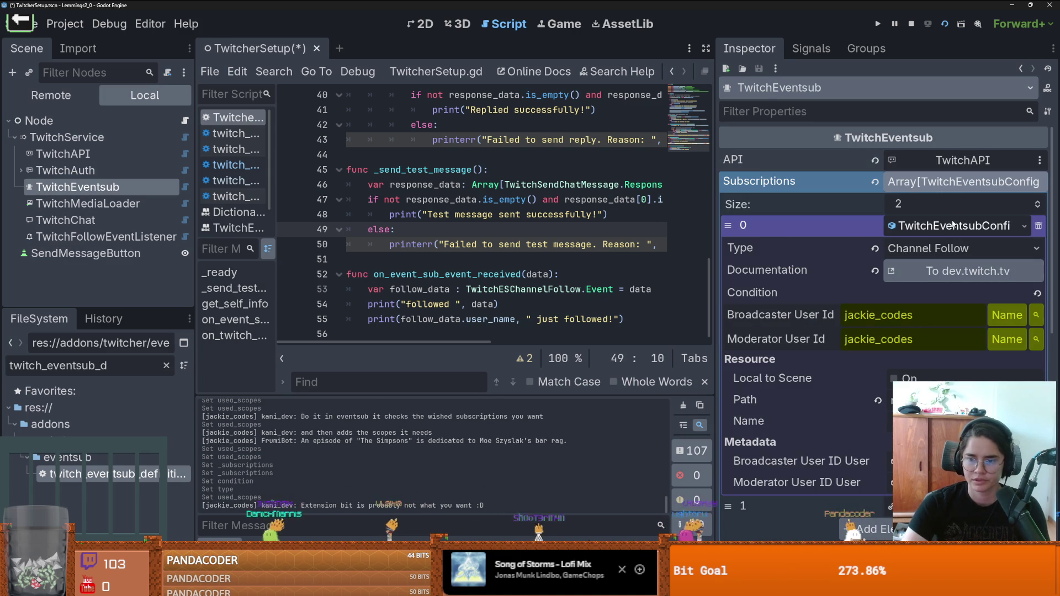
left_click(954, 225)
left_click(964, 248)
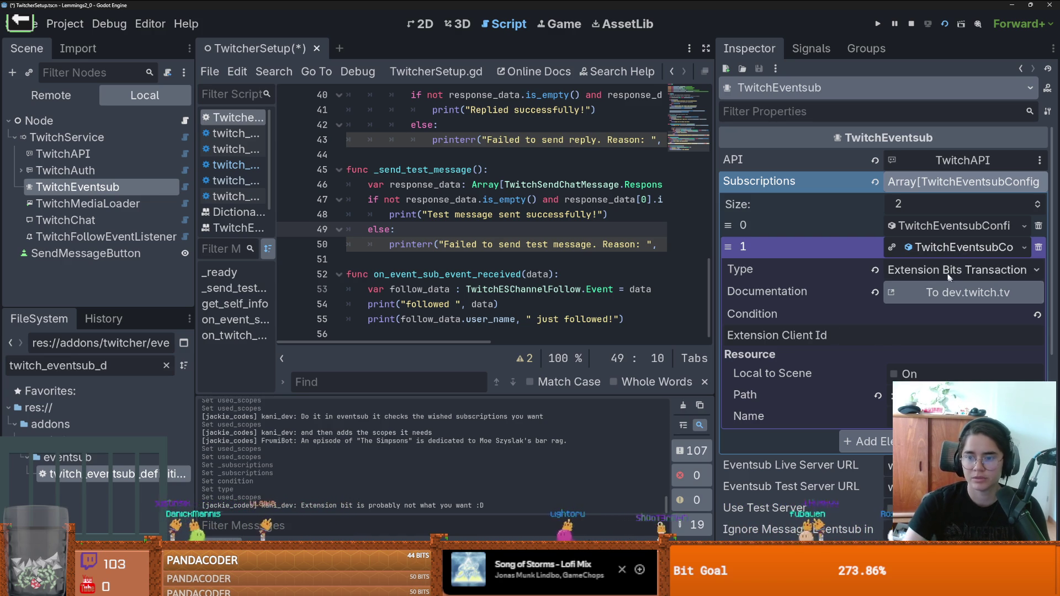
left_click(1026, 246)
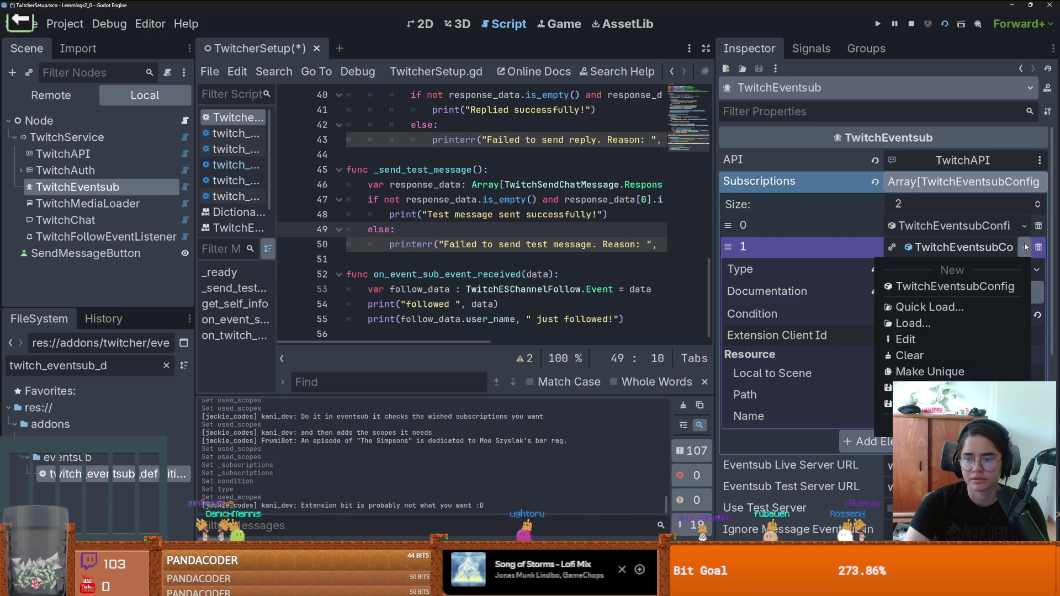
left_click(947, 250)
left_click(946, 250)
left_click(939, 334)
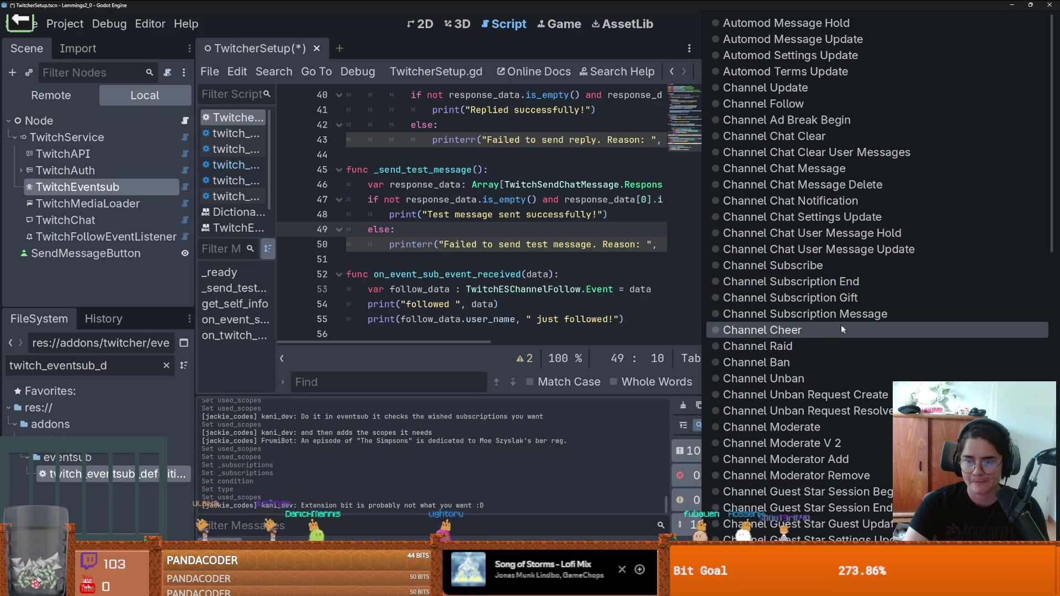
left_click(833, 270)
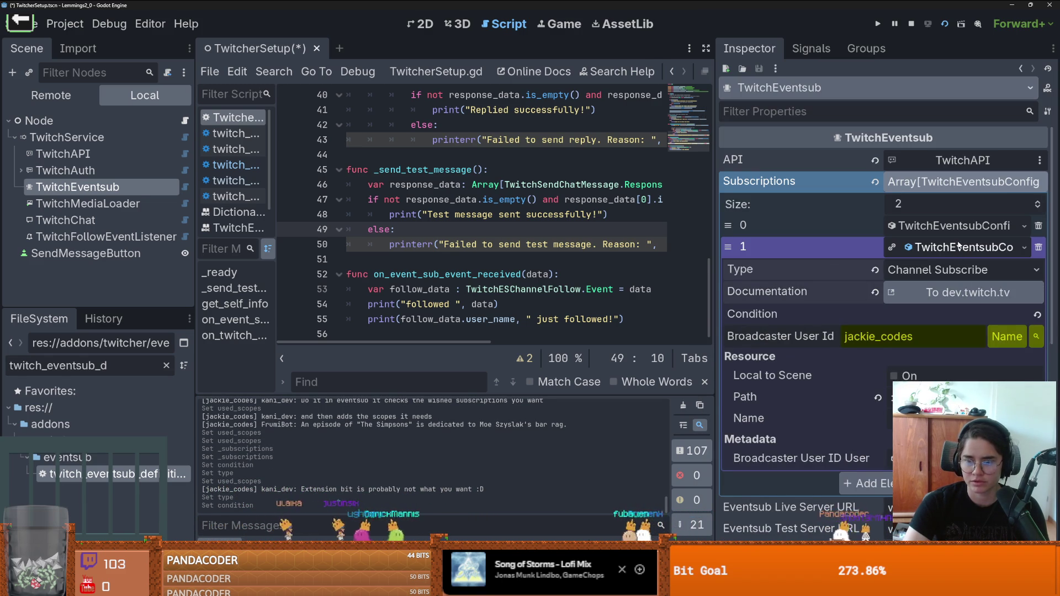
left_click(959, 247)
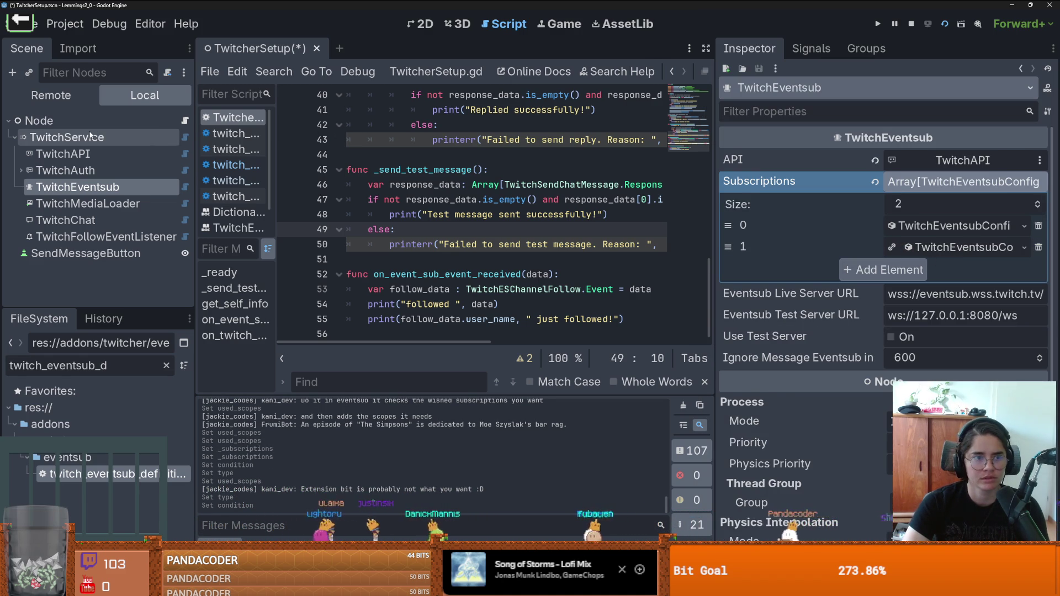
left_click(91, 136)
left_click(959, 187)
- Validate TwitchService's scopes and add a fifth entry to the Used Scopes array
left_click(959, 189)
left_click(954, 205)
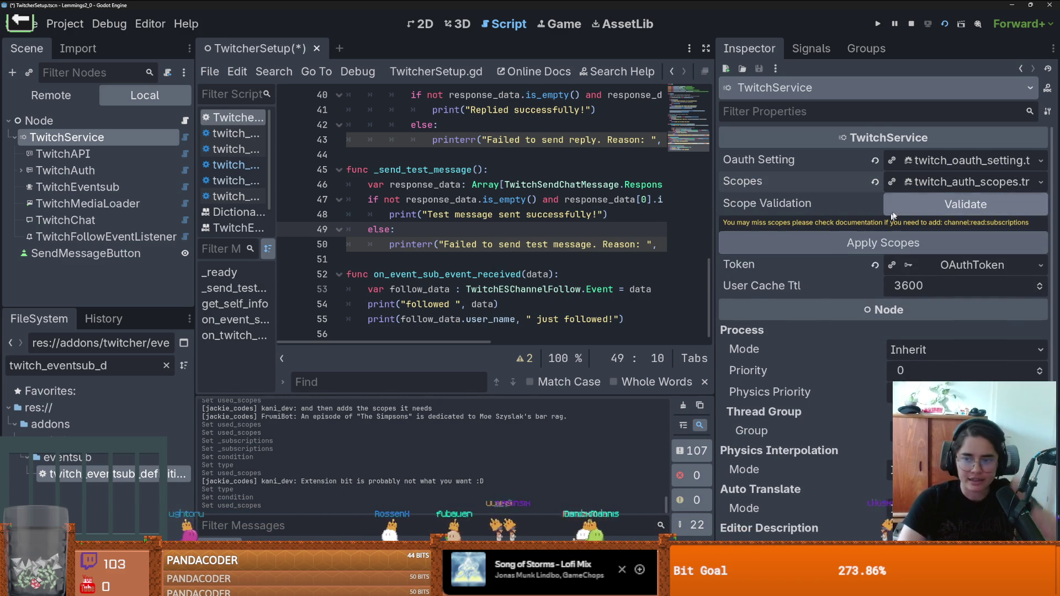
left_click(962, 202)
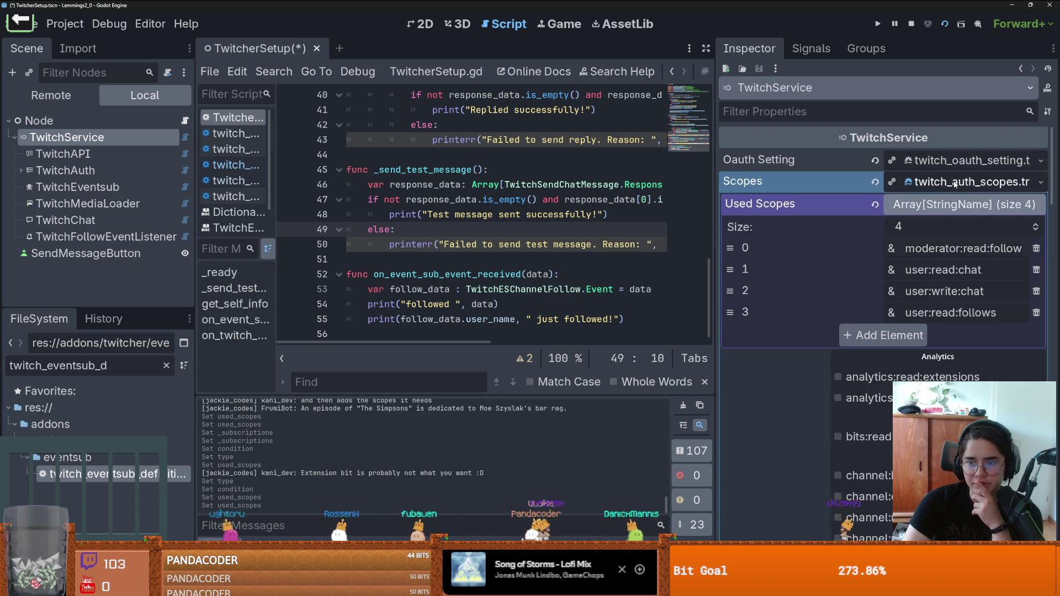
left_click(1035, 224)
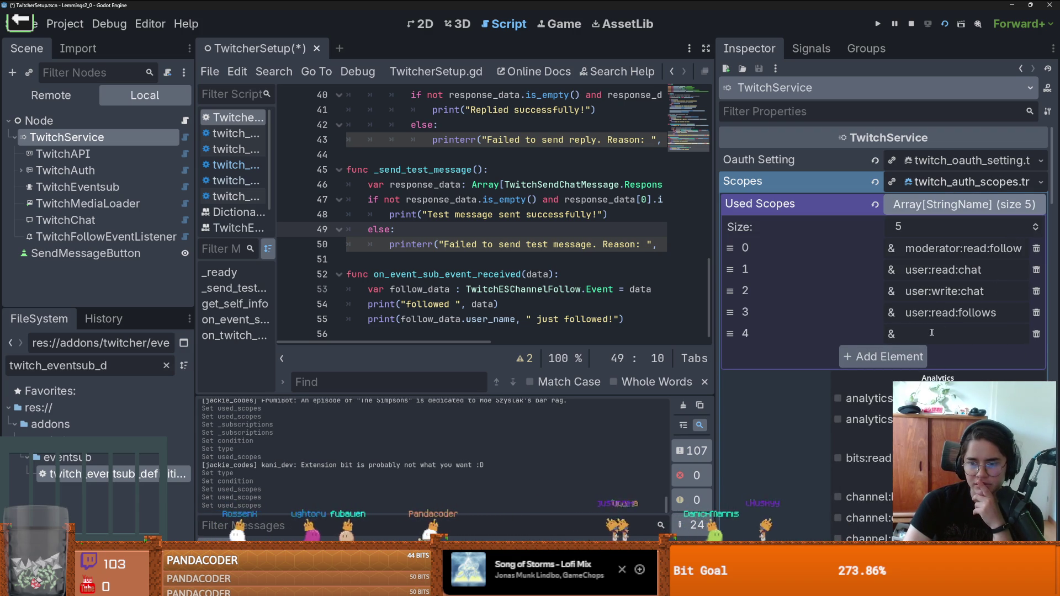
scroll(929, 349, "down", 5)
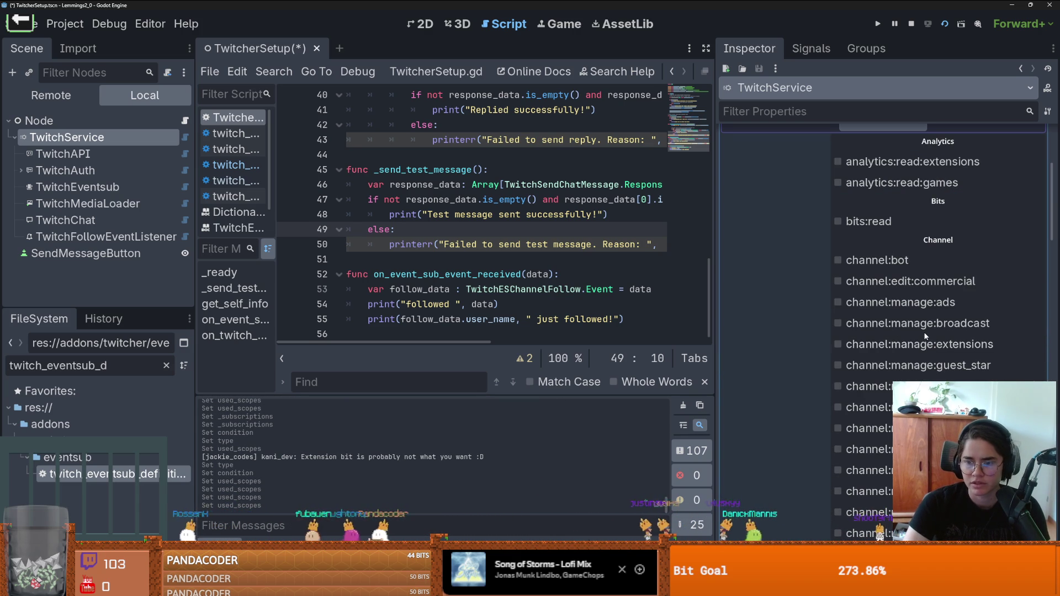
scroll(926, 336, "down", 3)
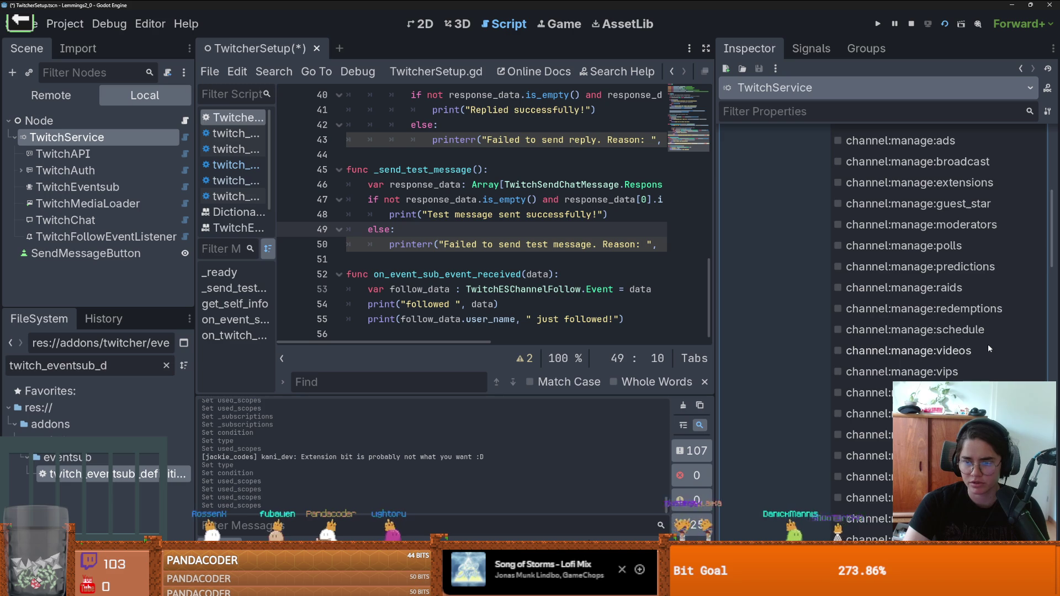
scroll(988, 345, "down", 4)
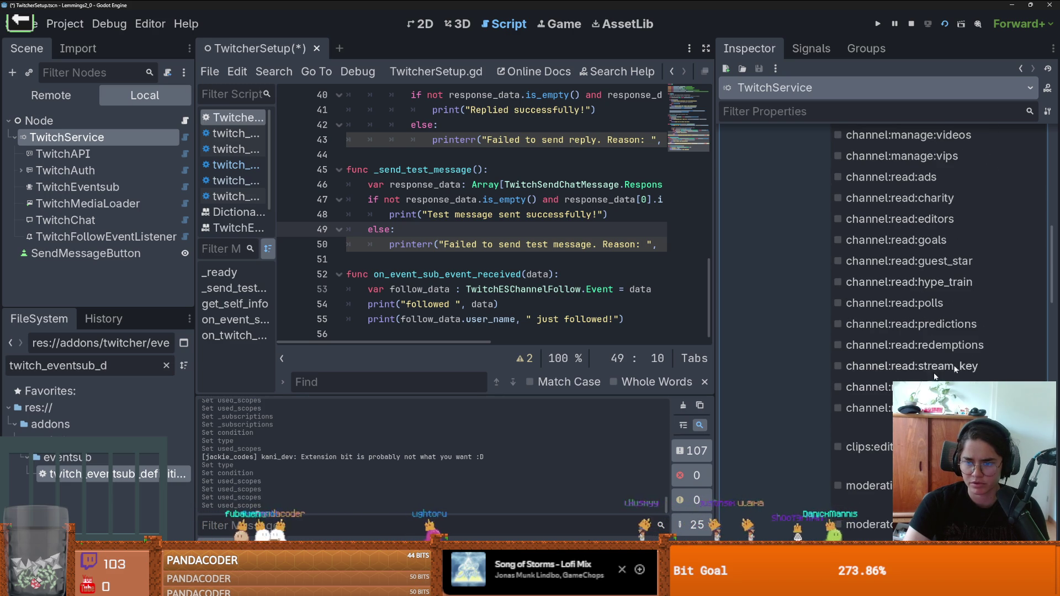
scroll(978, 353, "up", 5)
scroll(950, 213, "up", 2)
- Re-validate and use Apply Scopes to add channel:read:subscriptions until the check reports OK
left_click(950, 213)
left_click(972, 182)
left_click(943, 203)
left_click(883, 243)
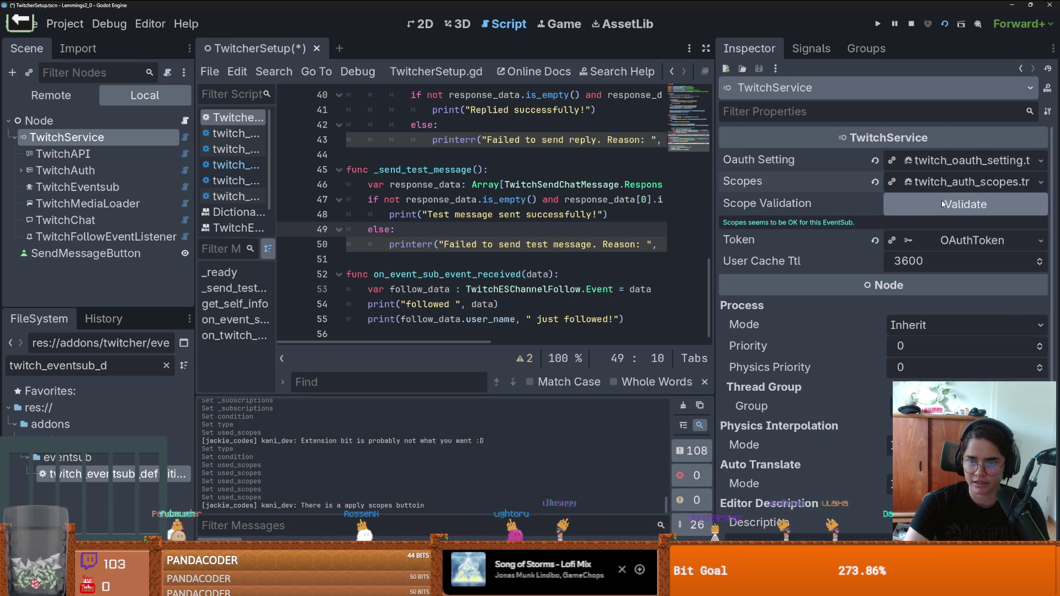
left_click(943, 204)
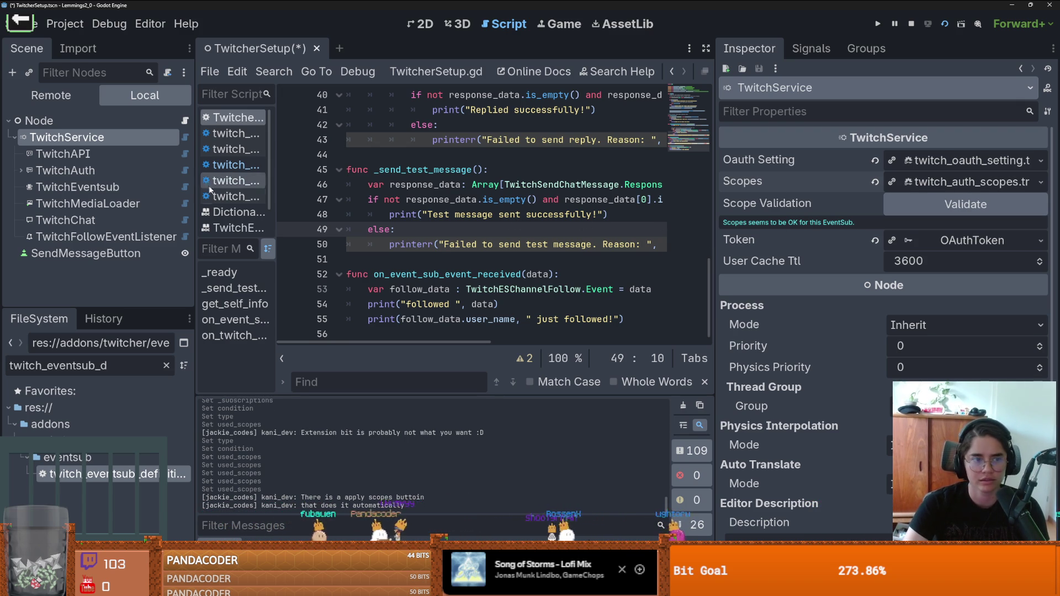
- Browse TwitchChat, TwitchService's node actions and TwitchFollowEventListener in the scene tree
left_click(76, 214)
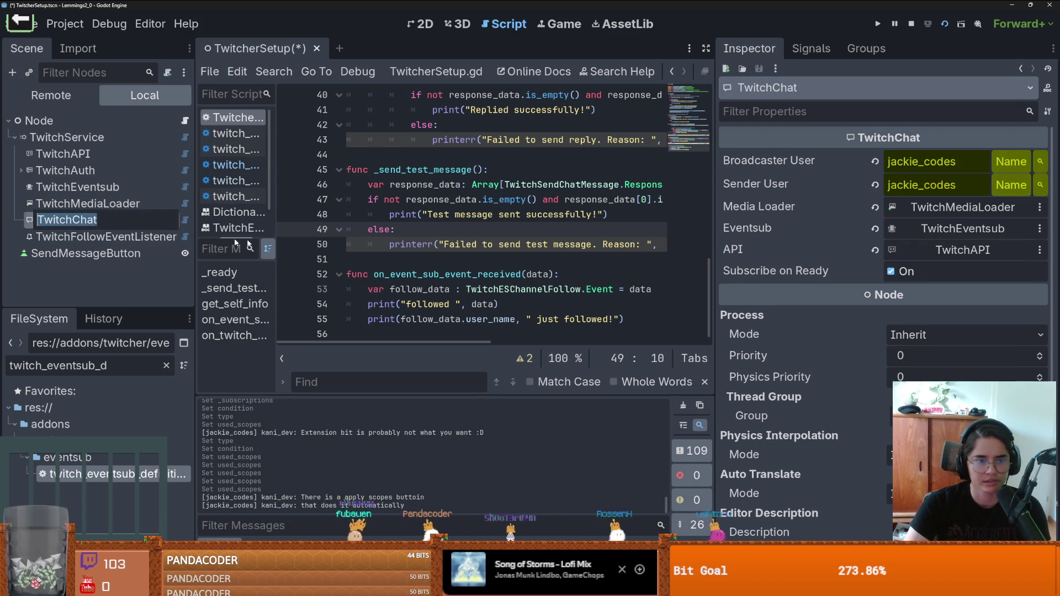
left_click(82, 237)
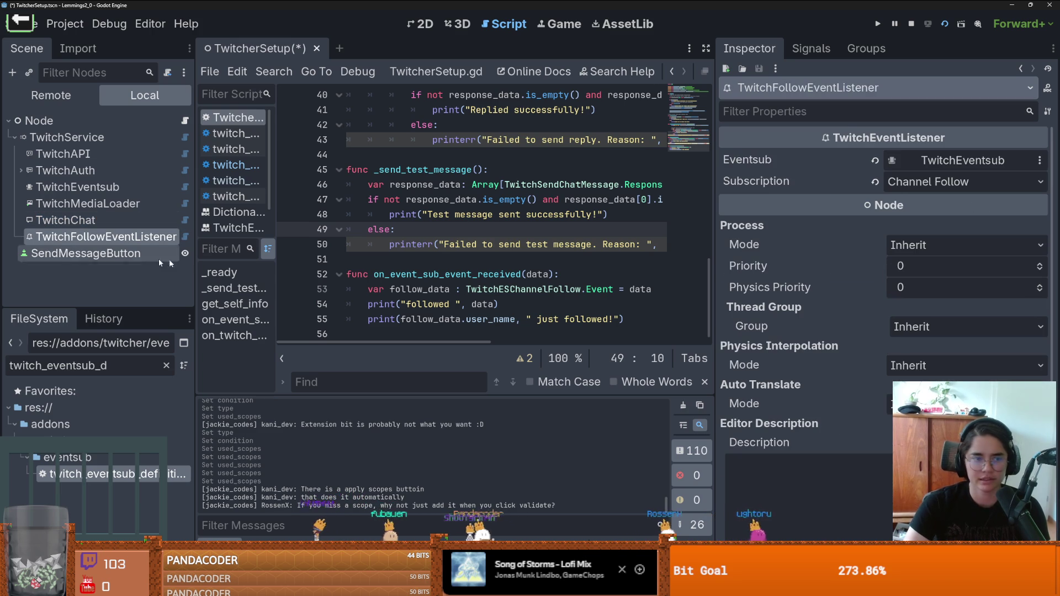
right_click(75, 138)
mouse_move(157, 152)
key("Escape")
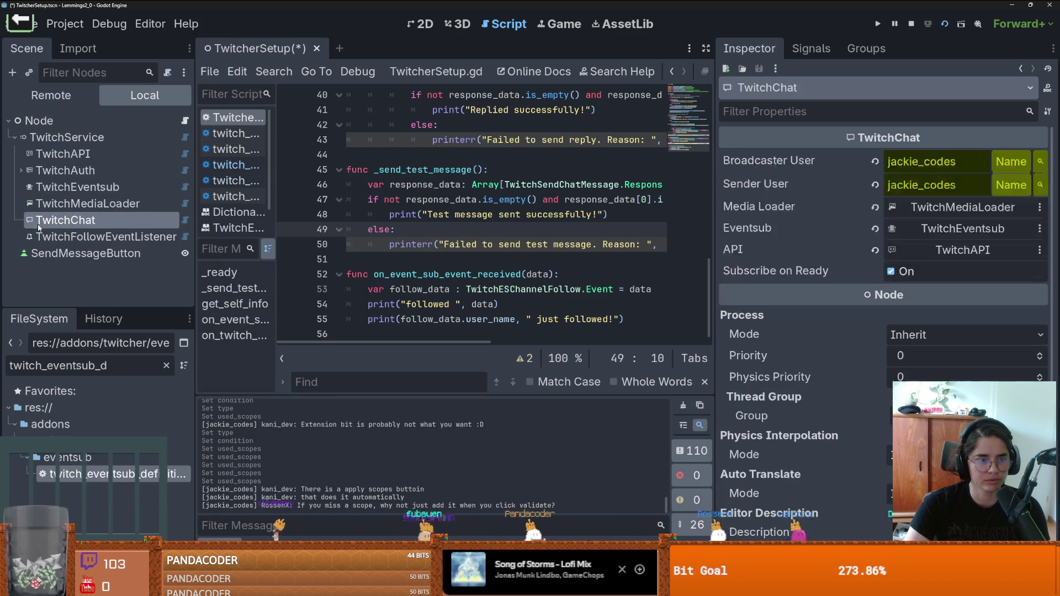
left_click(83, 236)
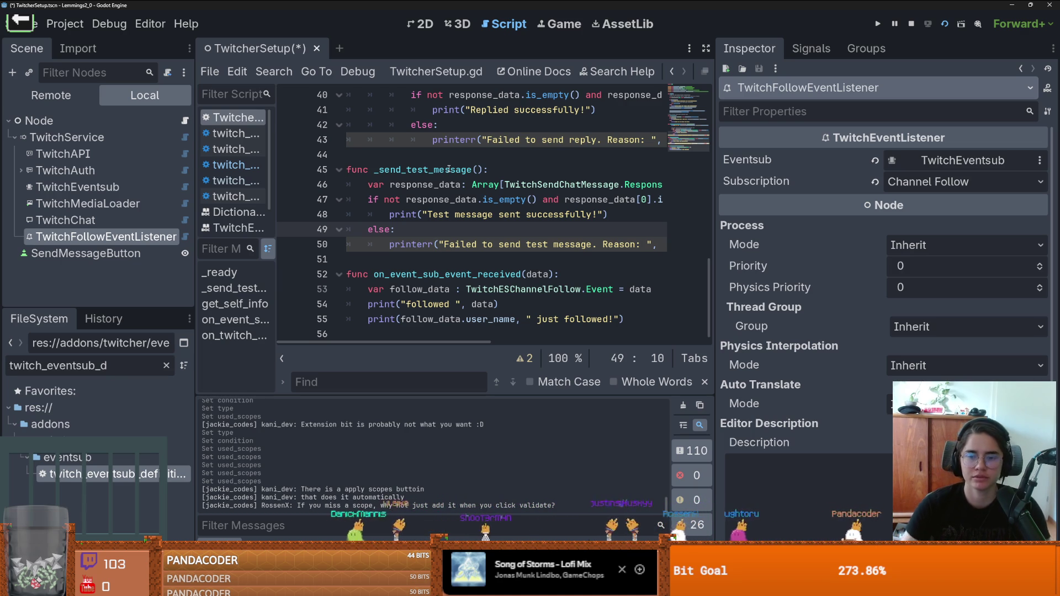
- Save the scene and script, then resize the scene tree and left panels to widen the script
left_click_drag(714, 204, 843, 205)
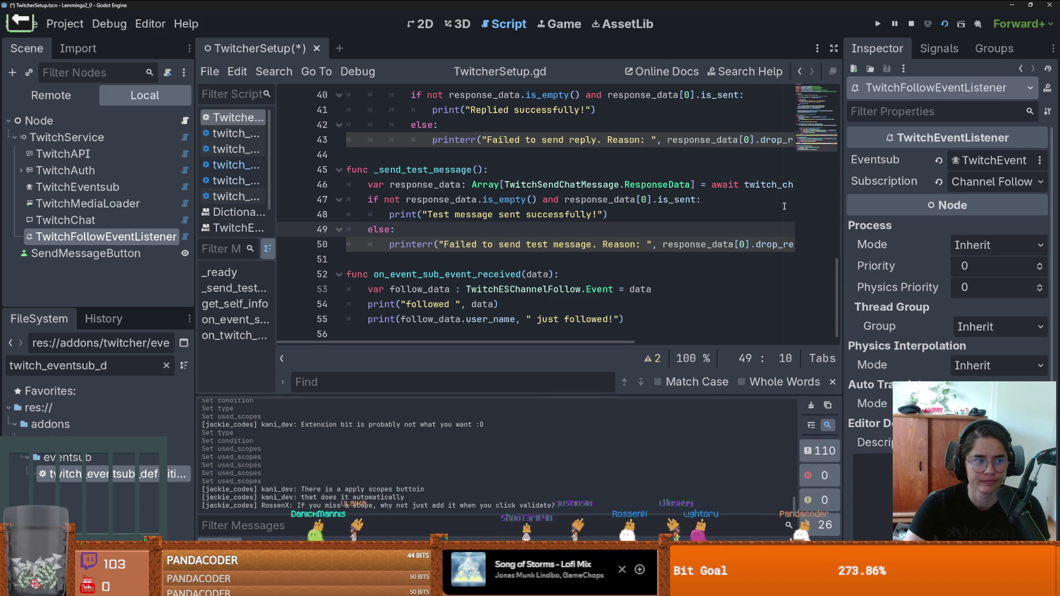
left_click(579, 215)
key("ctrl+s")
scroll(388, 222, "up", 8)
scroll(388, 222, "up", 1)
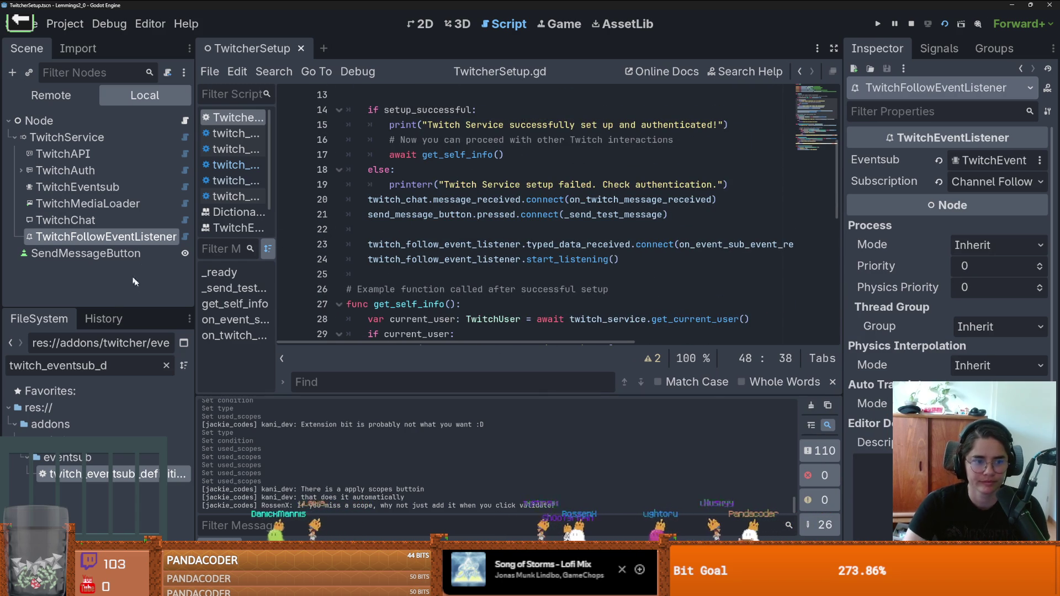
left_click_drag(133, 307, 133, 341)
mouse_move(197, 306)
left_mouse_down()
mouse_move(86, 301)
mouse_move(122, 301)
left_mouse_up()
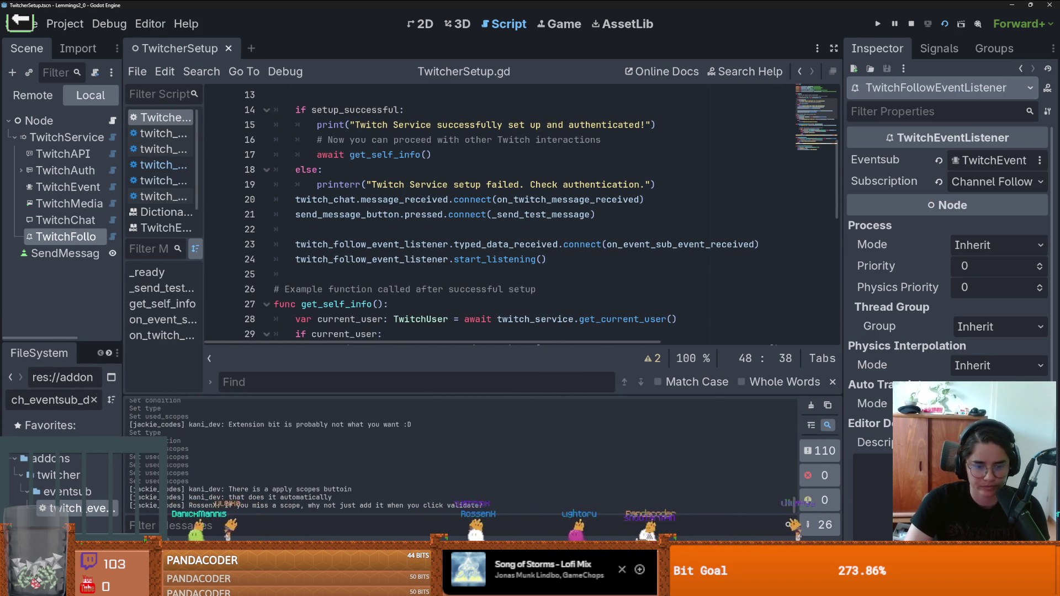
- Enter the commit message 'adding subscript' in GitHub Desktop and close it
left_click(458, 522)
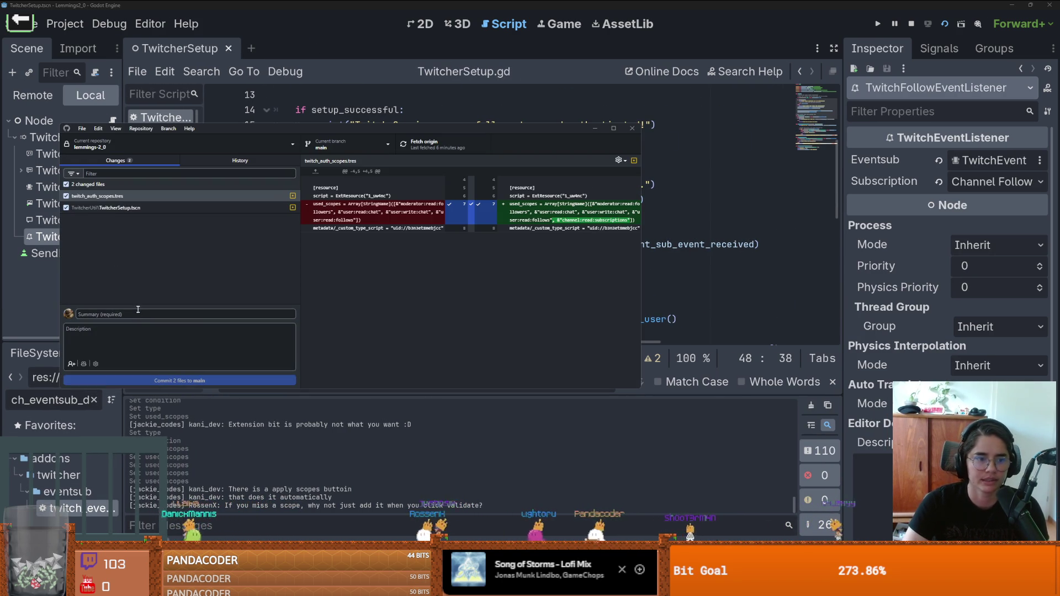
type("adding")
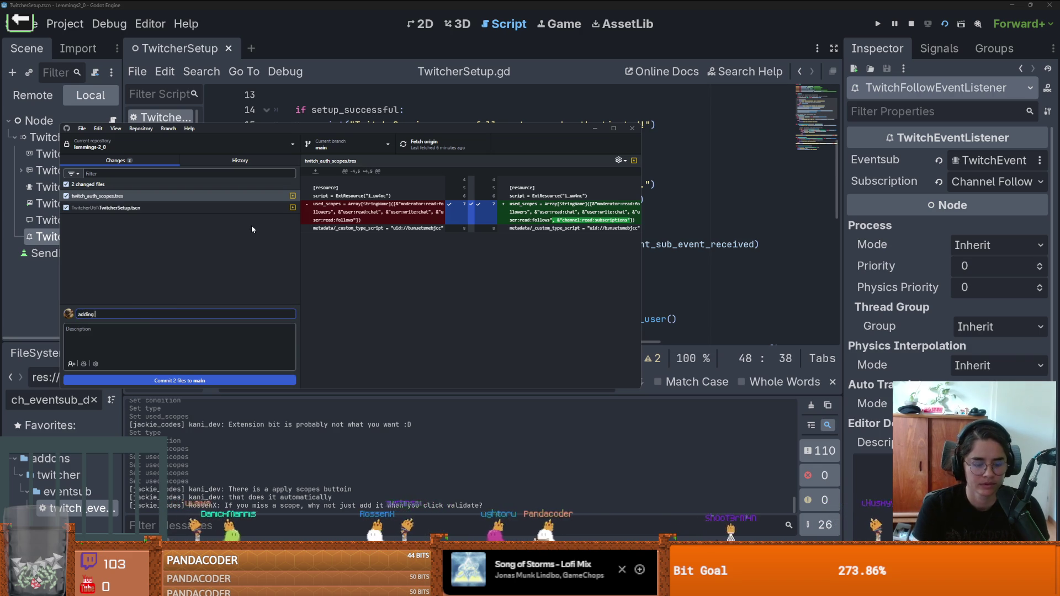
type(" subscripti")
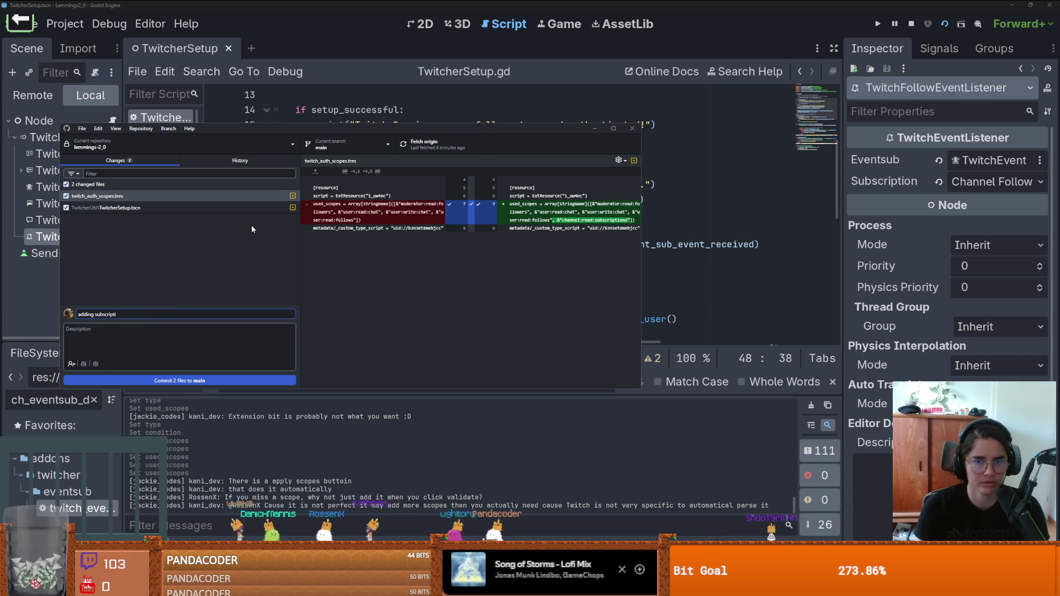
left_click(632, 129)
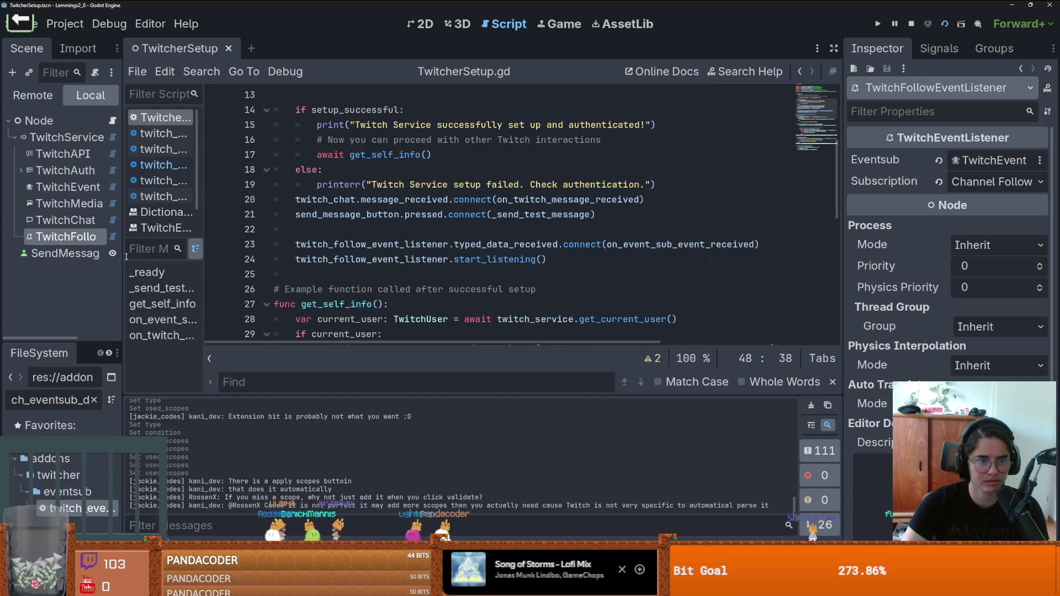
- Add a plain Node child under TwitchService
left_click_drag(122, 248, 284, 247)
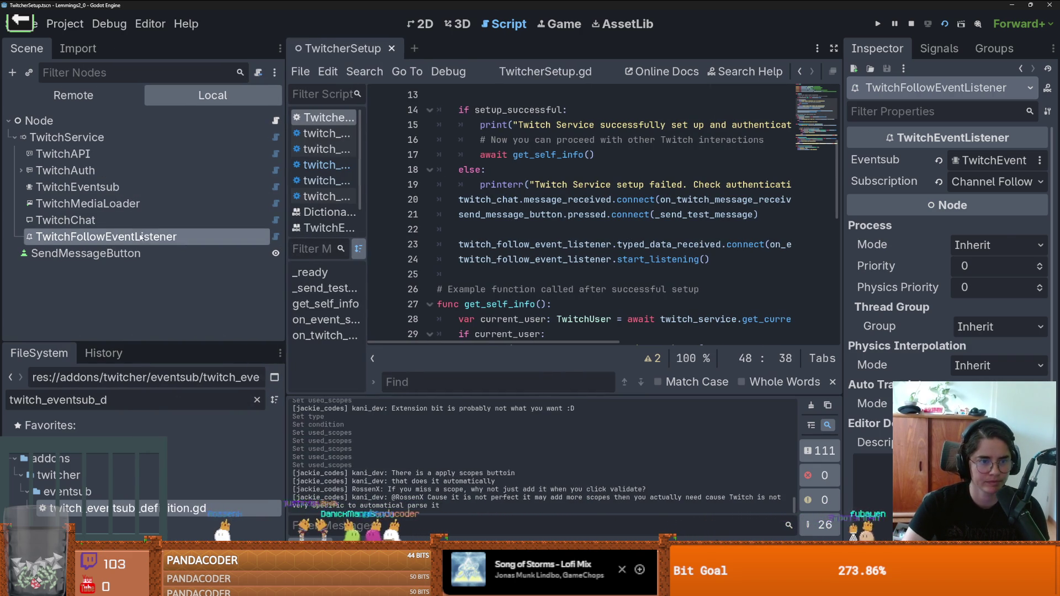
right_click(84, 138)
mouse_move(160, 157)
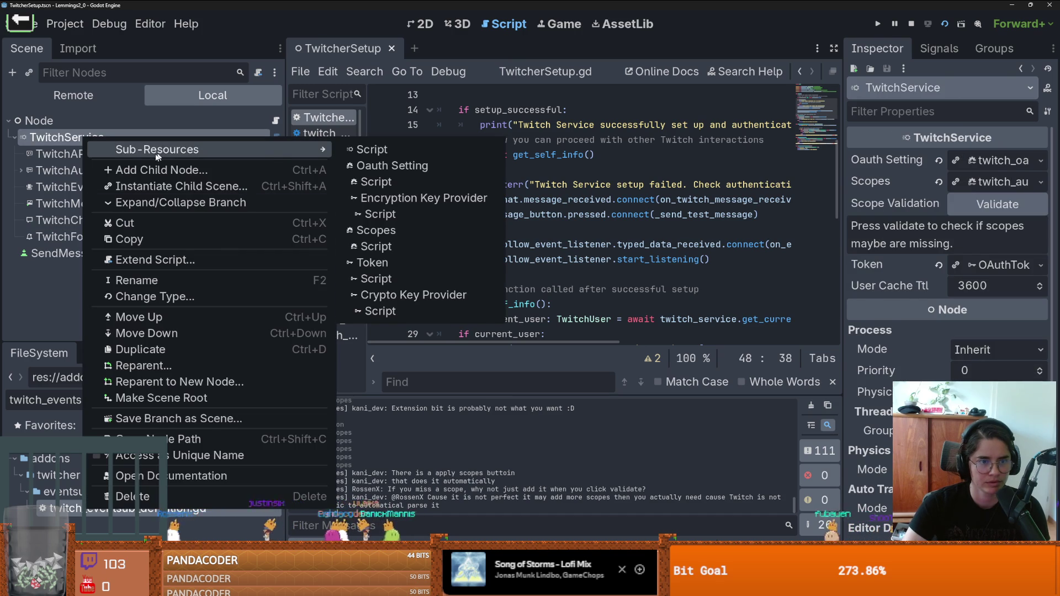
left_click(66, 237)
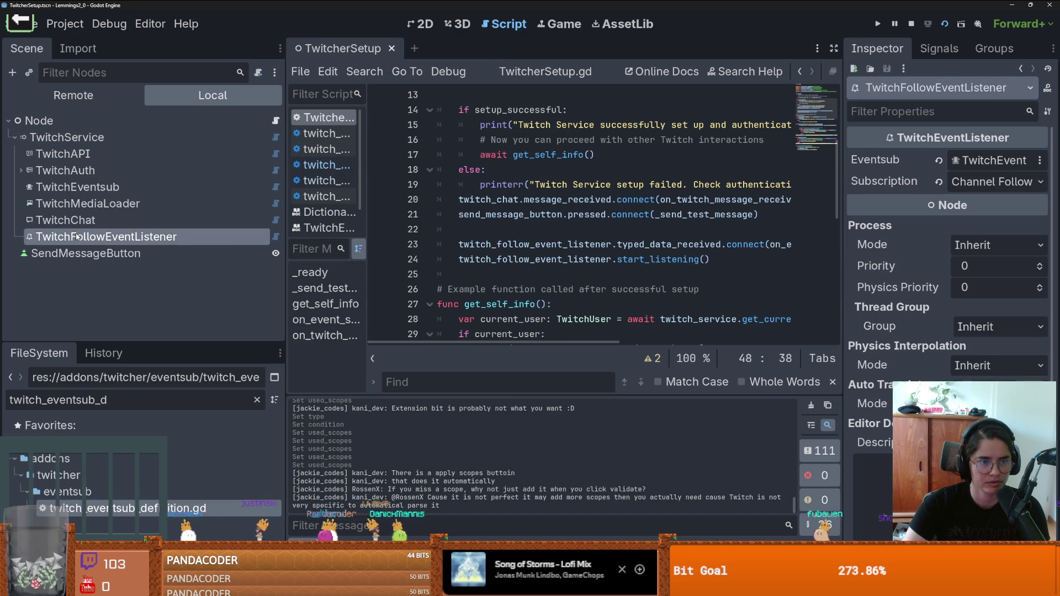
left_click(75, 138)
right_click(80, 138)
left_click(126, 170)
type("node")
key("Return")
- Rename the new node EventListeners and move TwitchFollowEventListener beneath it
double_click(97, 252)
type("EventListener")
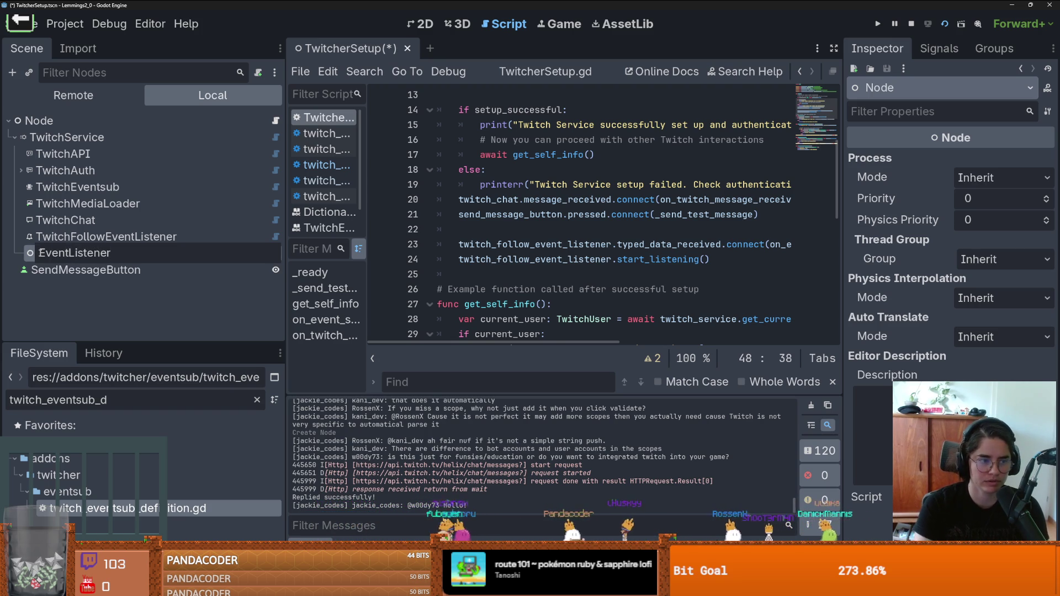
type("Sub")
key("Return")
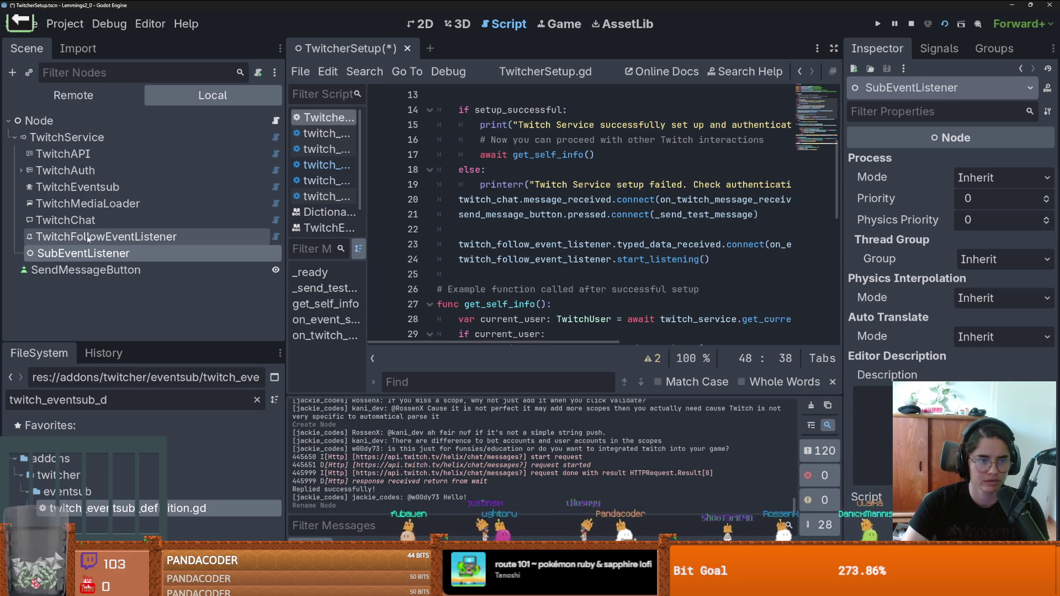
key("ctrl+z")
double_click(70, 253)
type("EventListener")
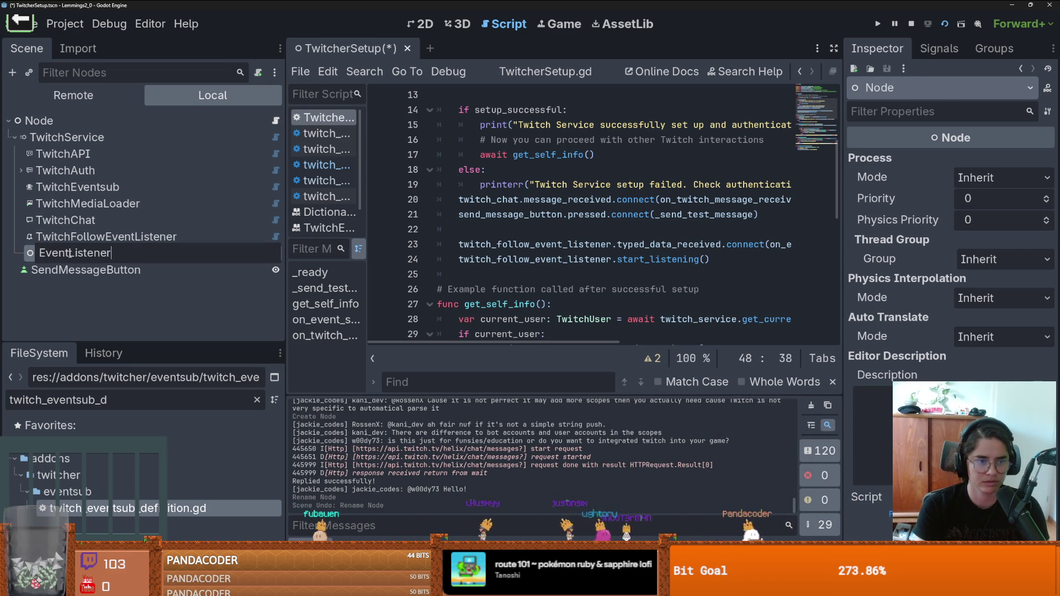
type("s")
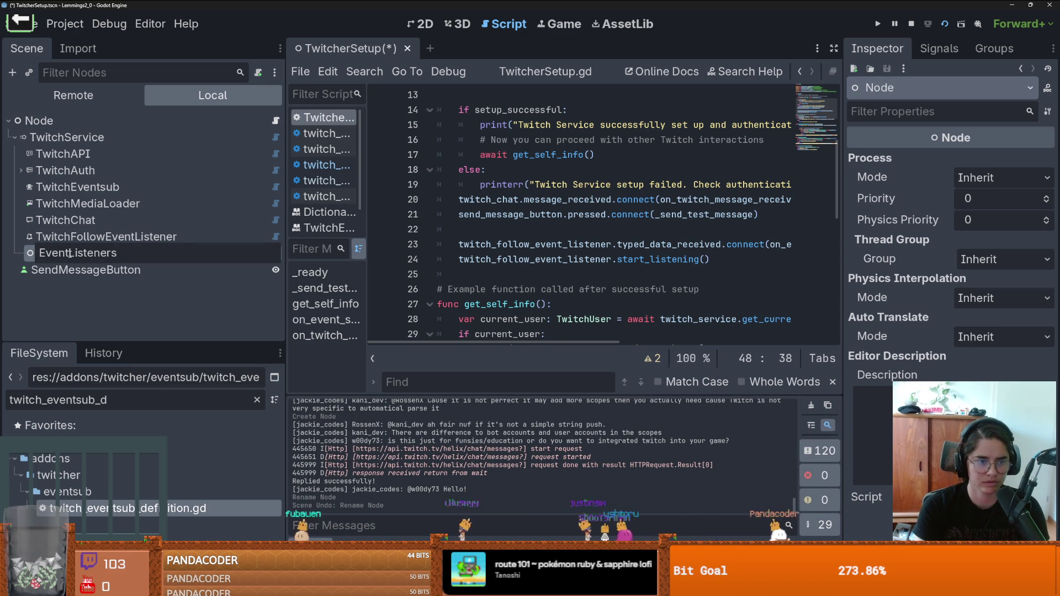
key("Return")
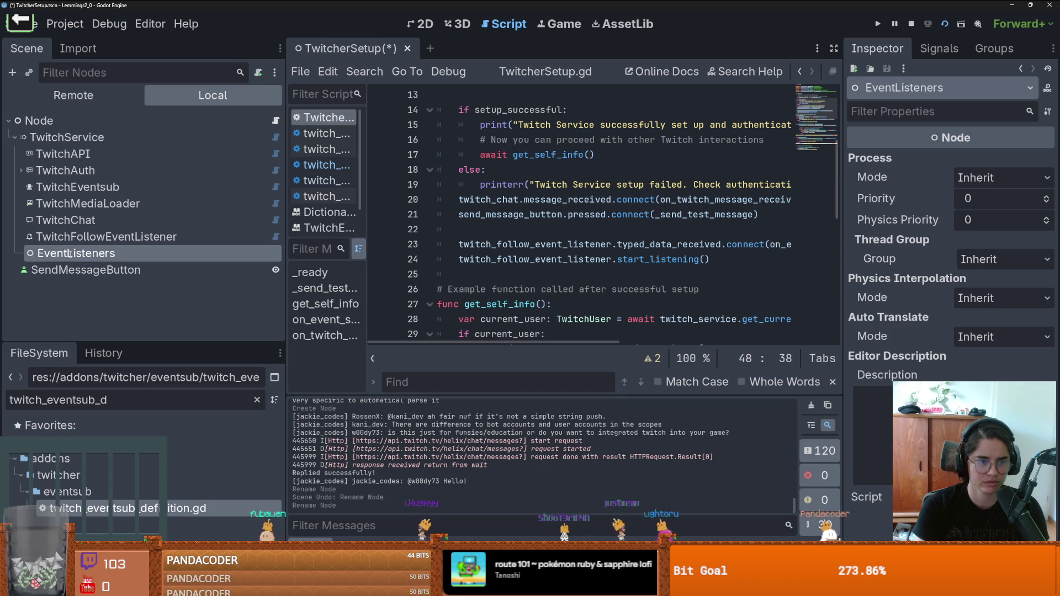
left_click_drag(97, 237, 97, 253)
left_click(77, 236)
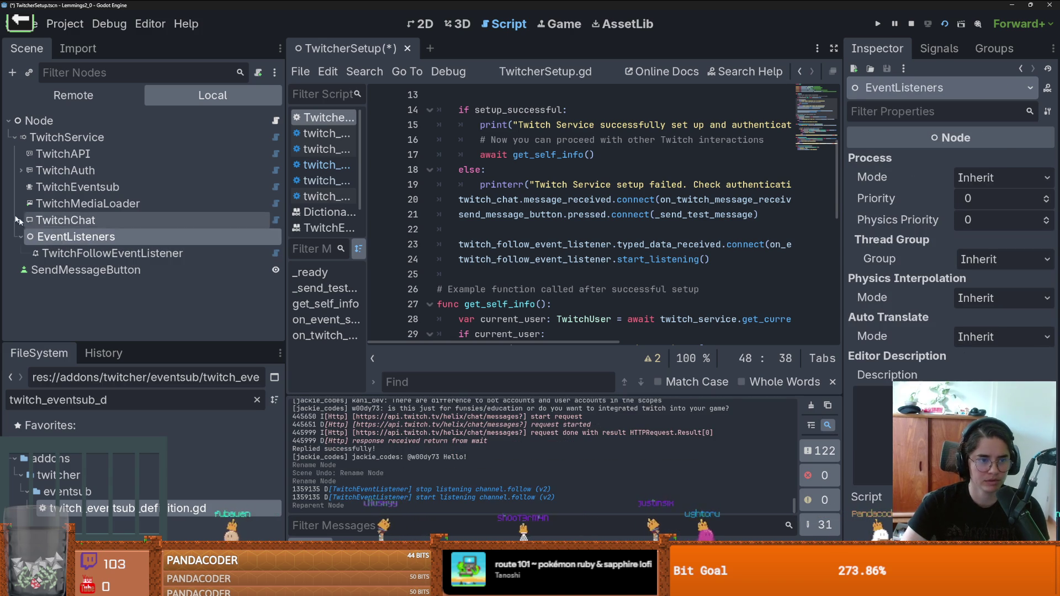
- Create a TwitchEventListener under EventListeners named SubEventTwitchEventListener
left_click(12, 81)
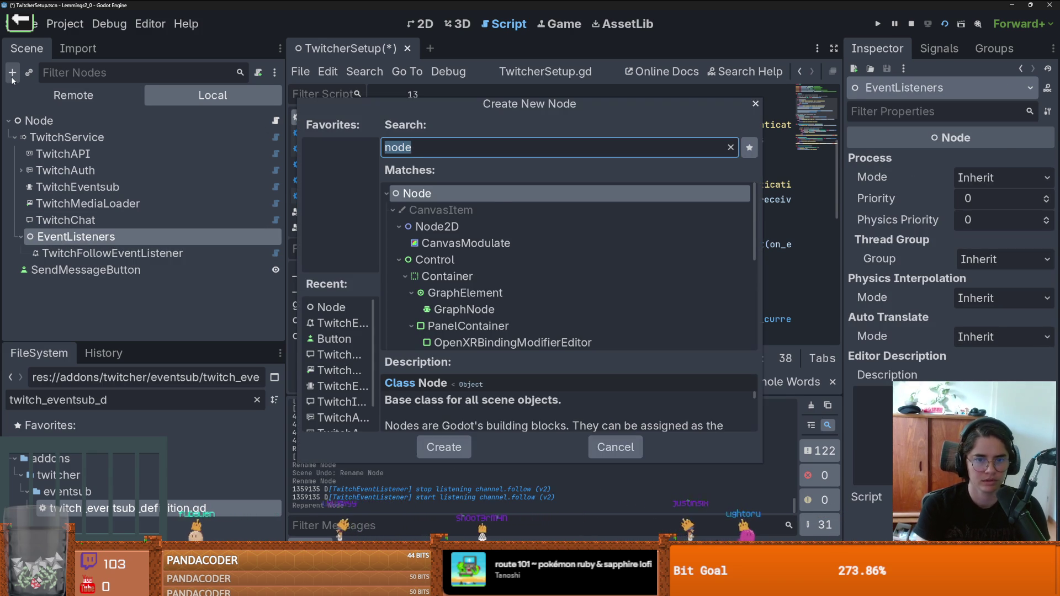
type("eventli")
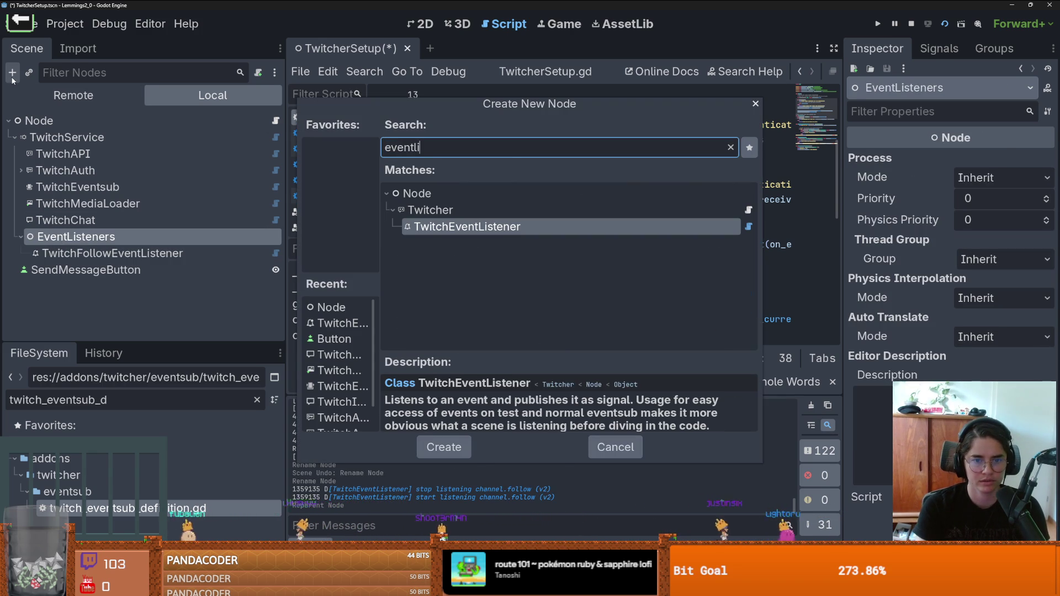
key("Return")
left_click(49, 270)
type("EventTwitchEventListener")
key("Return")
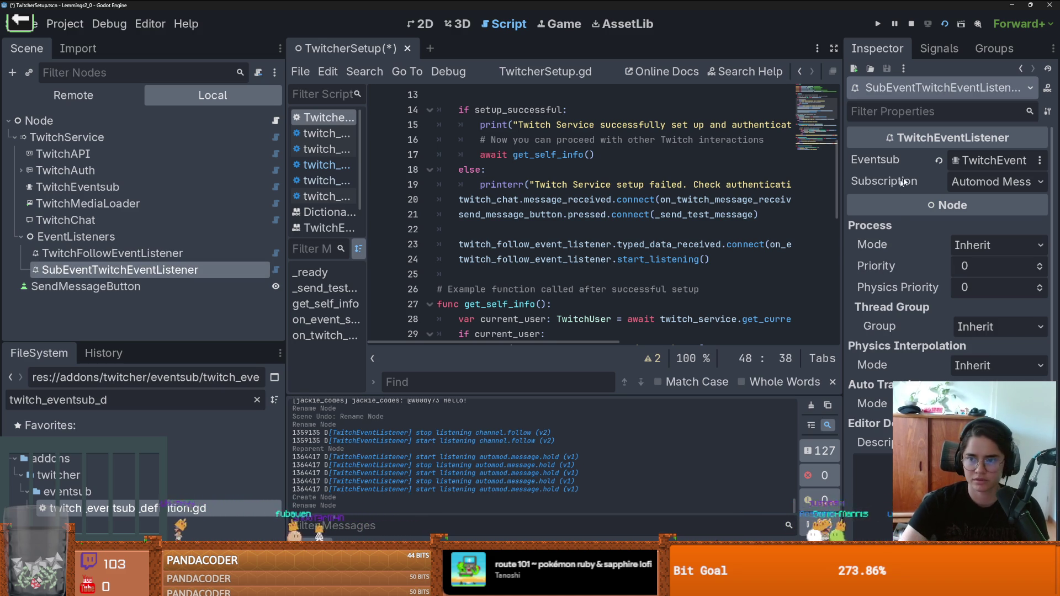
- Set its Subscription to Channel Subscribe and save the scene
left_click_drag(841, 196, 758, 194)
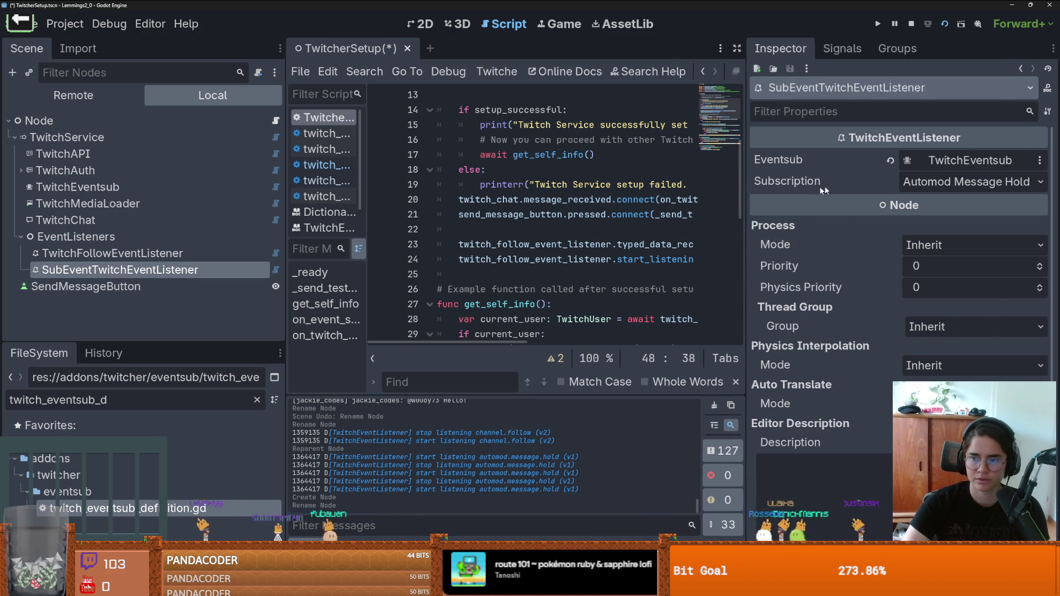
left_click(916, 182)
scroll(836, 343, "down", 5)
scroll(836, 352, "down", 5)
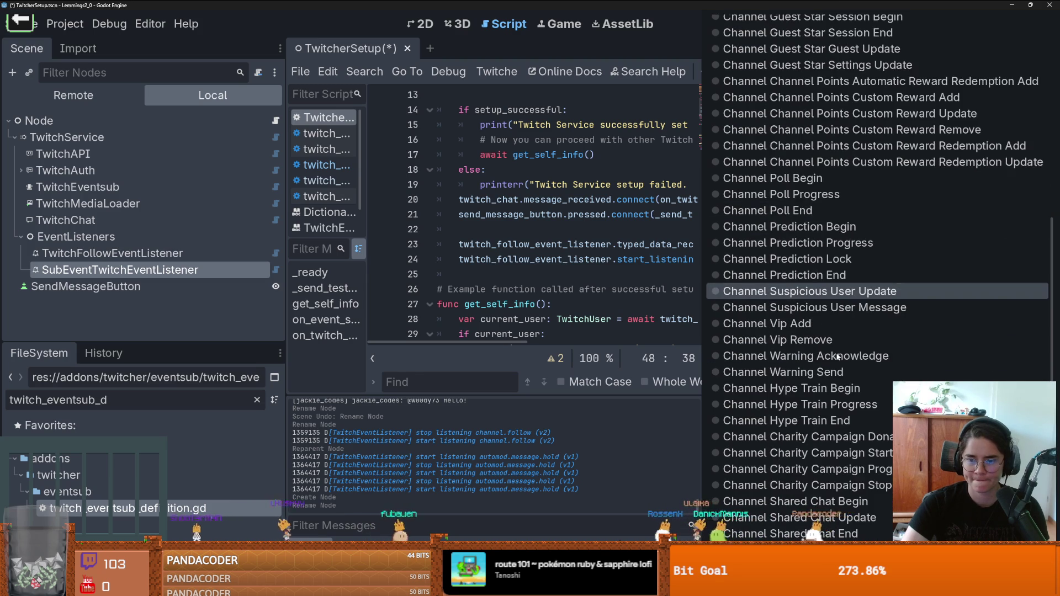
scroll(837, 356, "up", 10)
left_click(803, 269)
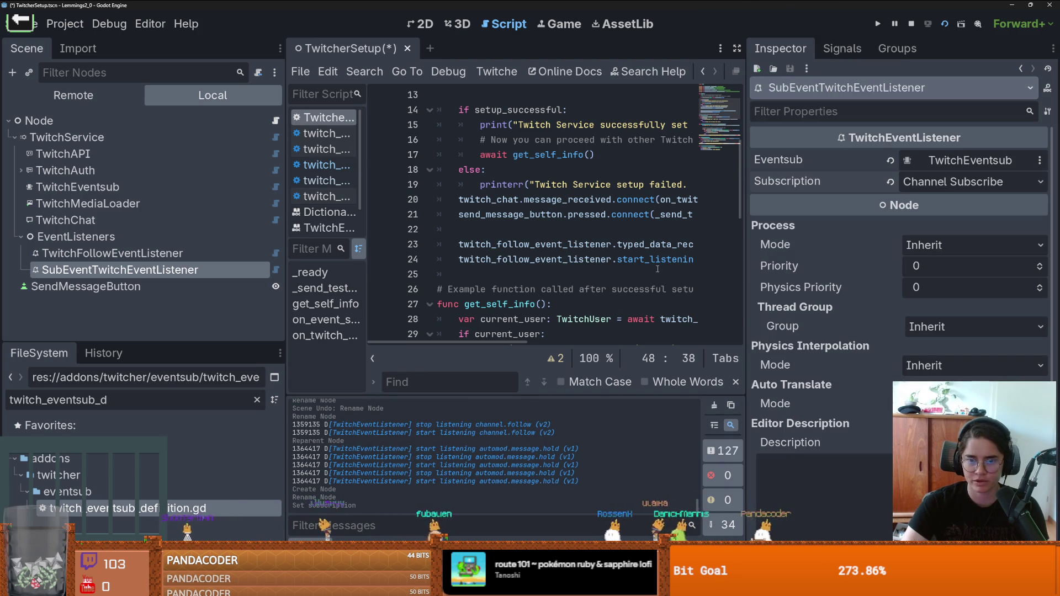
left_click(651, 259)
key("ctrl+s")
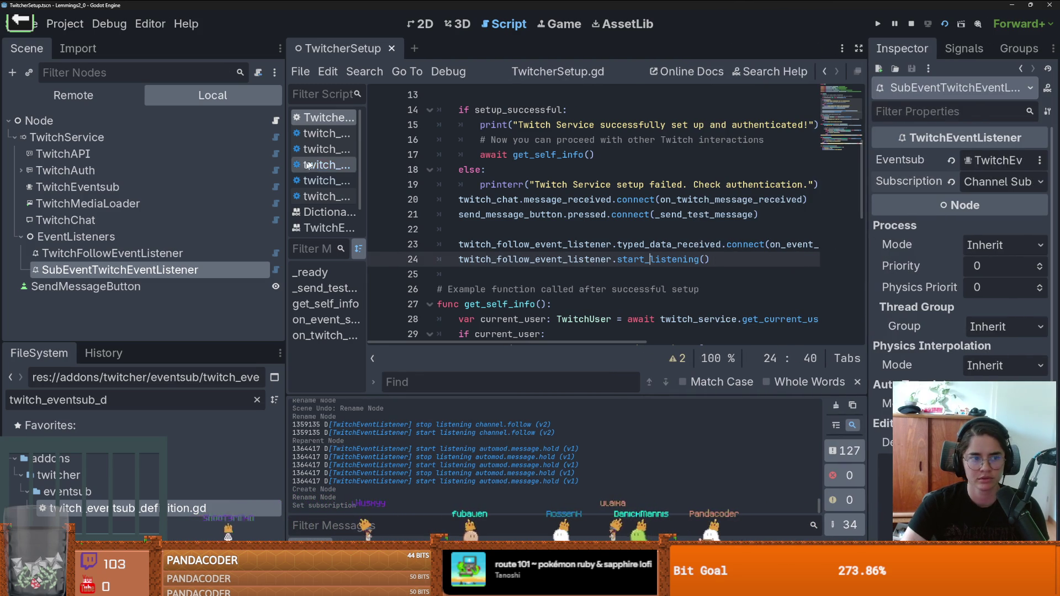
left_click(659, 259)
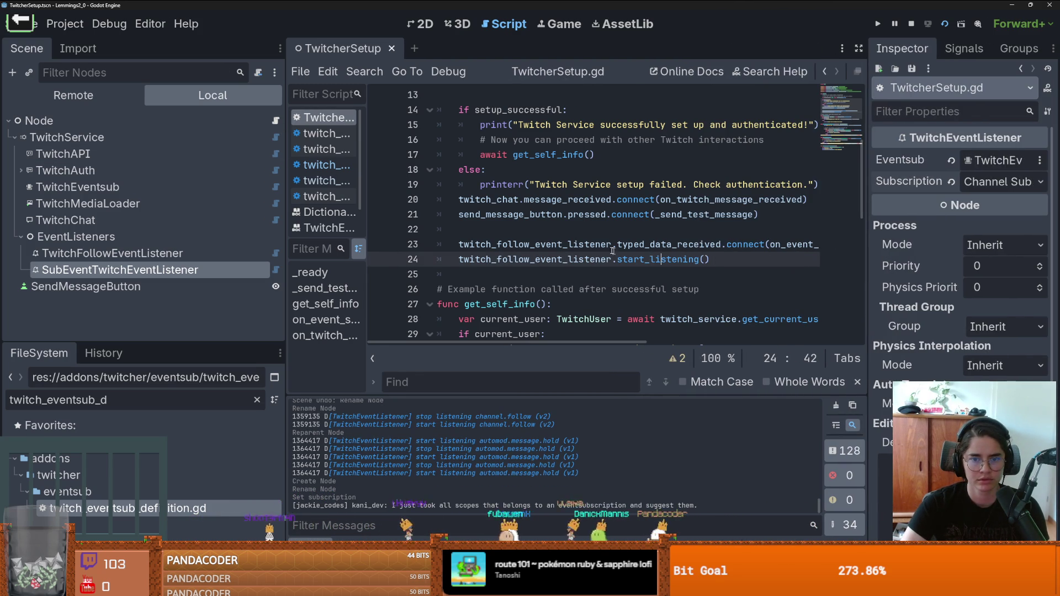
- Replace line 7's follow listener node path with TwitchFollowEventListener's new path
scroll(505, 221, "up", 4)
left_click(505, 198)
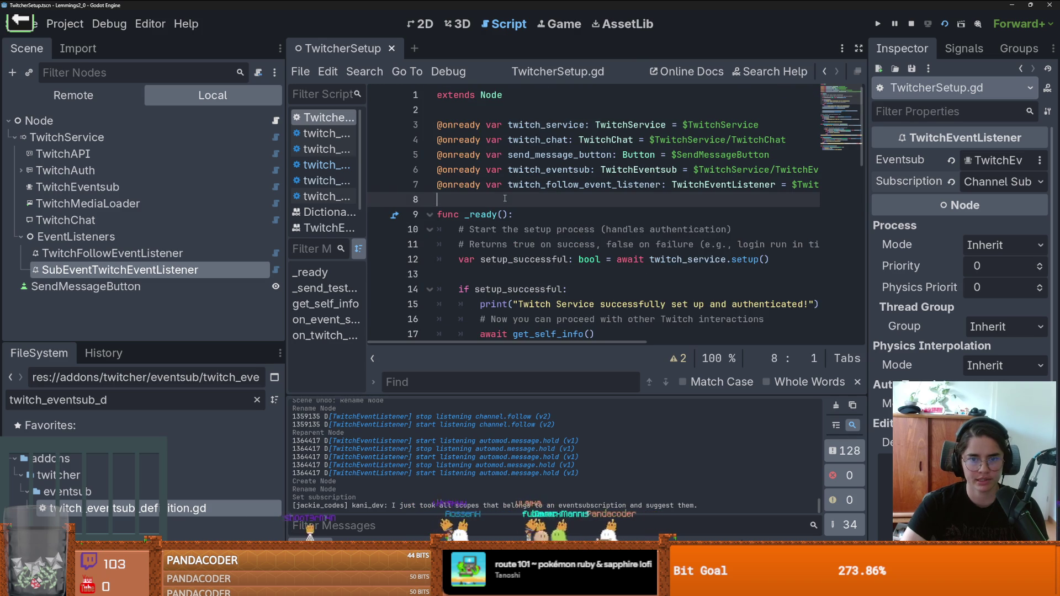
scroll(608, 190, "right", 5)
left_click_drag(726, 184, 502, 184)
key("BackSpace")
left_click_drag(113, 253, 569, 188)
left_click_drag(269, 268, 482, 200)
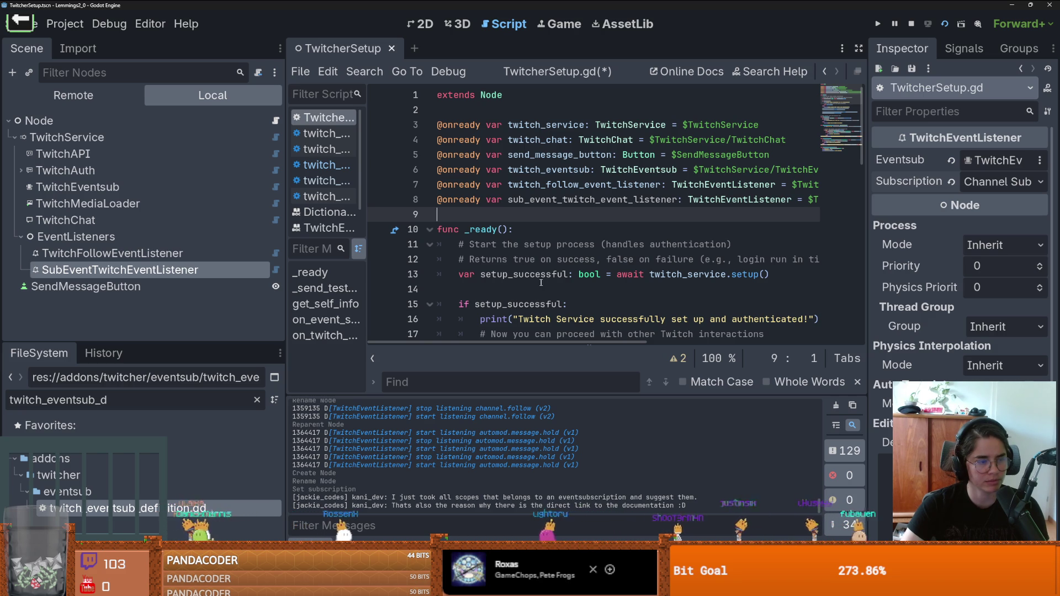
left_click(438, 184)
key("Return")
key("Up")
key("ctrl+s")
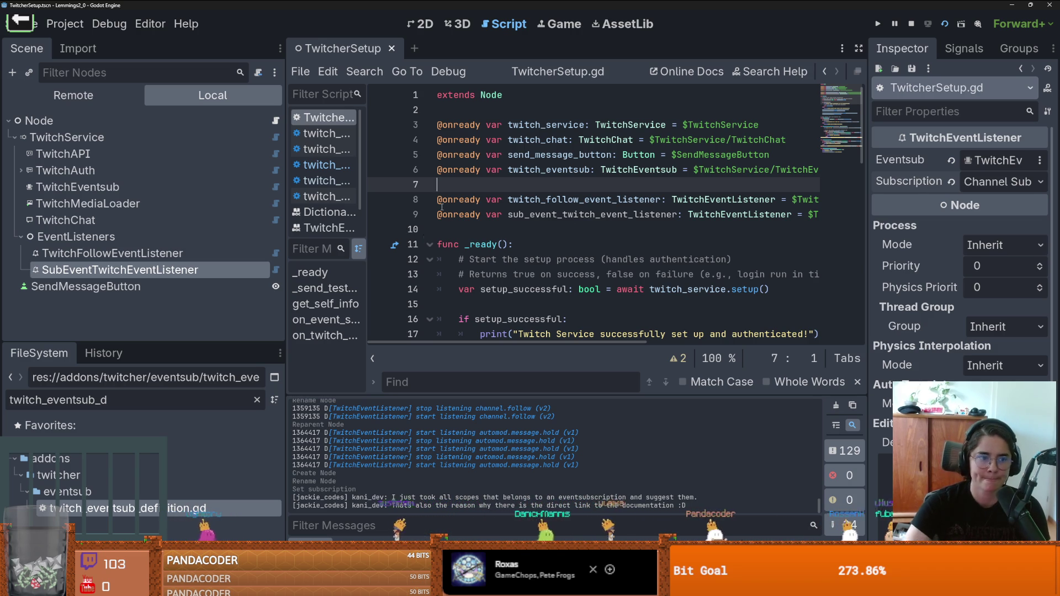
- Widen the script editor and look over the listener variables in TwitcherSetup.gd
scroll(564, 274, "down", 3)
scroll(563, 274, "up", 3)
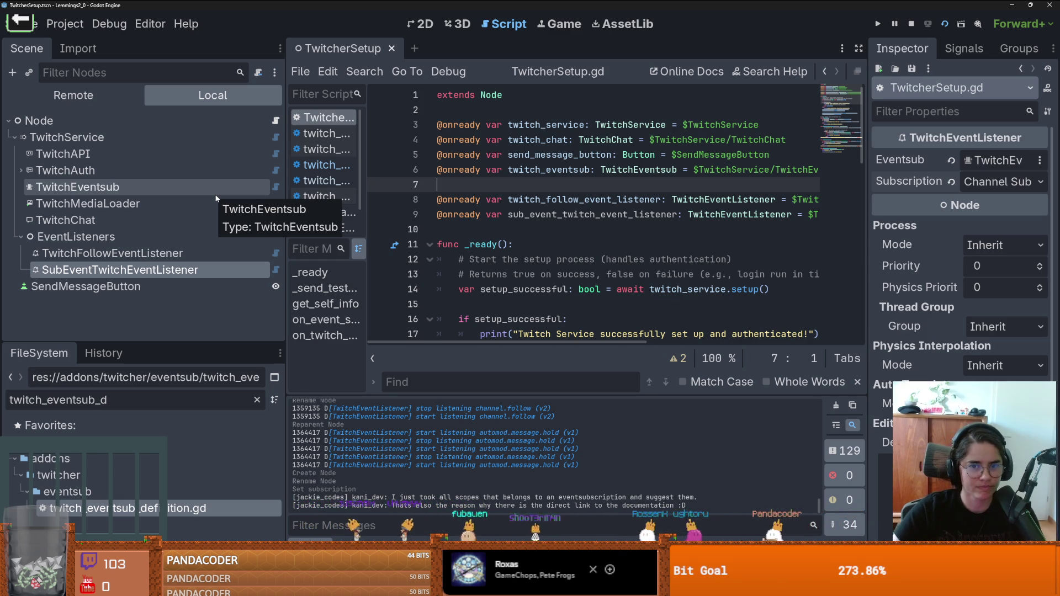
scroll(370, 229, "down", 1)
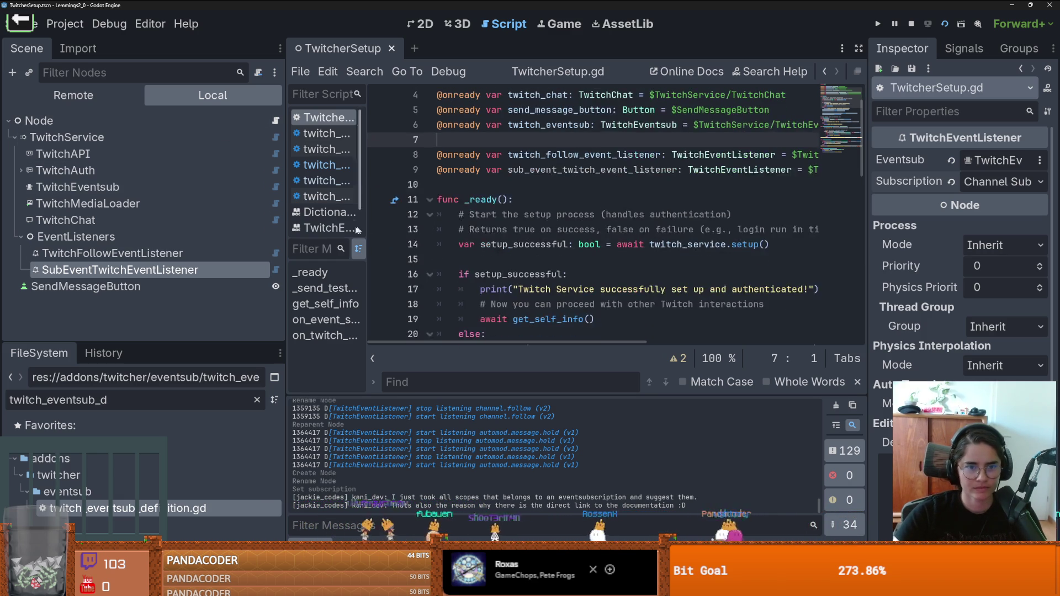
left_click_drag(285, 215, 194, 216)
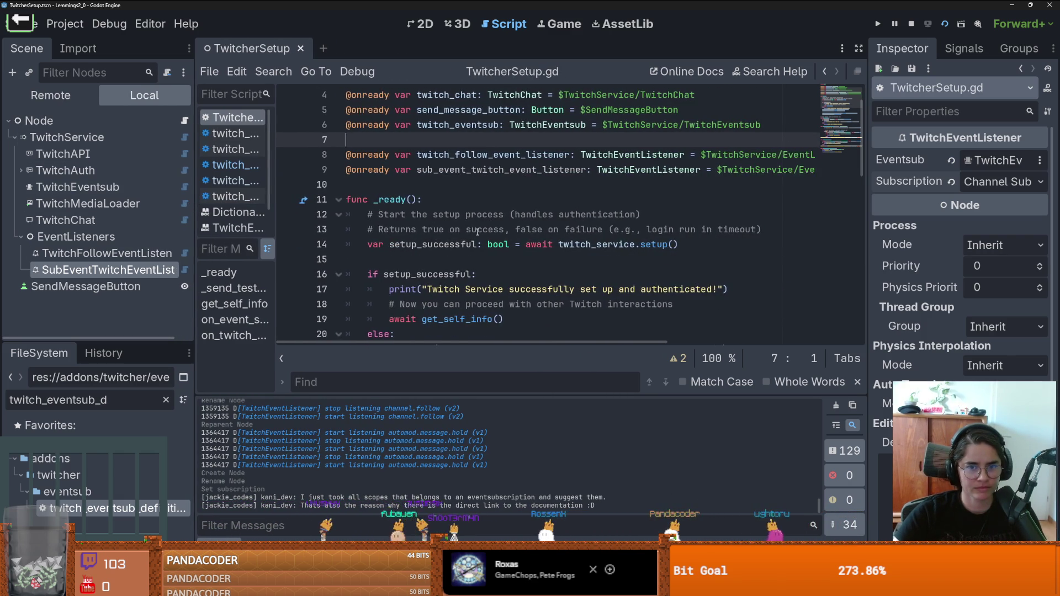
scroll(478, 232, "up", 1)
left_click(404, 228)
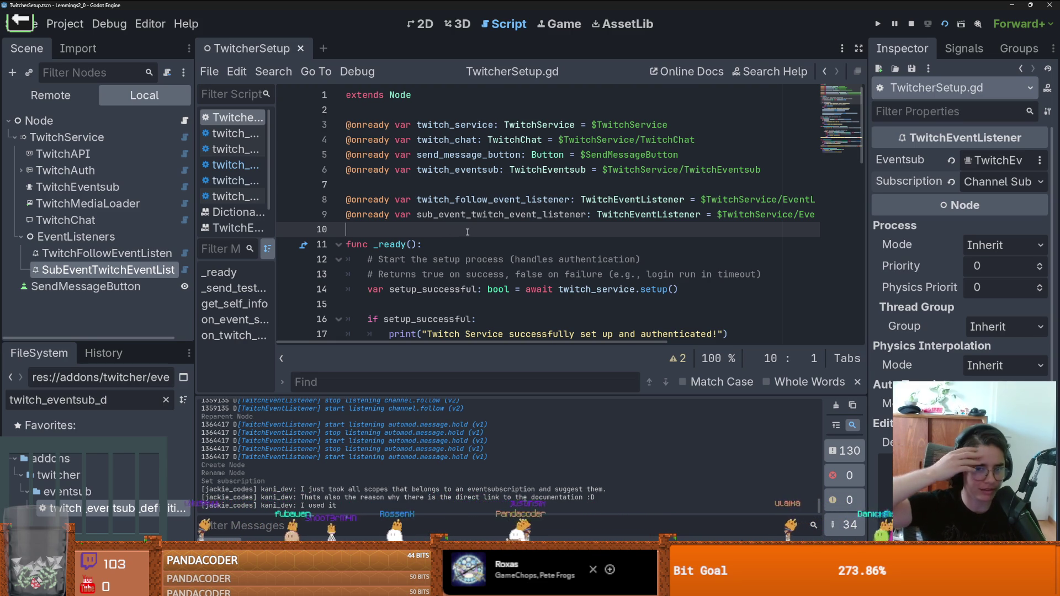
scroll(497, 248, "down", 13)
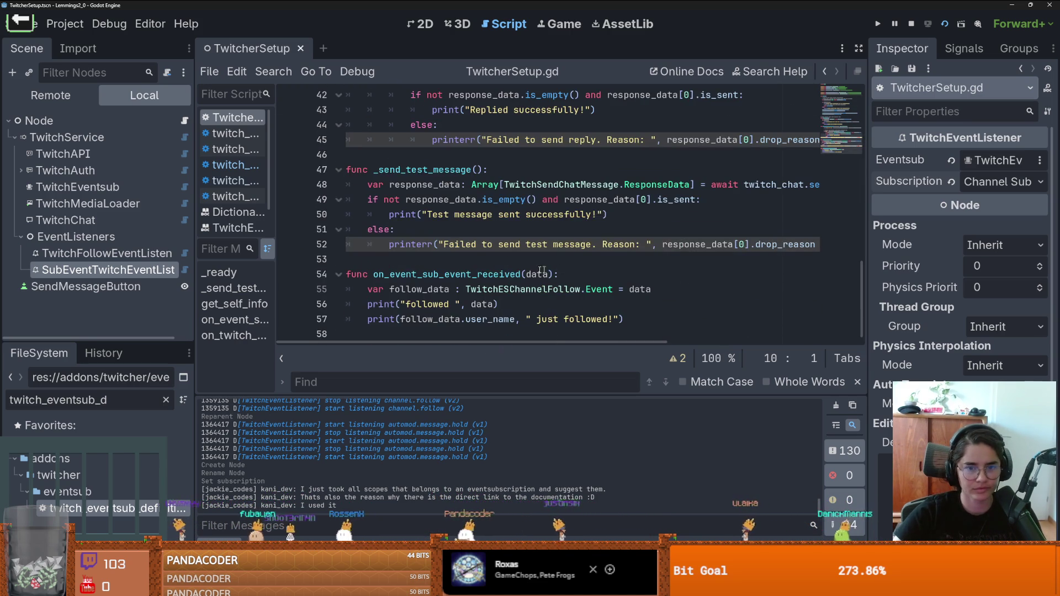
left_click(404, 160)
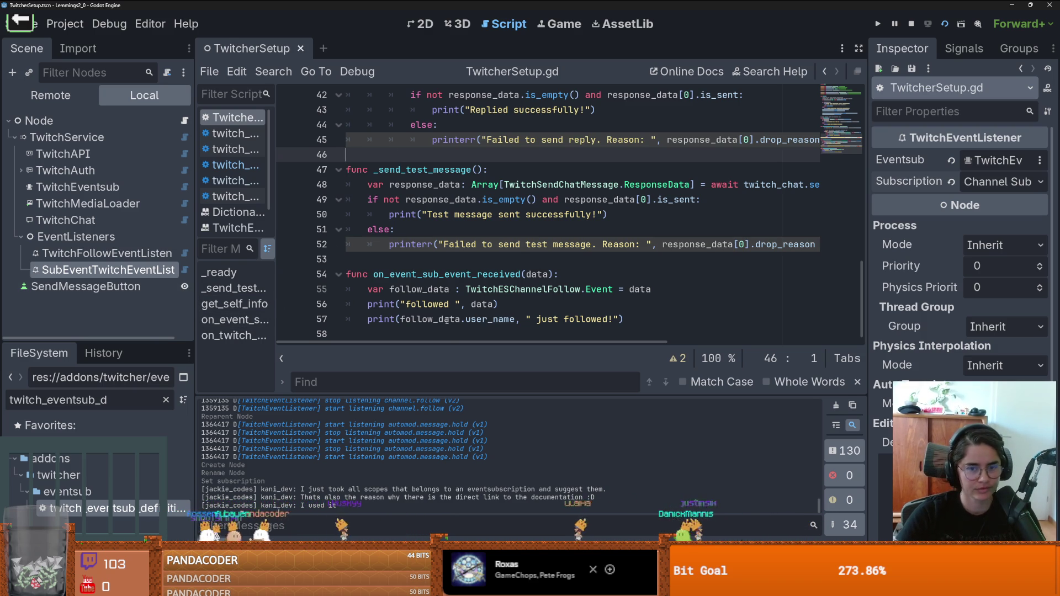
- Copy sub_event_twitch_event_listener from line 9 and start line 28 with it
scroll(456, 310, "up", 6)
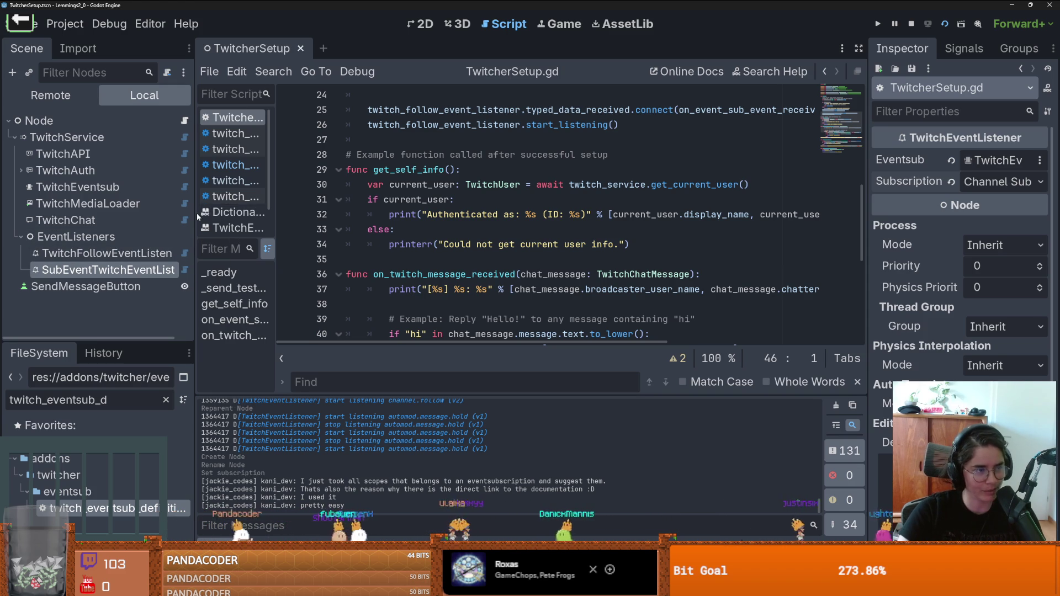
scroll(552, 248, "up", 3)
left_click(620, 259)
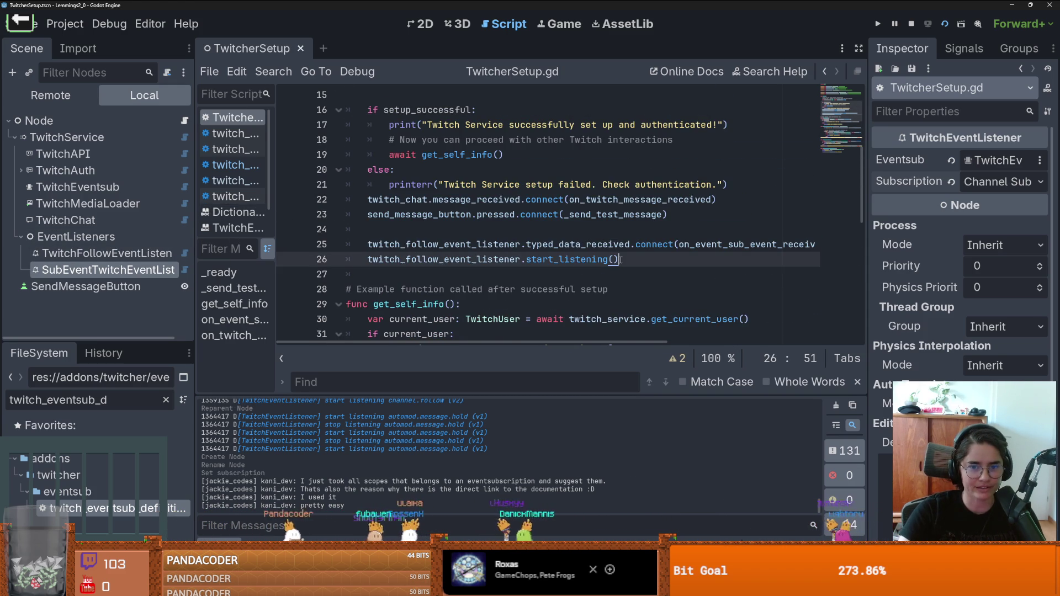
scroll(619, 260, "up", 4)
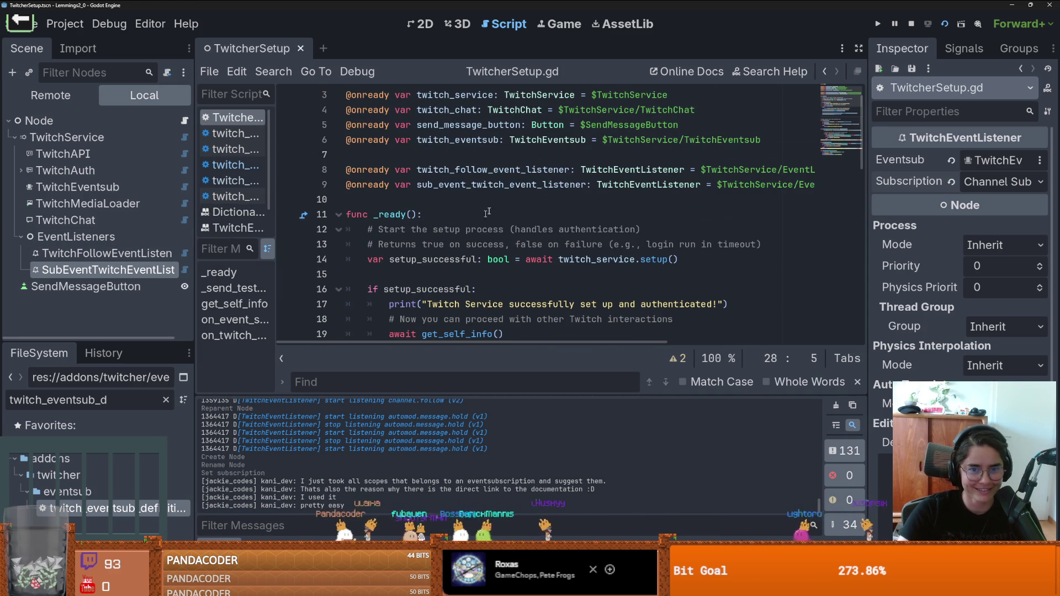
double_click(503, 185)
key("ctrl+c")
scroll(425, 244, "down", 4)
left_click(423, 286)
type("sub_event_twitch_event_listener.")
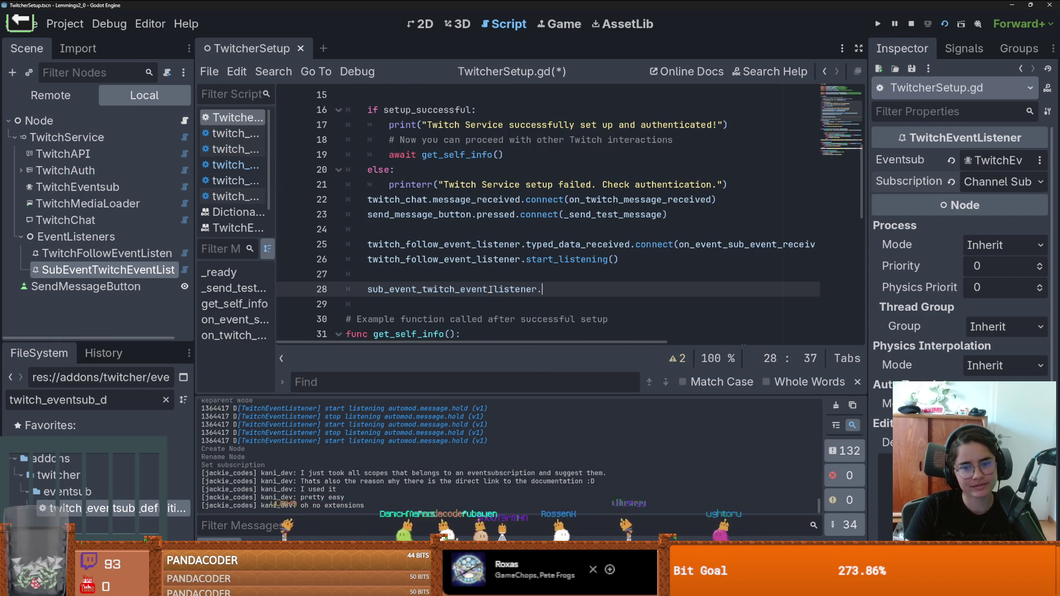
- Remove the trailing dot and look up the sub-event listener's TwitchEventListener documentation, keeping the node name
key("BackSpace")
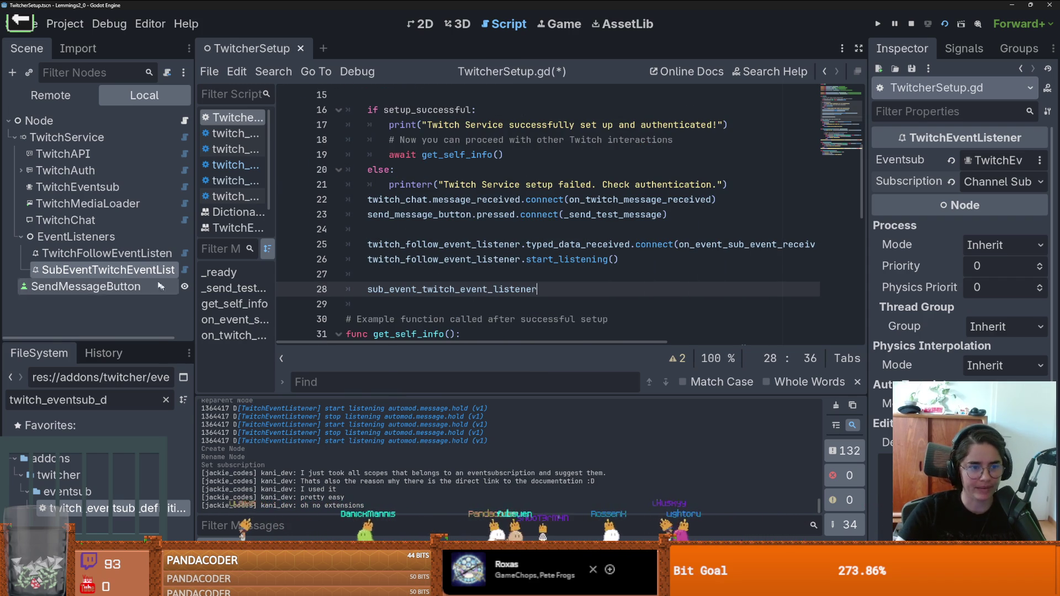
right_click(137, 270)
left_click(232, 530)
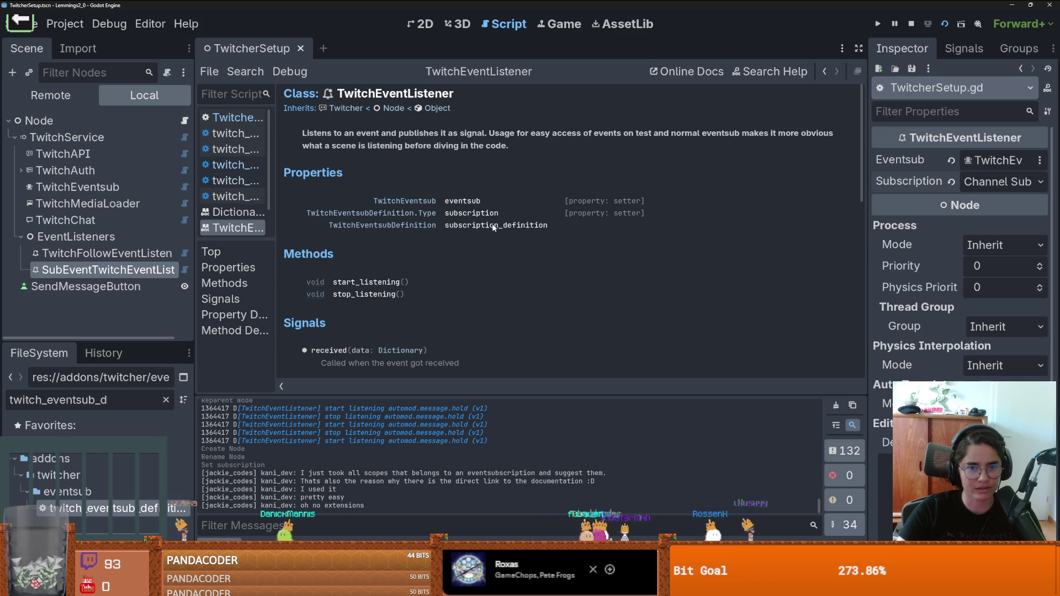
right_click(143, 273)
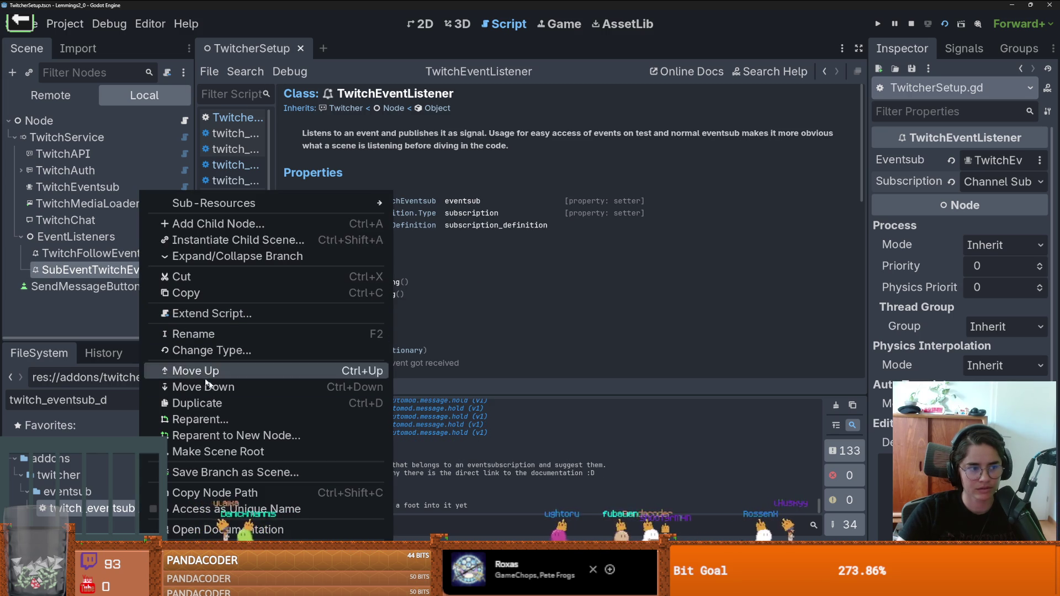
key("F2")
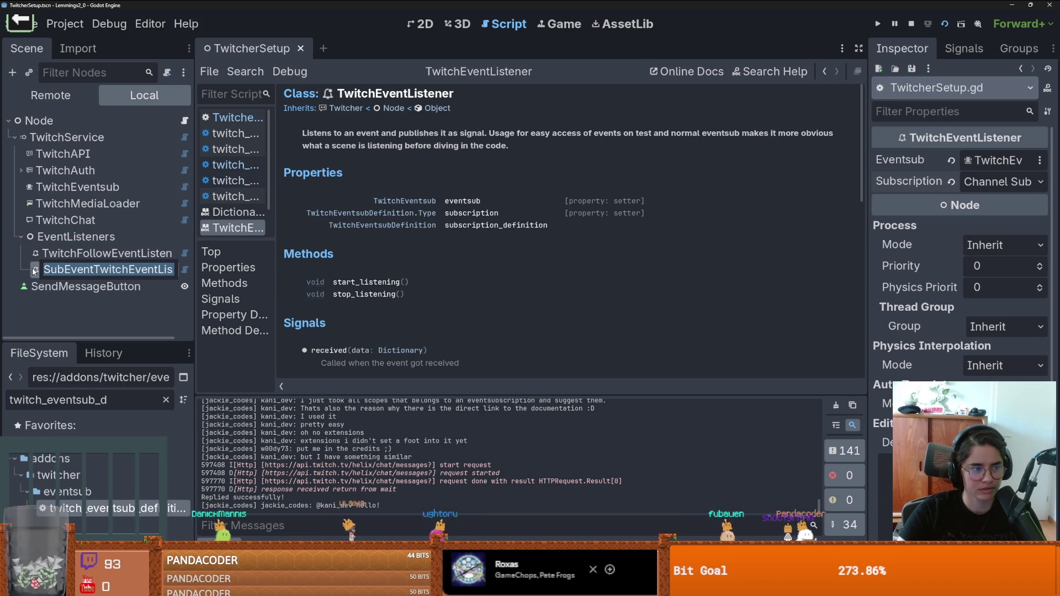
key("Return")
right_click(83, 270)
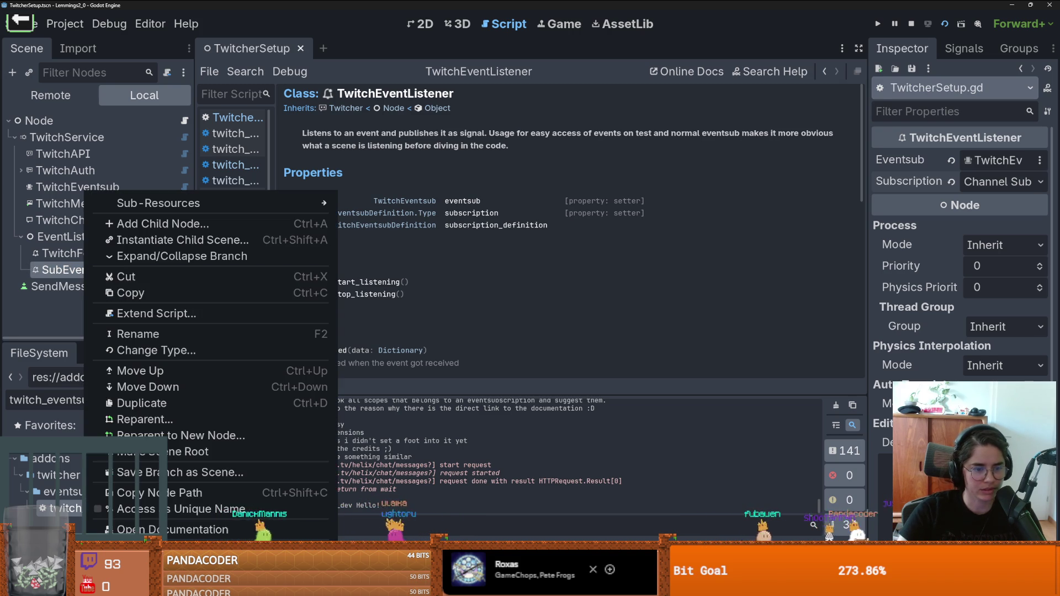
left_click(222, 525)
scroll(459, 320, "down", 3)
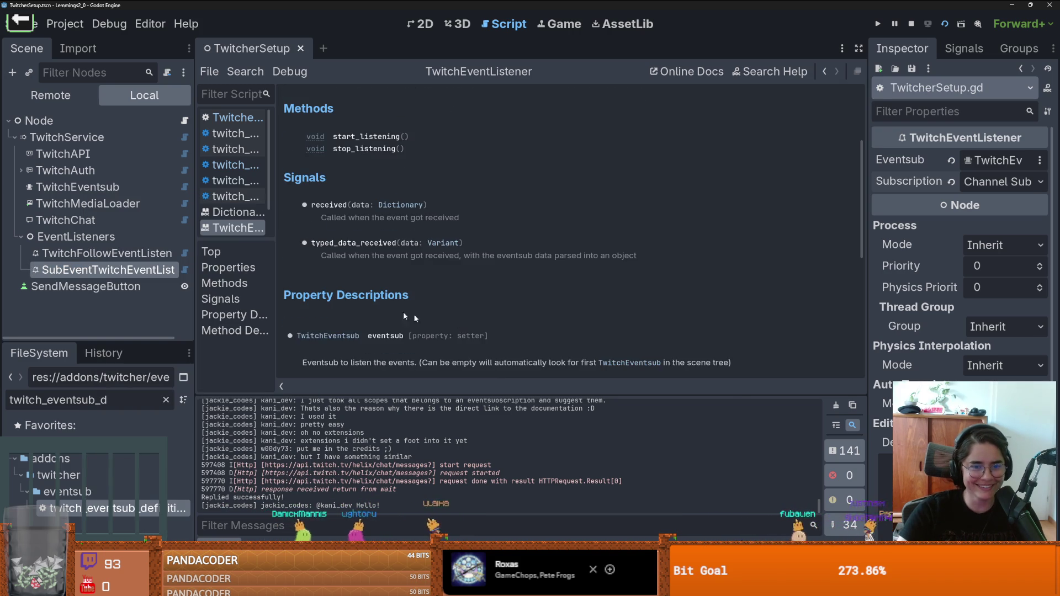
left_click(235, 117)
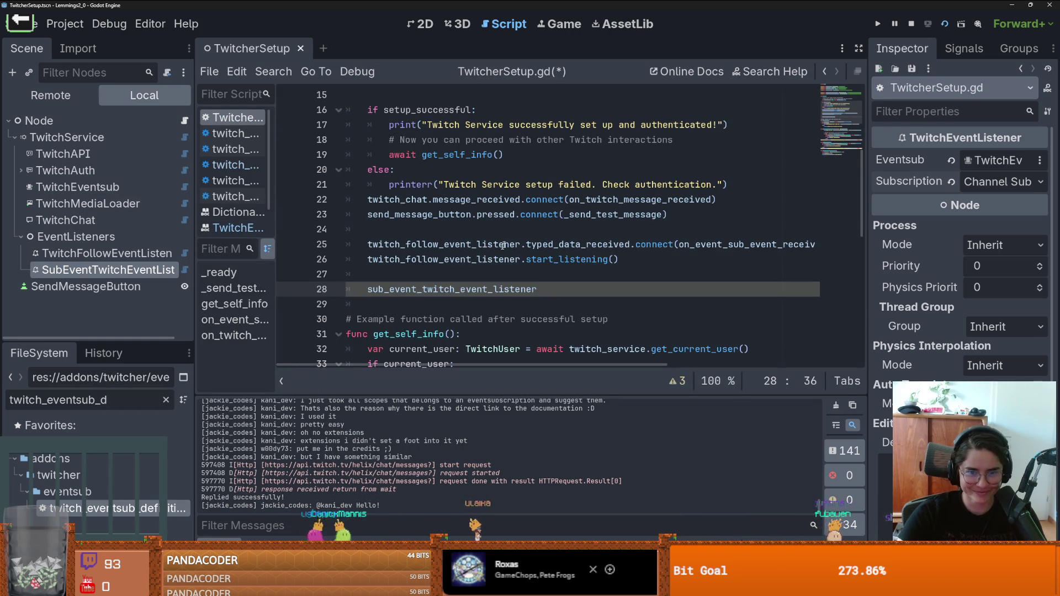
- Re-add the dot on line 28 and delete the wrongly pasted listener name after it
double_click(572, 245)
left_click(551, 289)
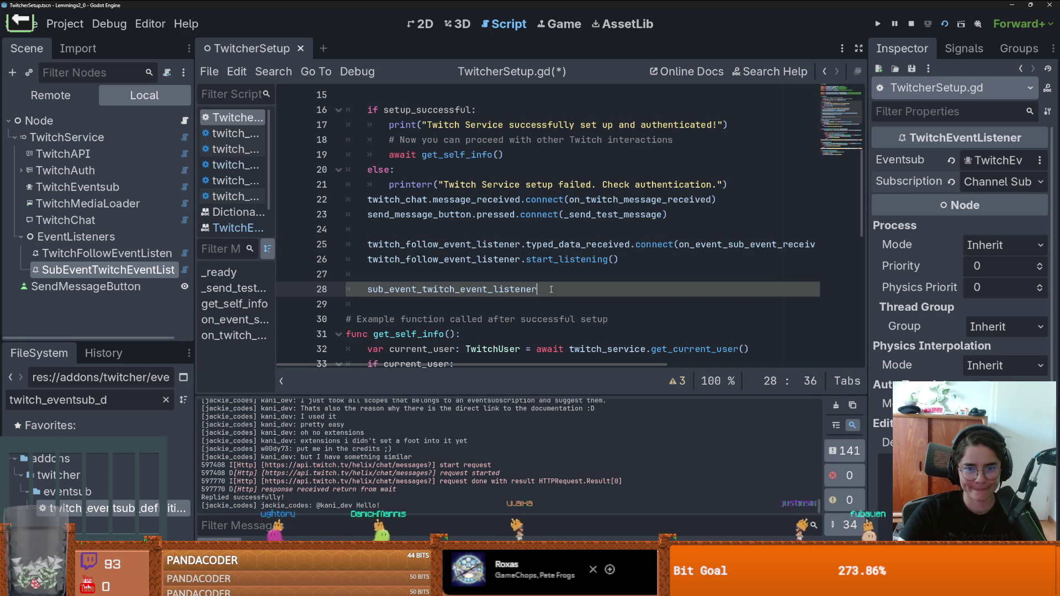
type("v")
key("BackSpace")
type(".")
key("ctrl+v")
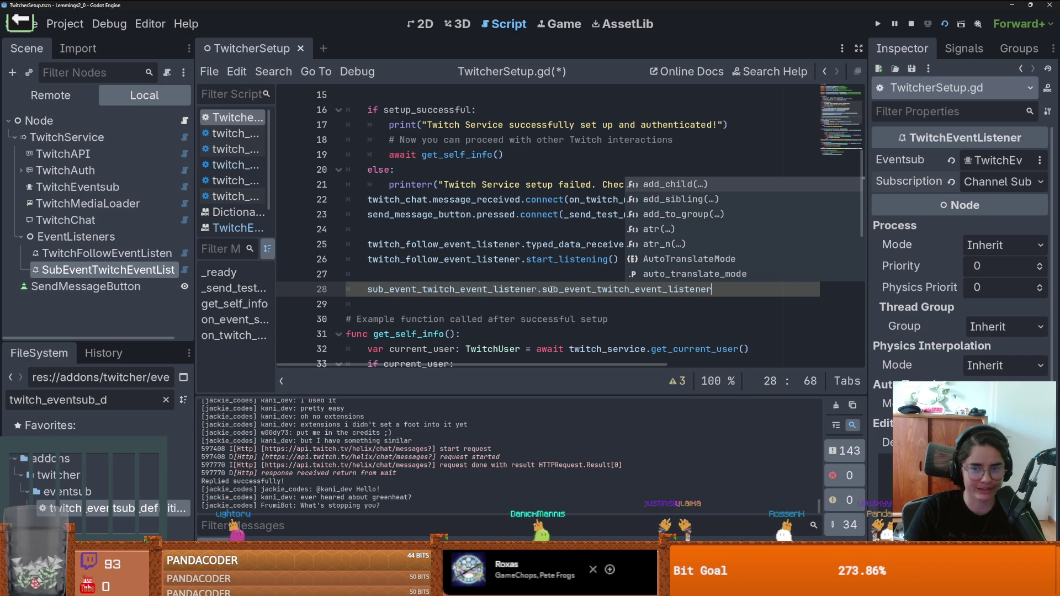
left_click(465, 289)
double_click(601, 289)
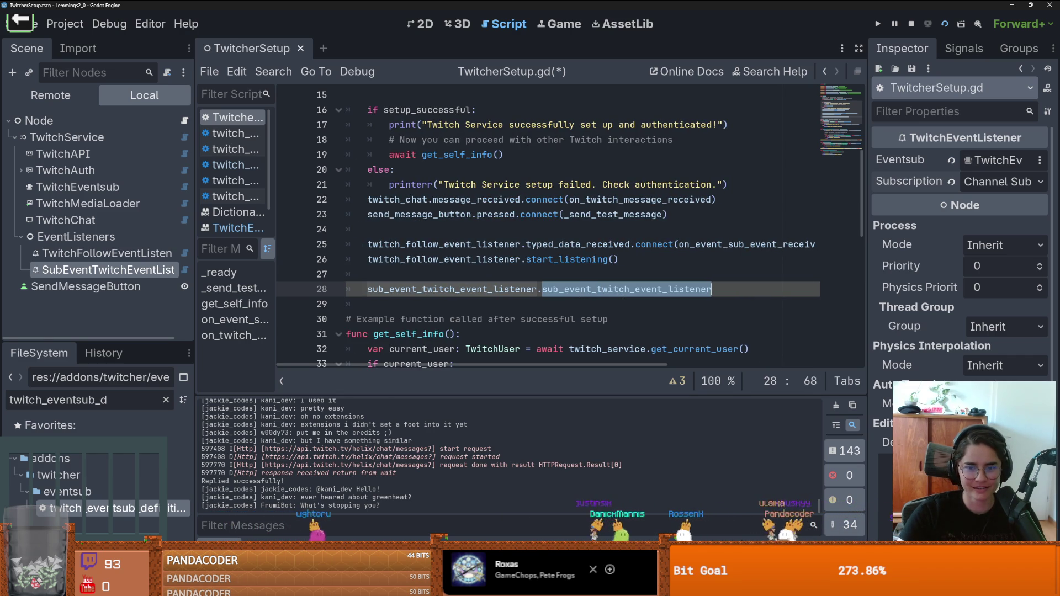
key("BackSpace")
- Copy the typed_data_received signal from the TwitchEventListener documentation and return to the script
right_click(124, 270)
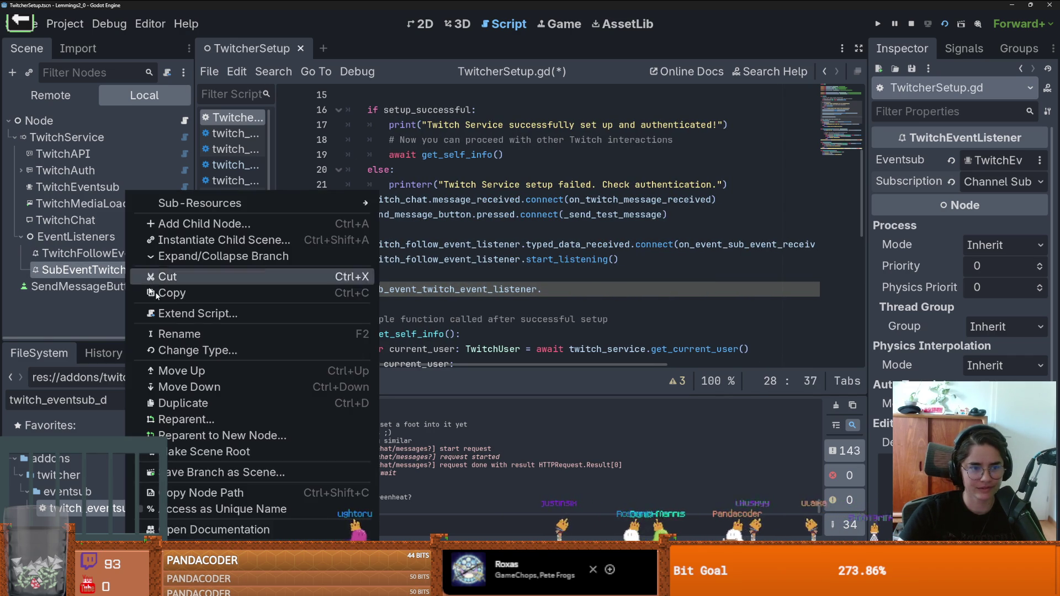
left_click(285, 529)
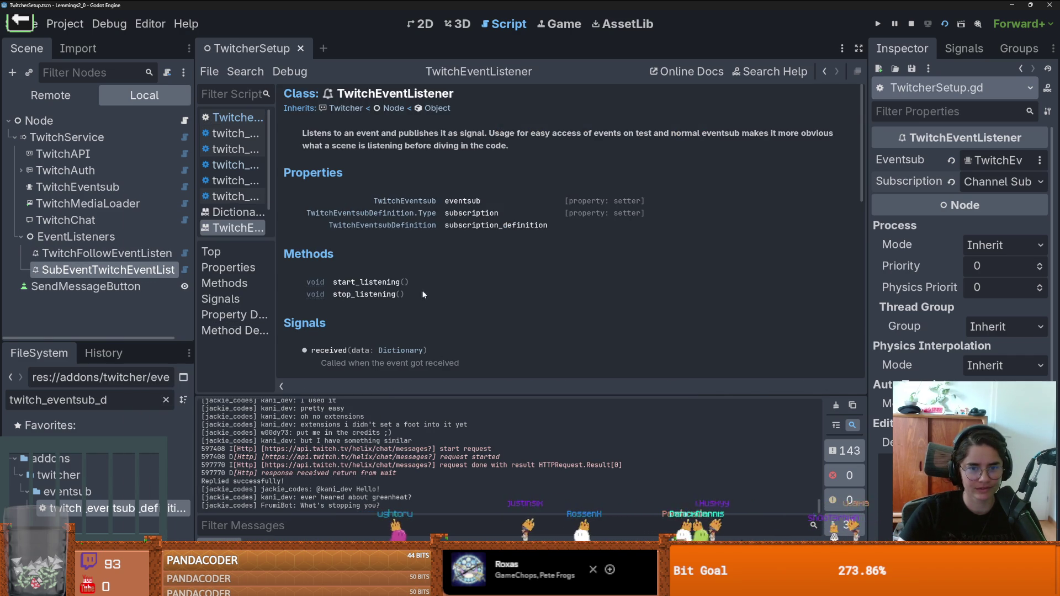
scroll(423, 294, "down", 3)
double_click(343, 315)
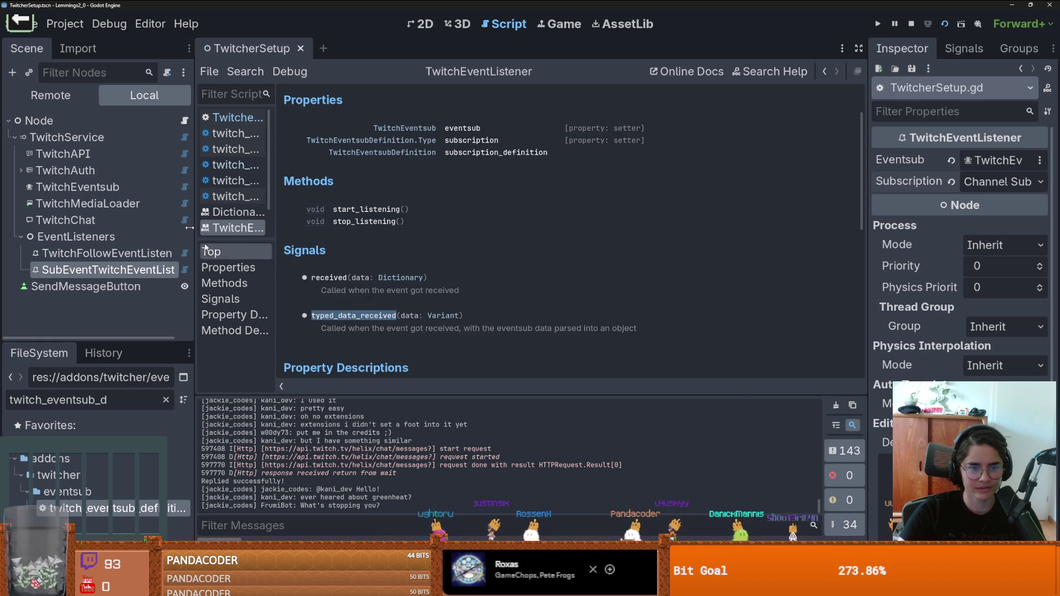
left_click(184, 121)
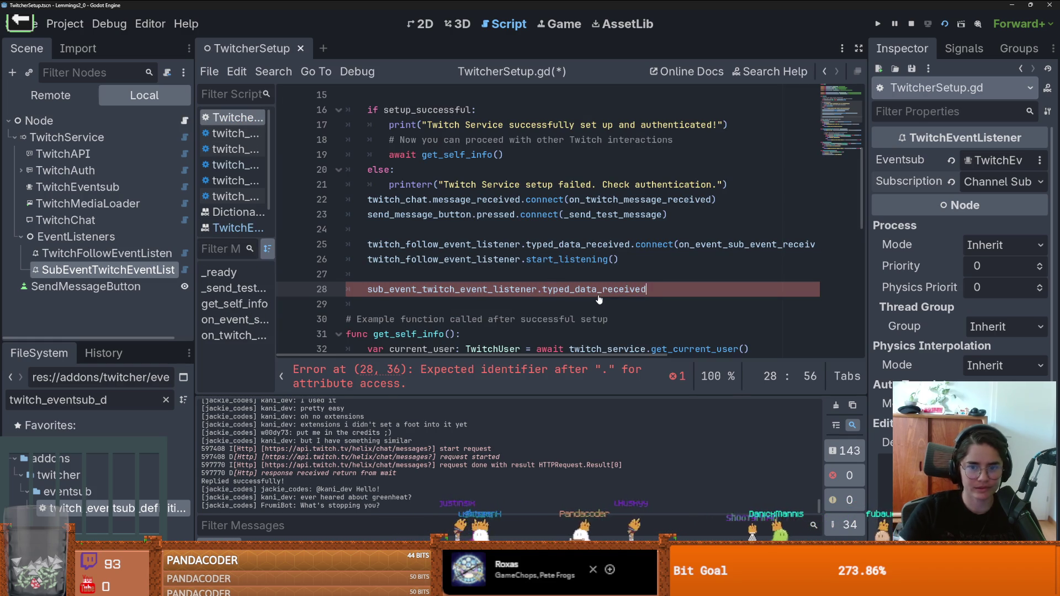
- Add a .connect call on line 28 and correct line 25's handler name to the follow handler
type(".con")
key("Return")
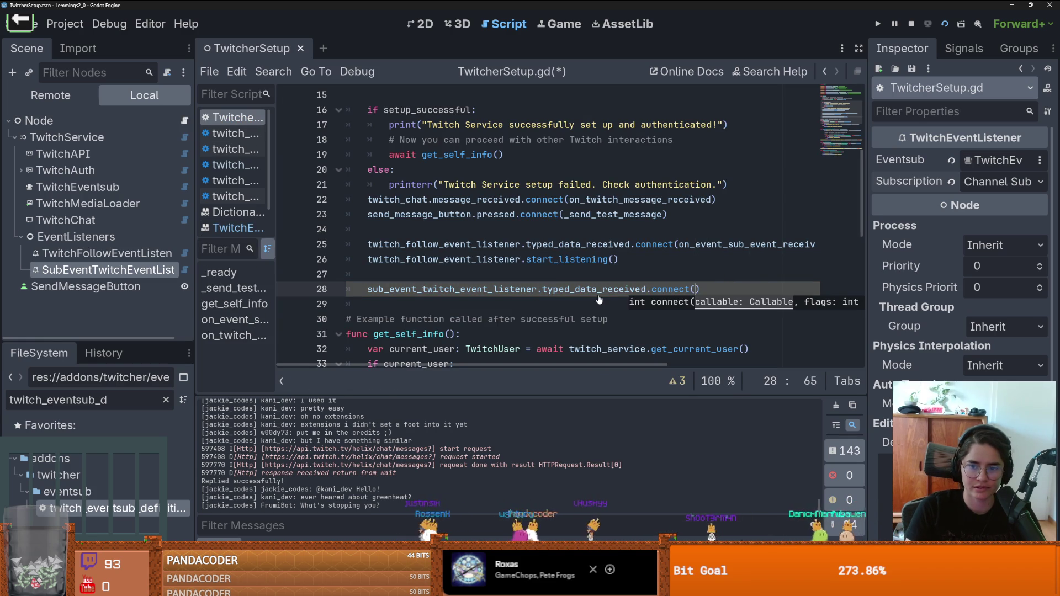
type("on_event_")
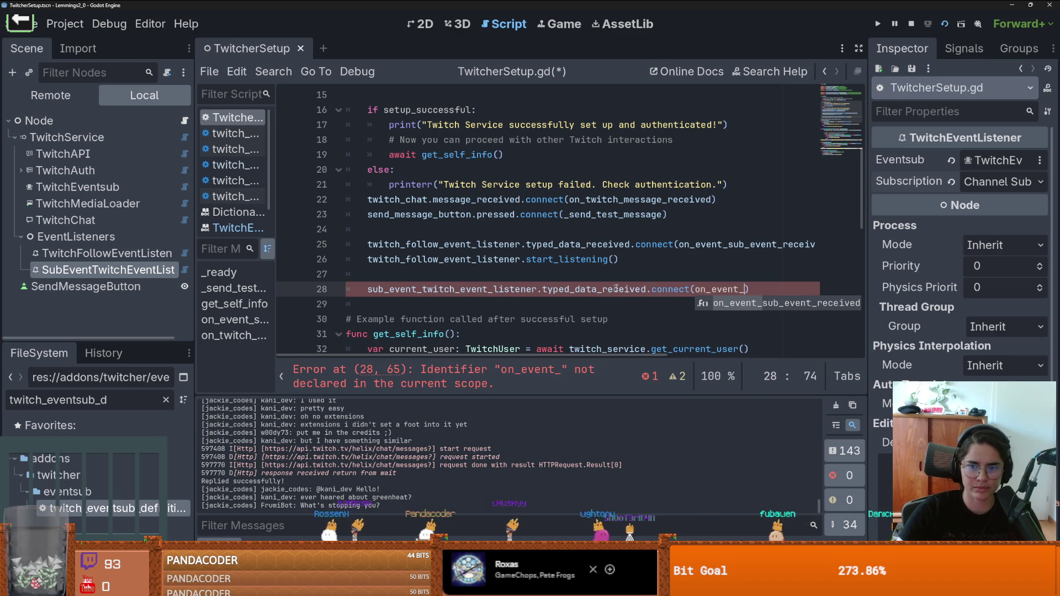
scroll(697, 272, "right", 3)
left_click_drag(619, 245, 600, 244)
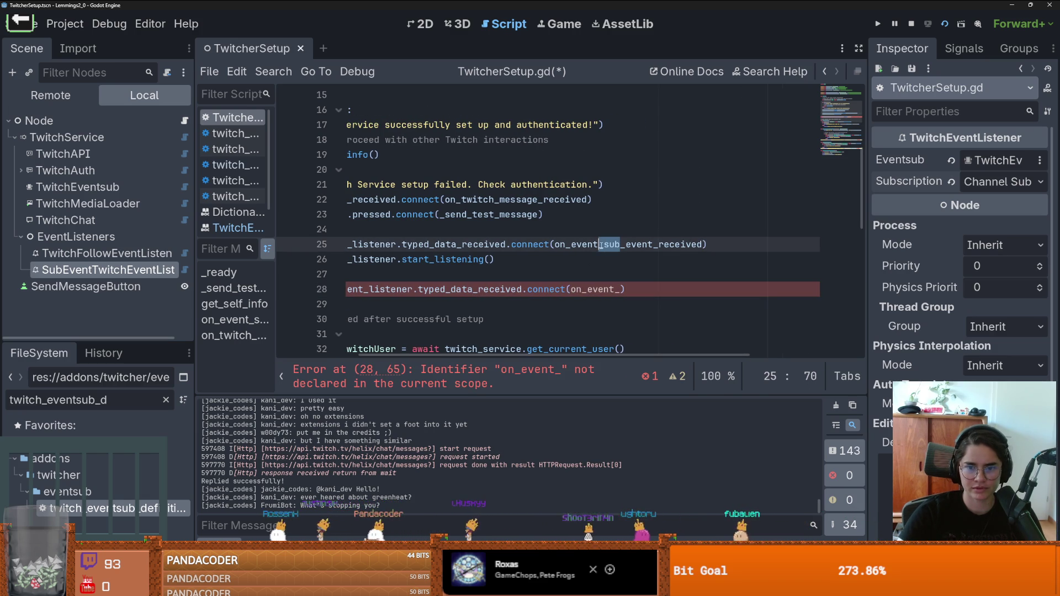
type("follow")
double_click(600, 244)
- Rename the handler defined on line 56 to on_event_follow_event_received
scroll(497, 260, "left", 3)
scroll(418, 278, "down", 5)
scroll(418, 278, "down", 5)
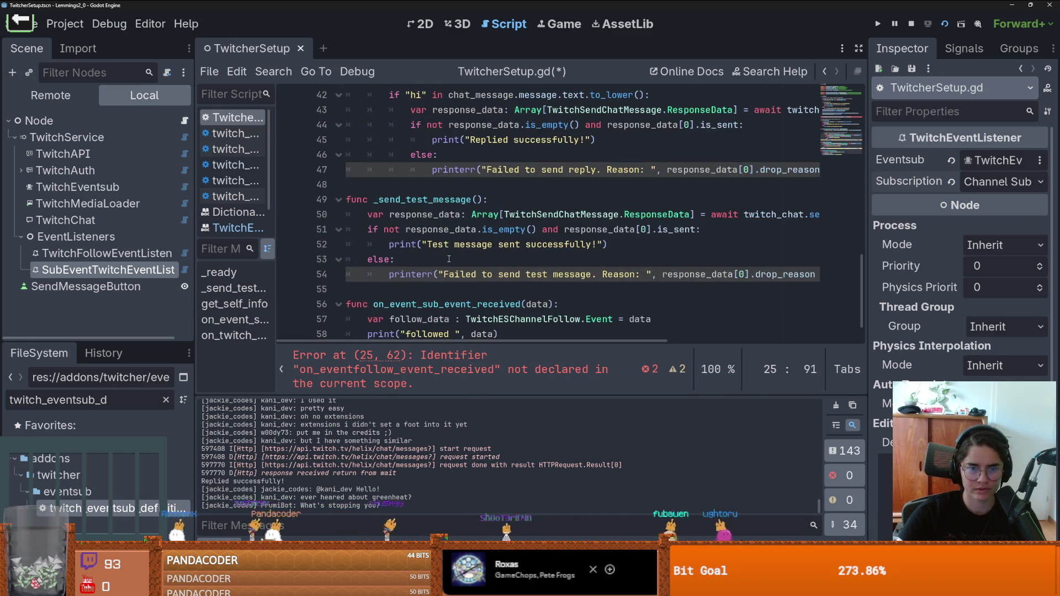
left_click(452, 273)
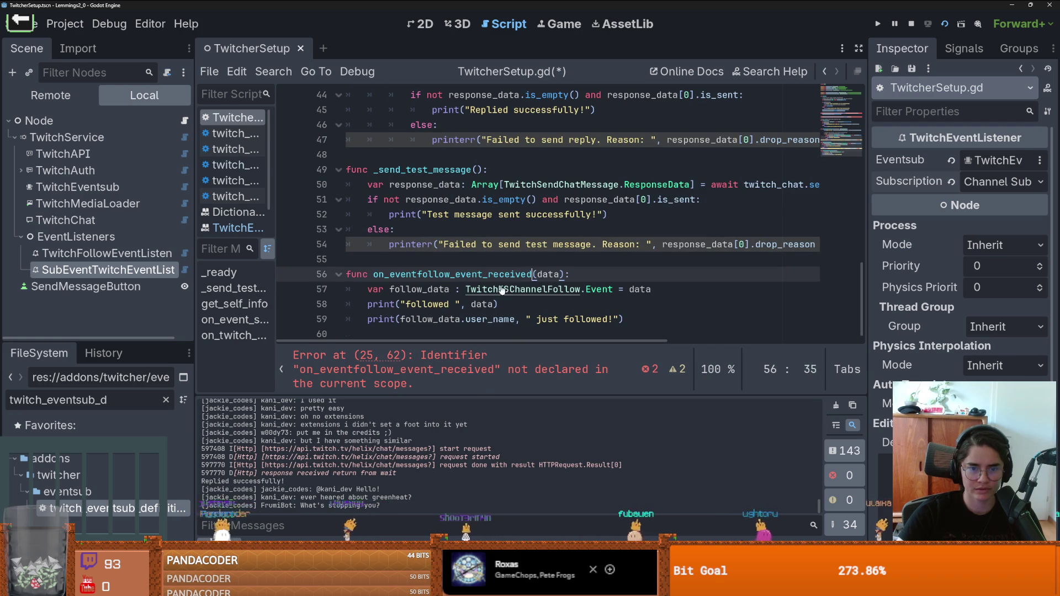
scroll(567, 290, "up", 15)
scroll(567, 291, "down", 4)
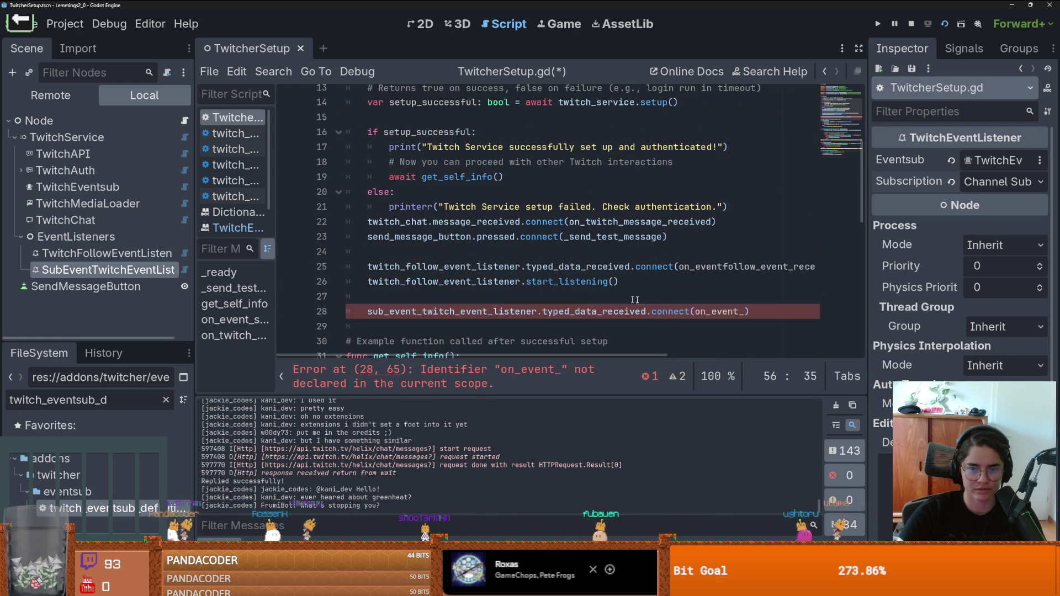
left_click(744, 312)
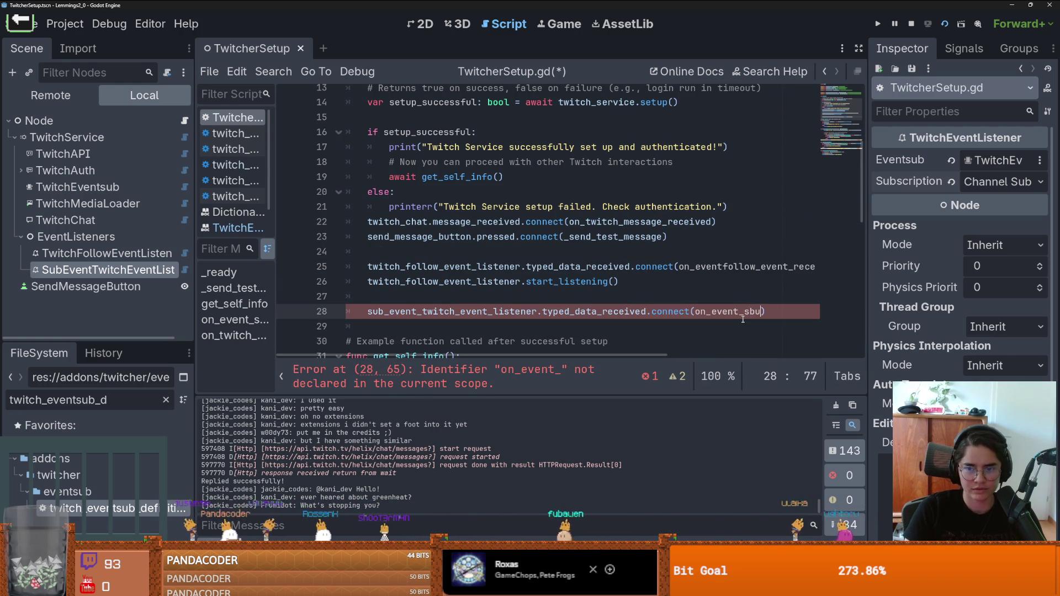
double_click(724, 269)
key("ctrl+c")
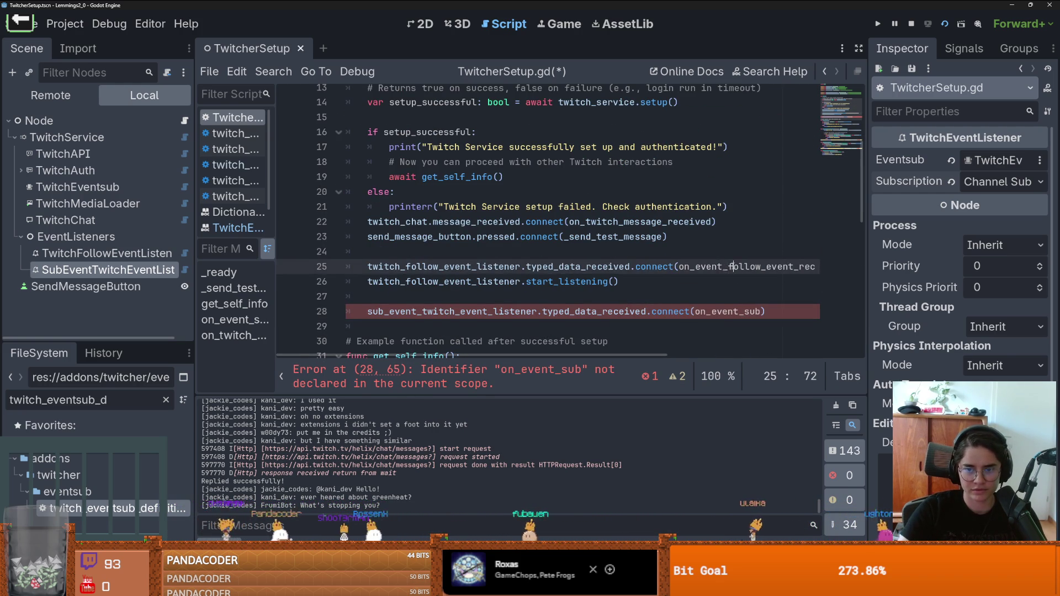
scroll(711, 321, "down", 10)
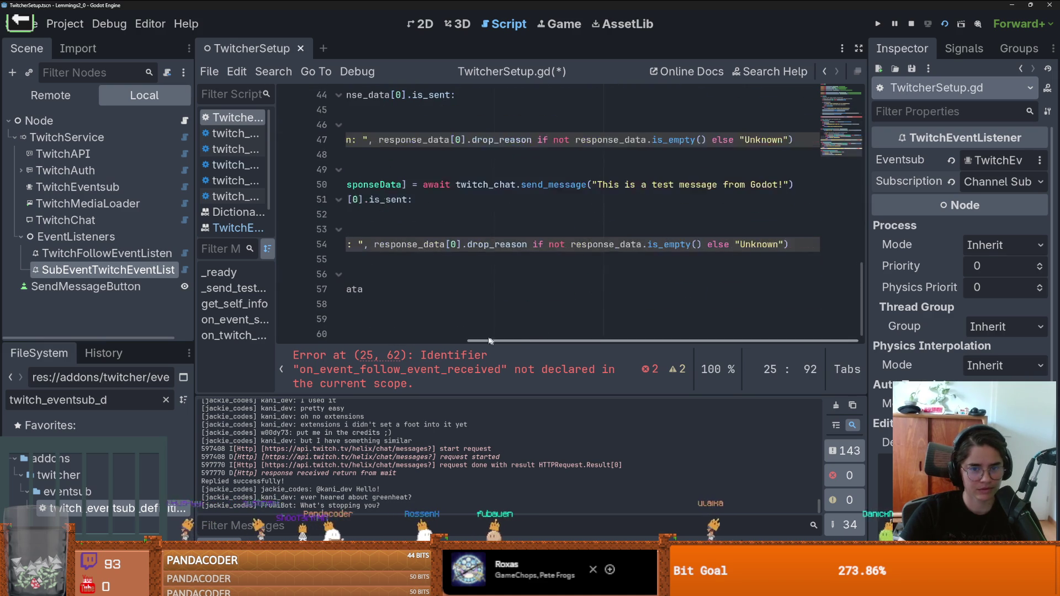
double_click(419, 274)
key("ctrl+v")
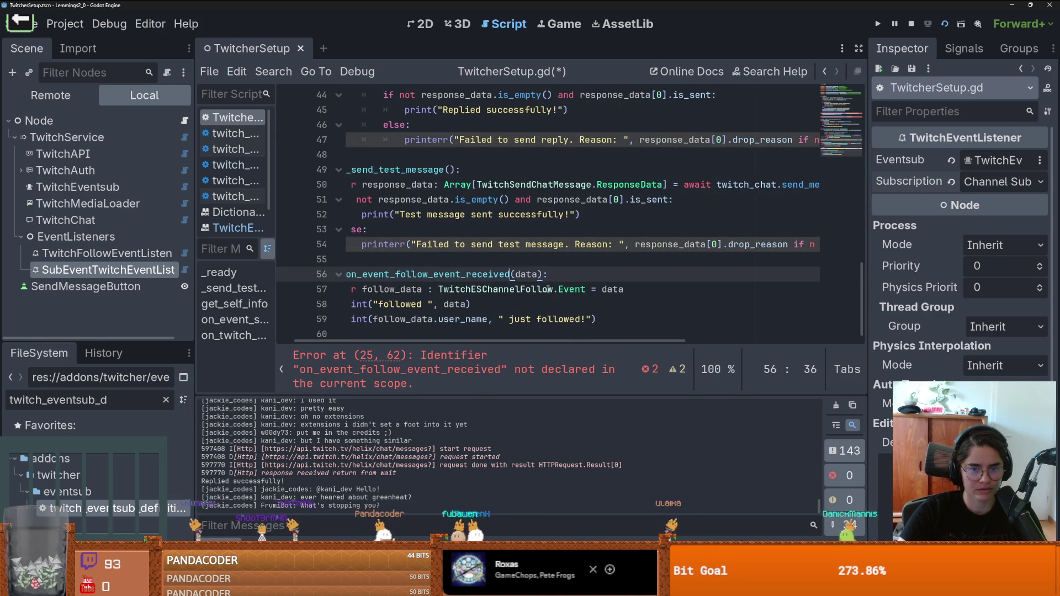
- Finish line 28's handler as on_event_sub_received and add blank lines after the follow handler
scroll(548, 290, "up", 13)
scroll(549, 290, "down", 3)
double_click(702, 304)
left_click(738, 304)
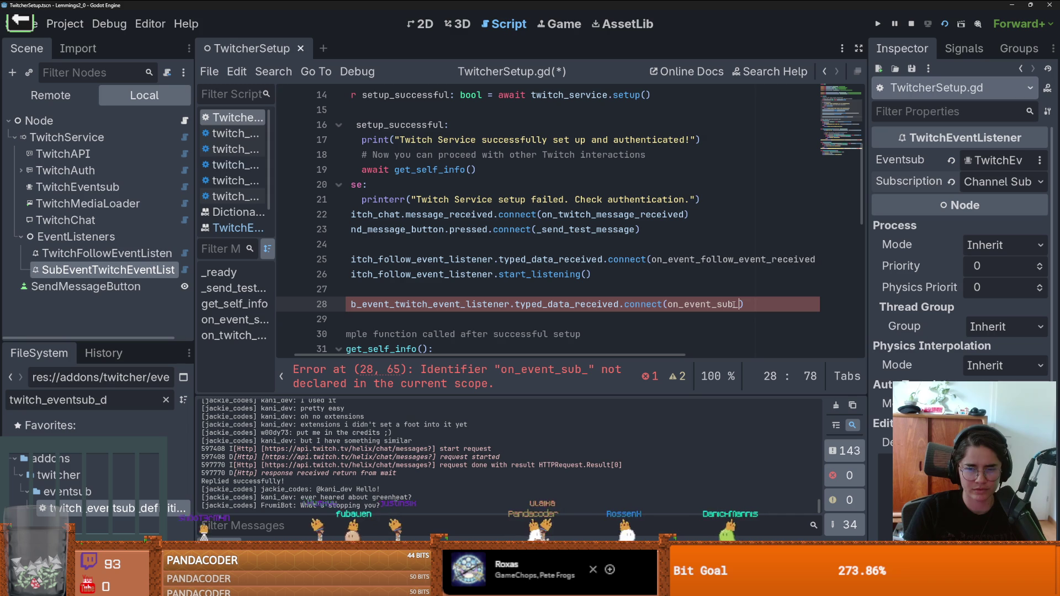
type("received")
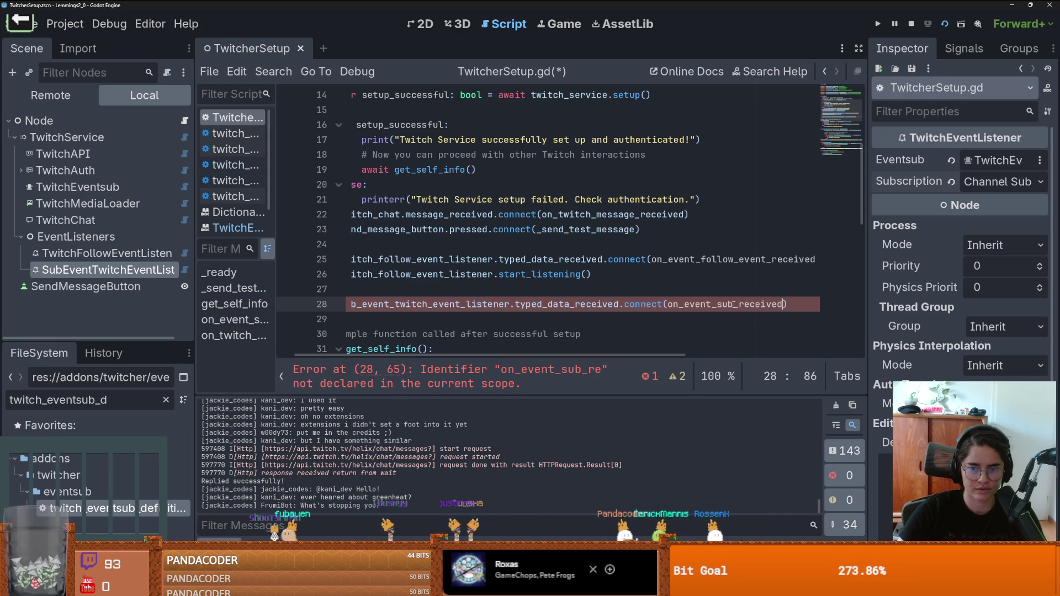
type("ved")
double_click(734, 304)
key("ctrl+c")
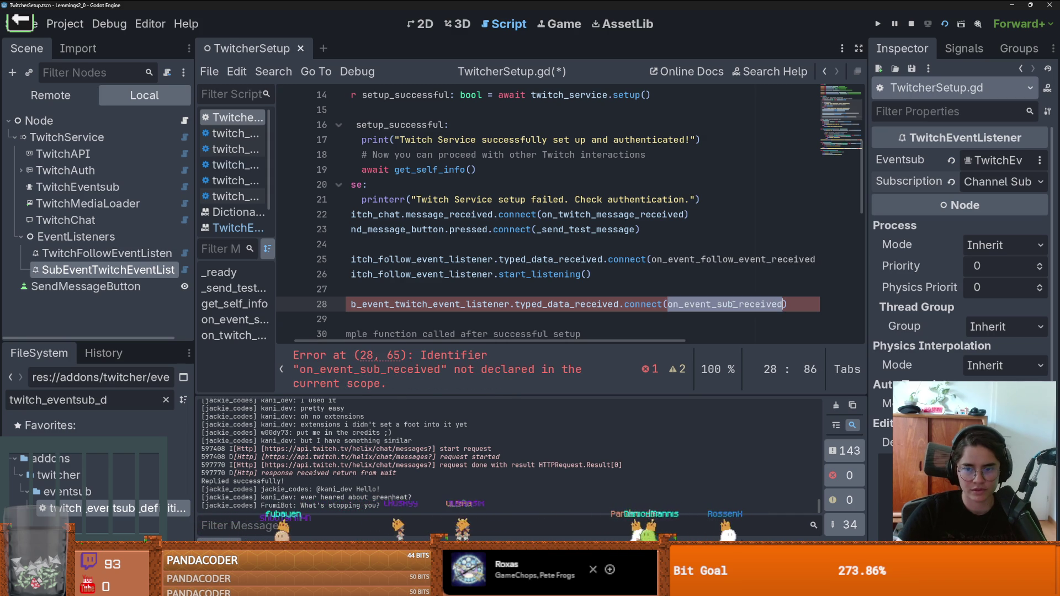
scroll(469, 292, "down", 10)
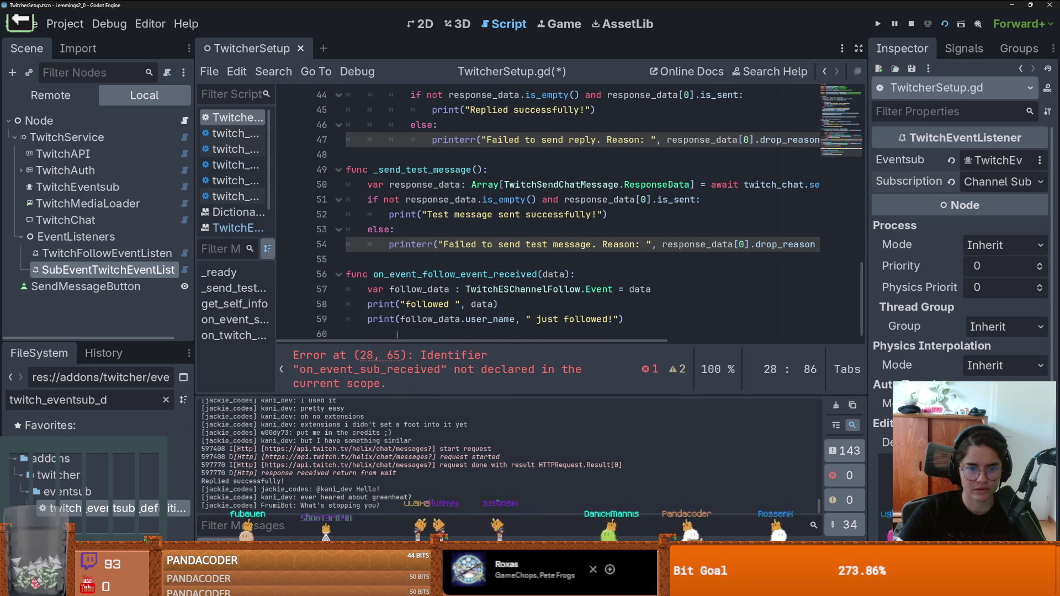
left_click(397, 335)
key("Return")
key("Return")
- Declare func on_event_sub_received(data): with a pass body and save
type("func")
key("ctrl+v")
type("(data)")
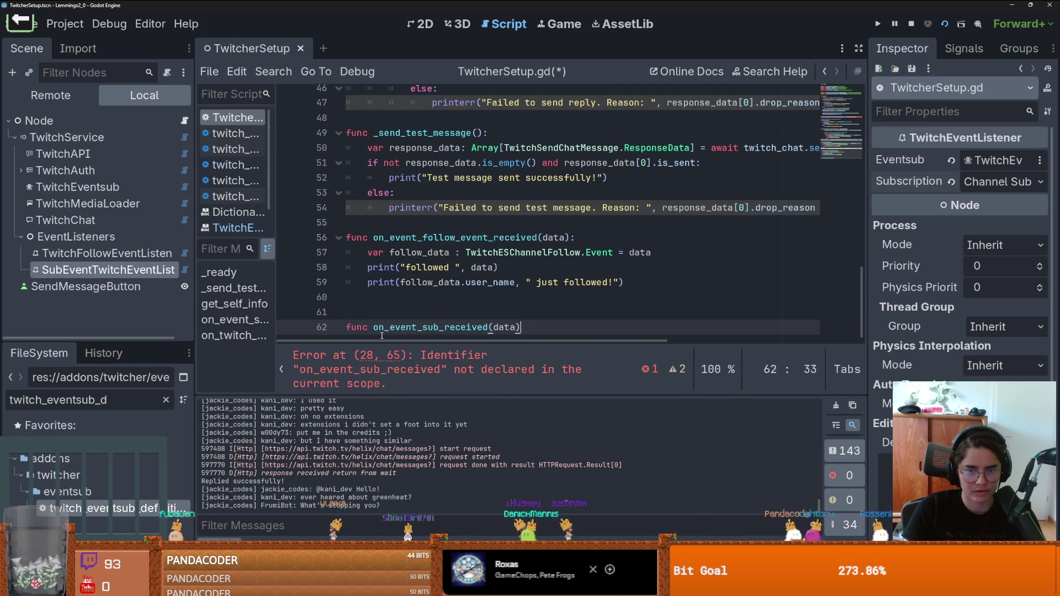
type(":")
key("Return")
type("pass")
key("ctrl+s")
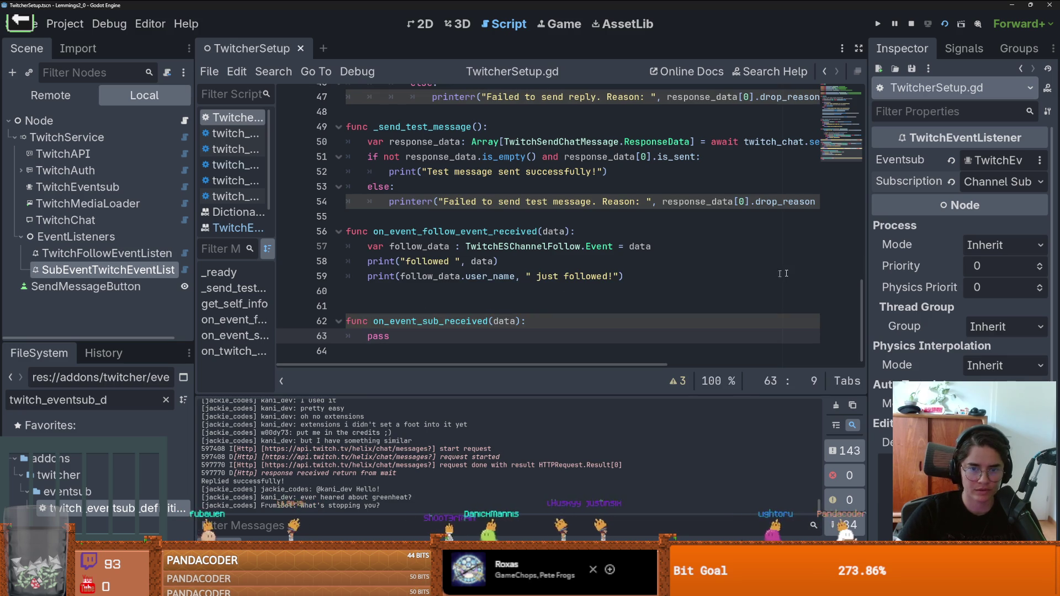
- Add a start_listening call for sub_event_twitch_event_listener after the connect calls
left_click_drag(863, 299, 855, 157)
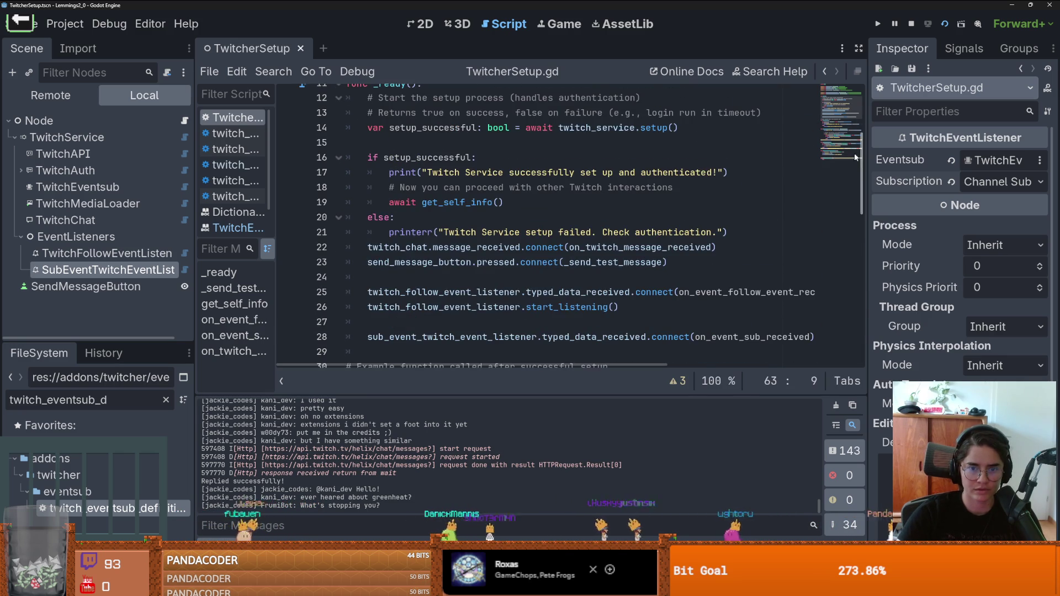
scroll(577, 284, "down", 2)
left_click_drag(624, 213, 389, 217)
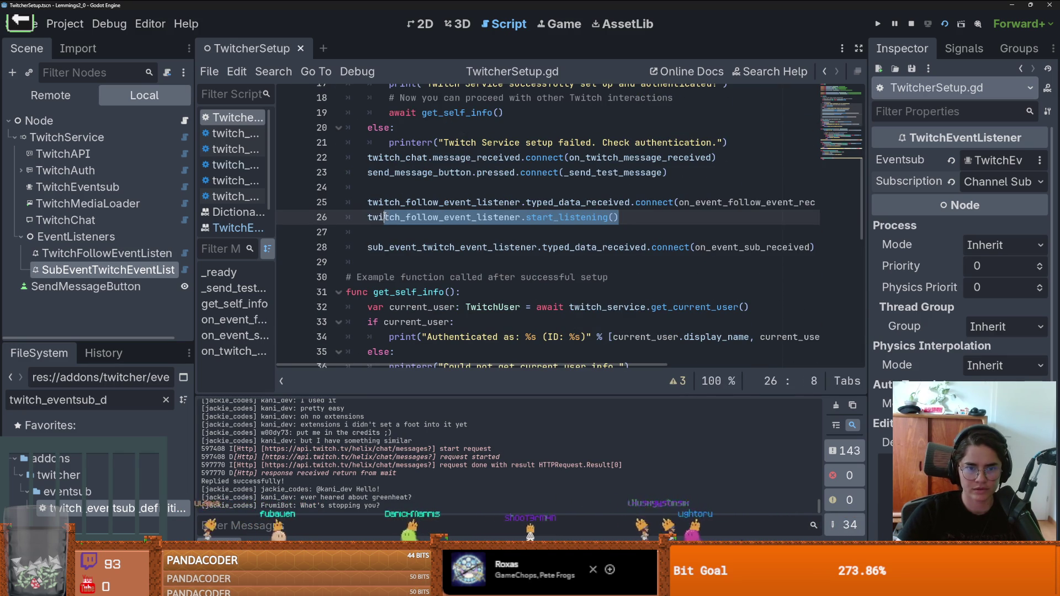
left_click(384, 263)
type("twitch_follow_event_listener.start_listening()")
key("Home")
type("sub_")
key("Tab")
- Replace pass with a sub_data variable typed as TwitchESChannelSubscribe.Event
scroll(507, 293, "down", 10)
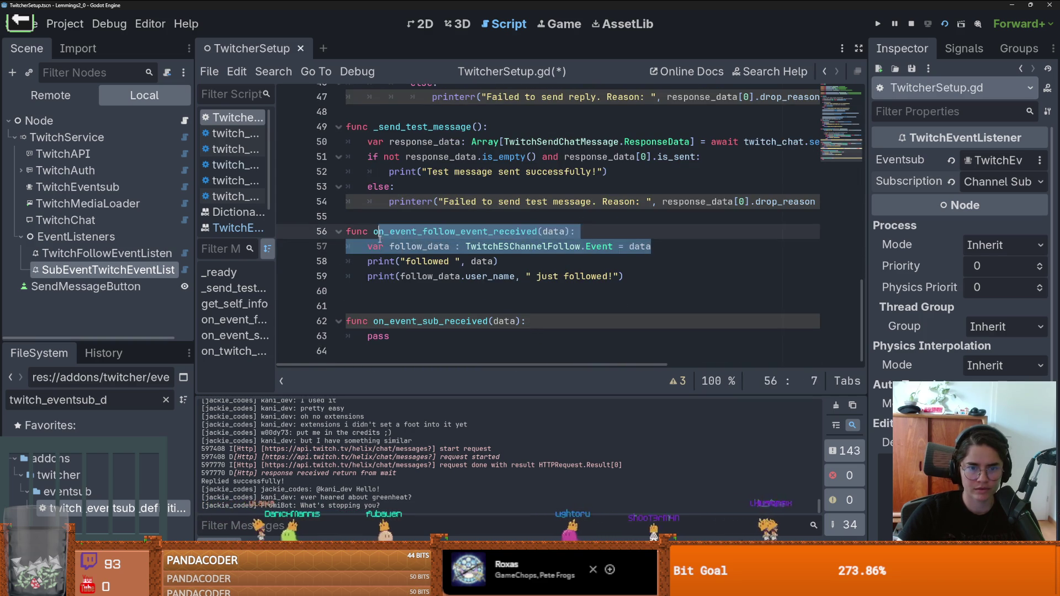
left_click(383, 337)
double_click(383, 336)
type("var follow_data : TwitchESChannelFollow.Event = data")
left_click_drag(423, 336, 391, 337)
type("sub")
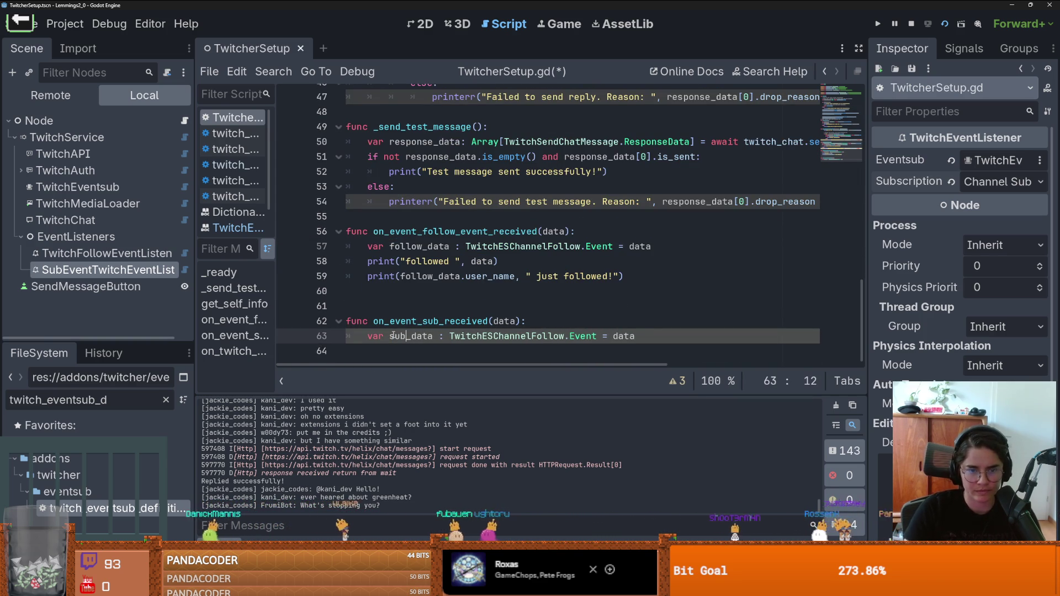
double_click(466, 338)
type("T")
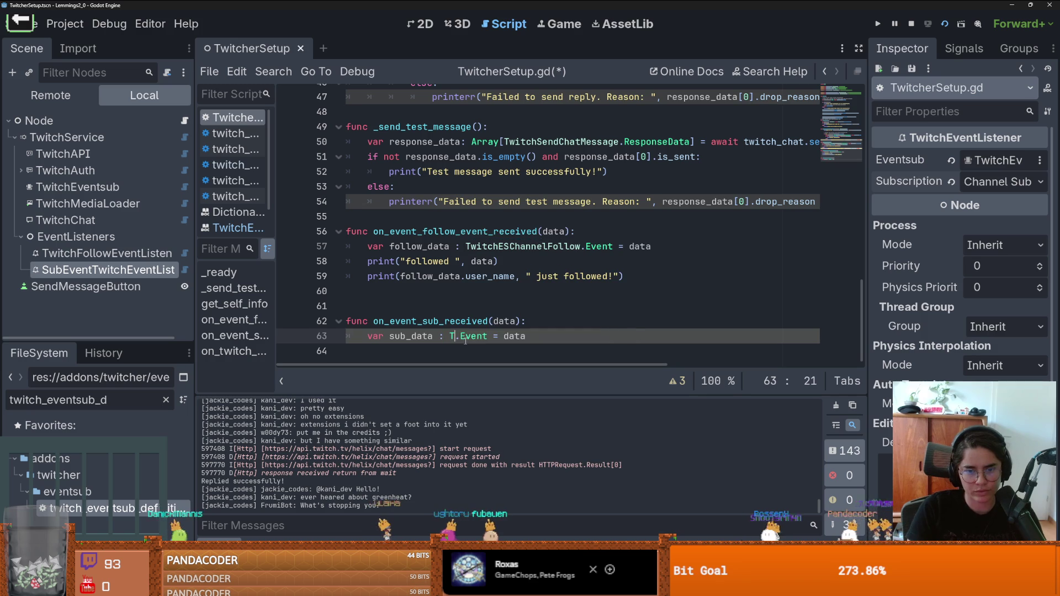
type("witch")
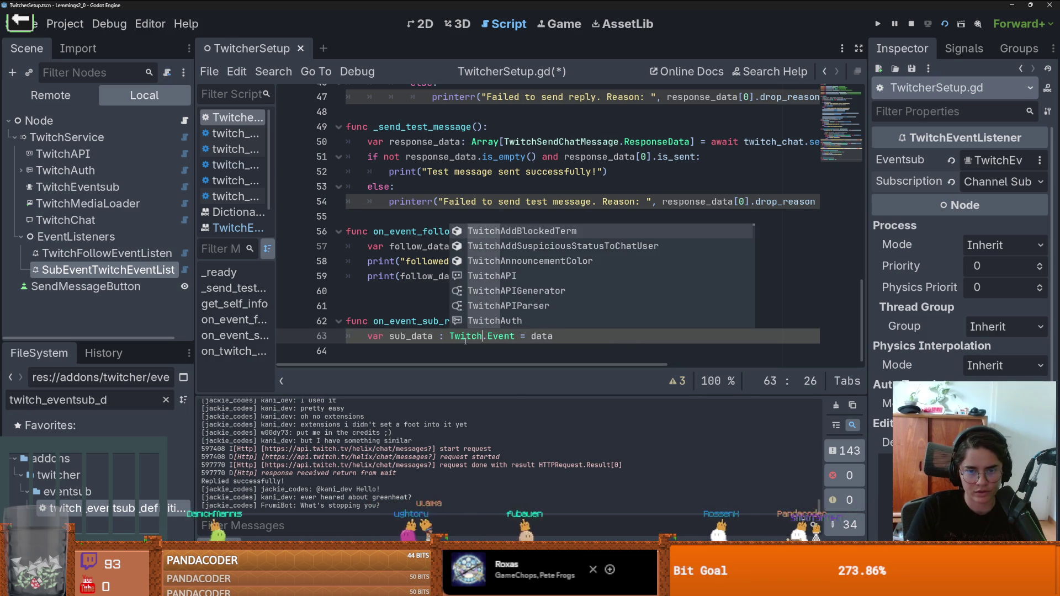
type("ES")
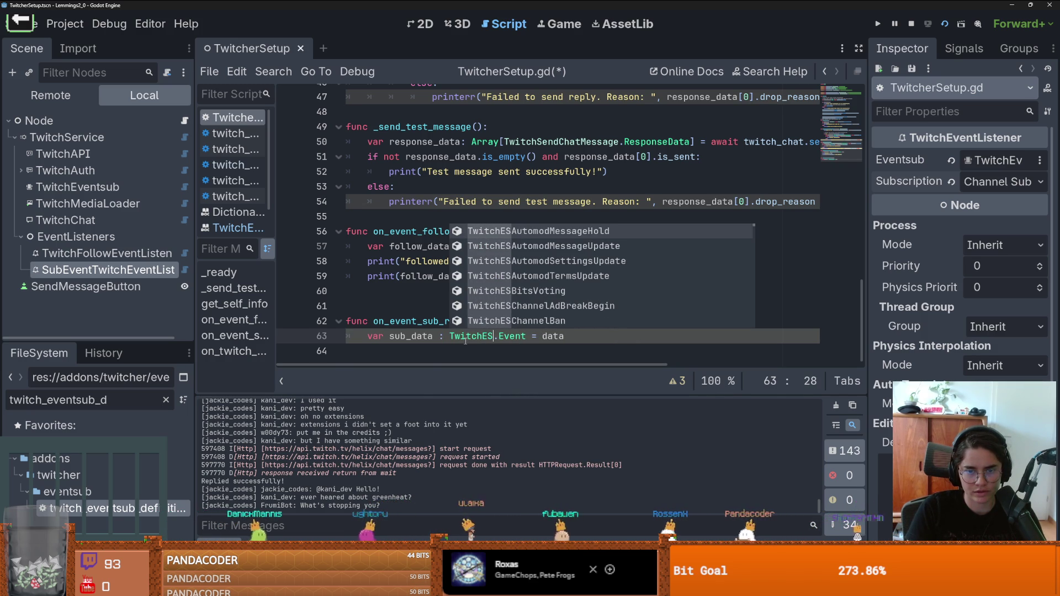
left_click(467, 342)
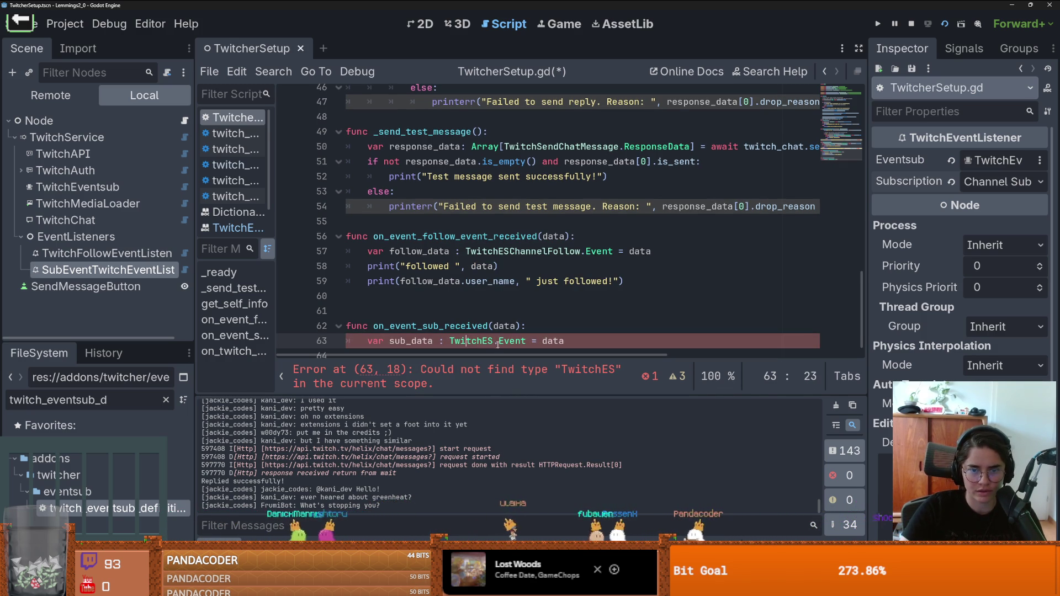
type("Channe")
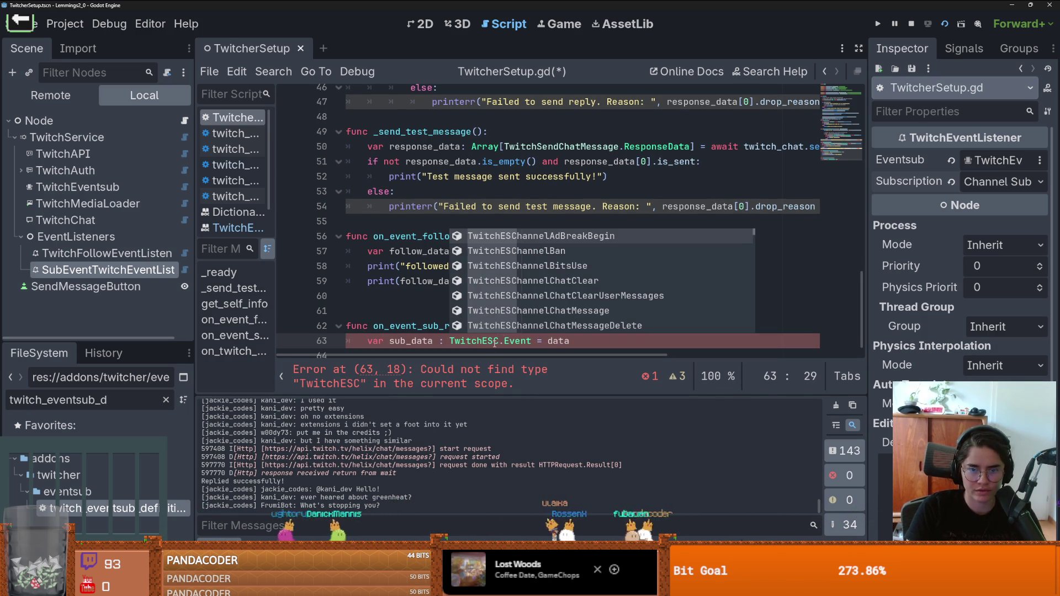
type("lSub")
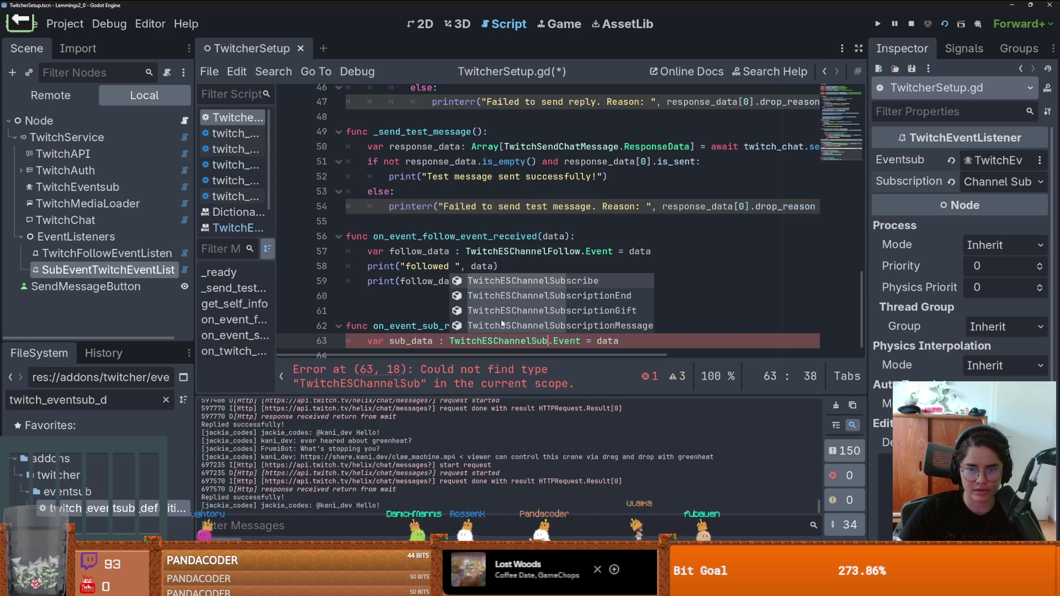
key("Return")
- Copy the follow handler's user_name print line into the sub handler
scroll(553, 341, "down", 1)
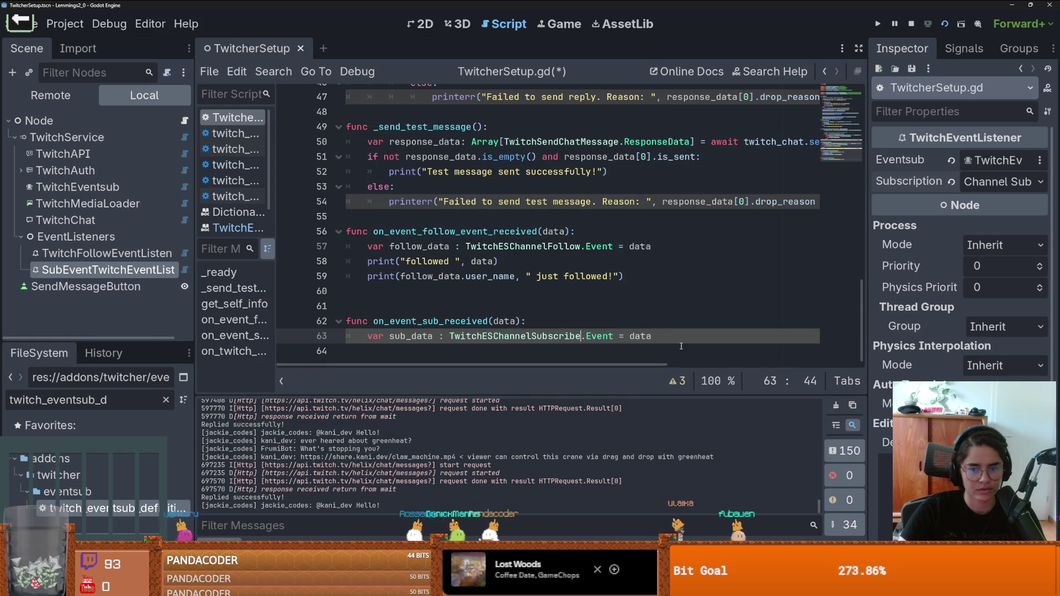
key("End")
key("Return")
mouse_move(637, 277)
left_mouse_down()
mouse_move(389, 276)
mouse_move(375, 266)
left_mouse_up()
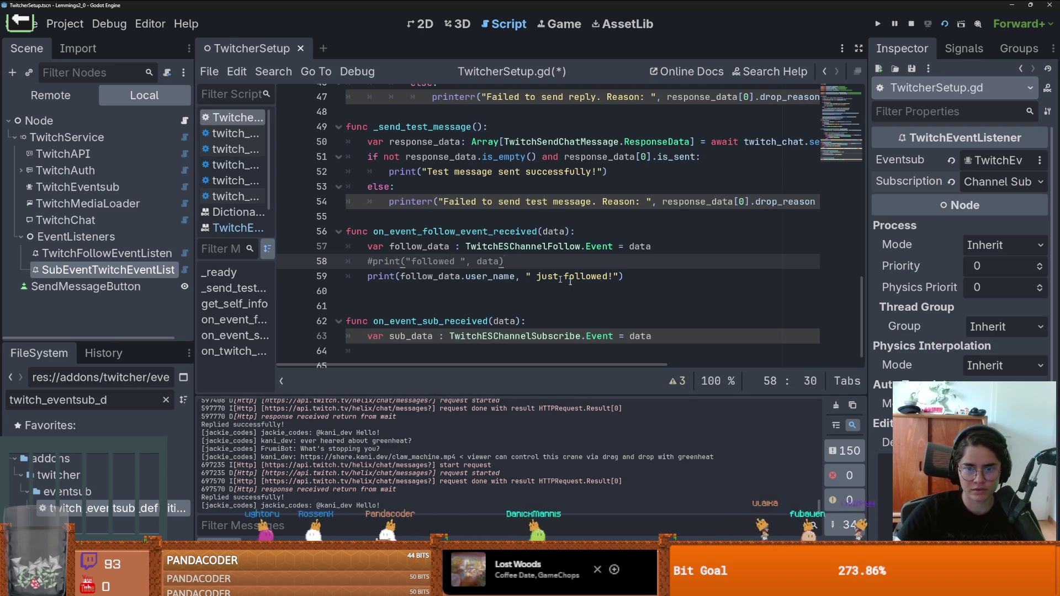
key("ctrl+z")
left_click_drag(418, 279, 358, 275)
key("ctrl+c")
left_click(397, 352)
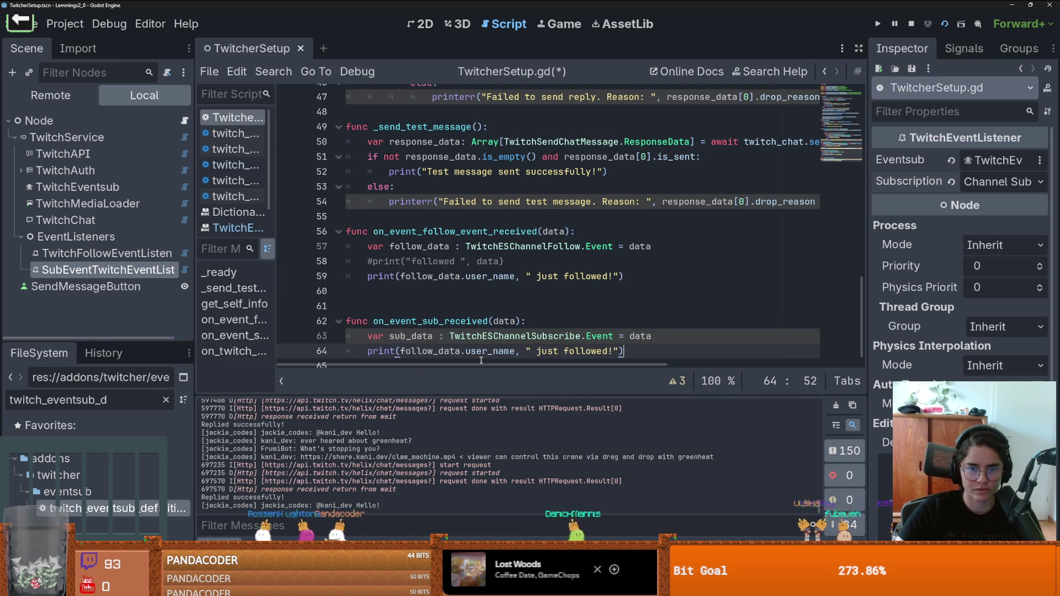
key("ctrl+v")
- Make the copied print use sub_data and say ' just Subbed!', then save the script
double_click(411, 334)
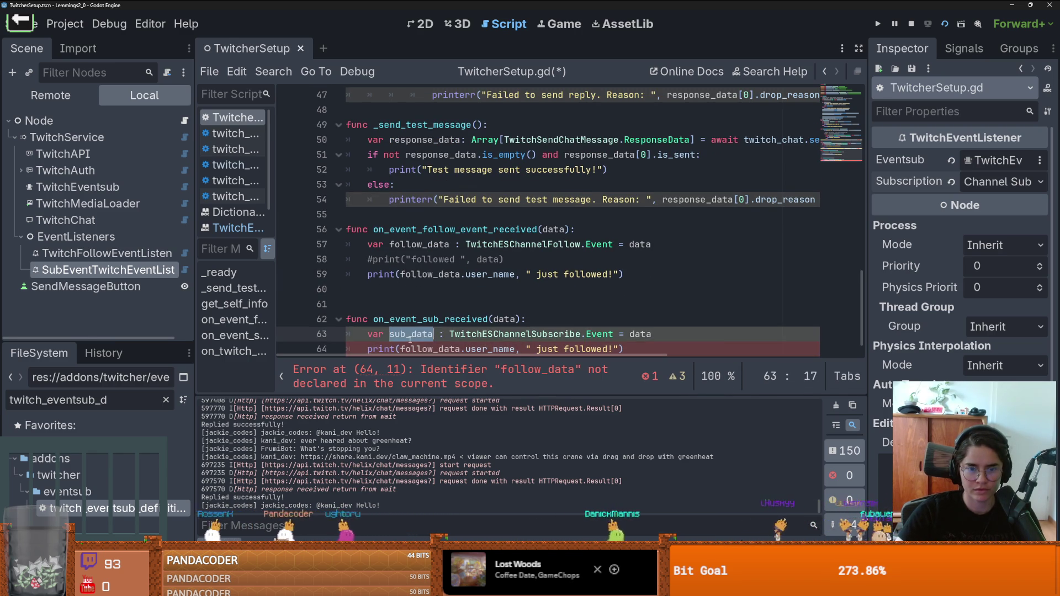
key("ctrl+c")
double_click(420, 349)
key("ctrl+v")
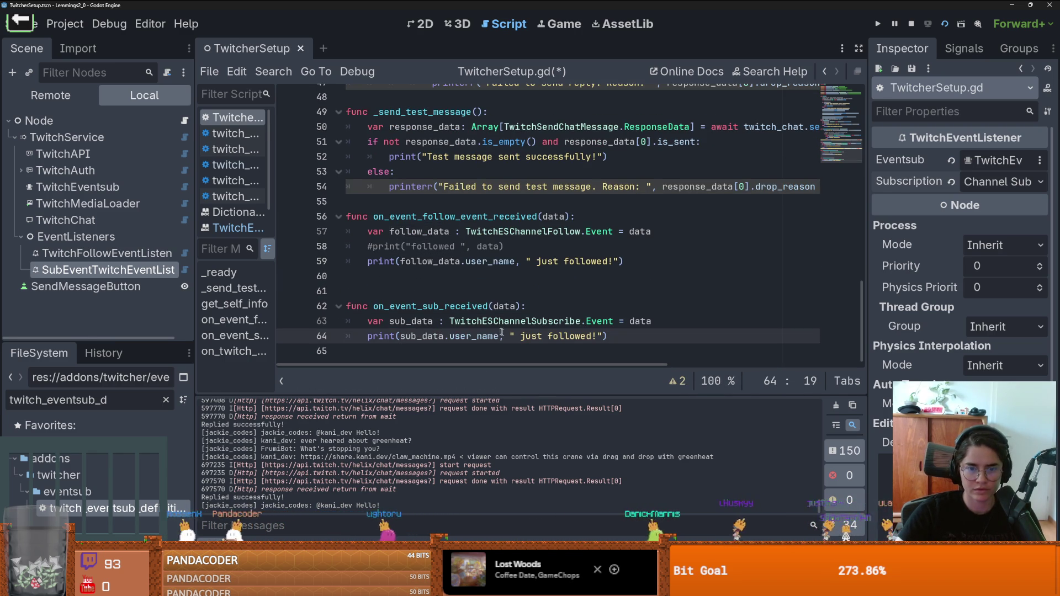
double_click(552, 335)
type("Subb")
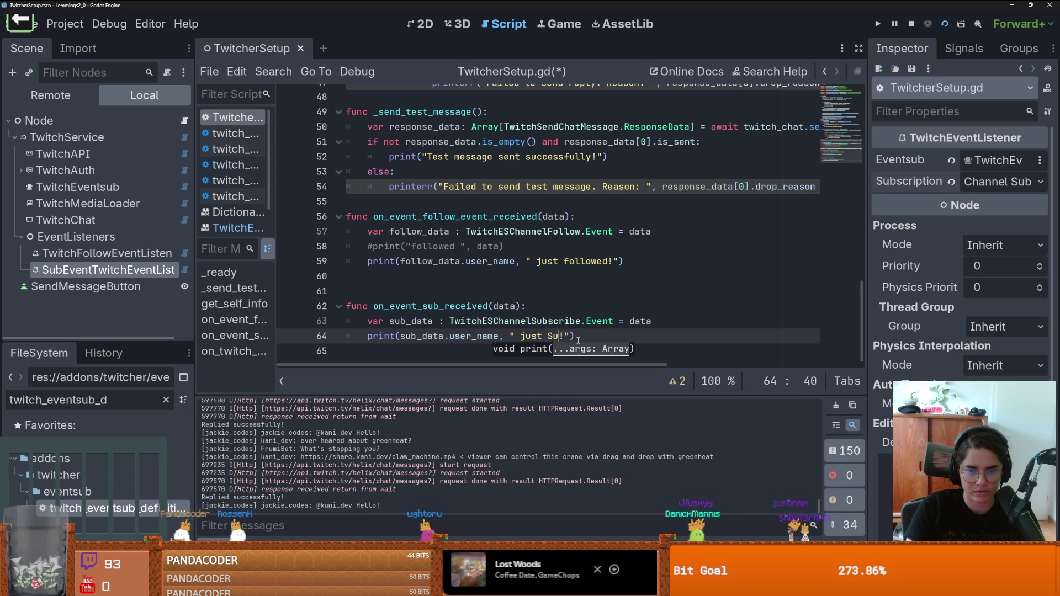
key("ctrl+s")
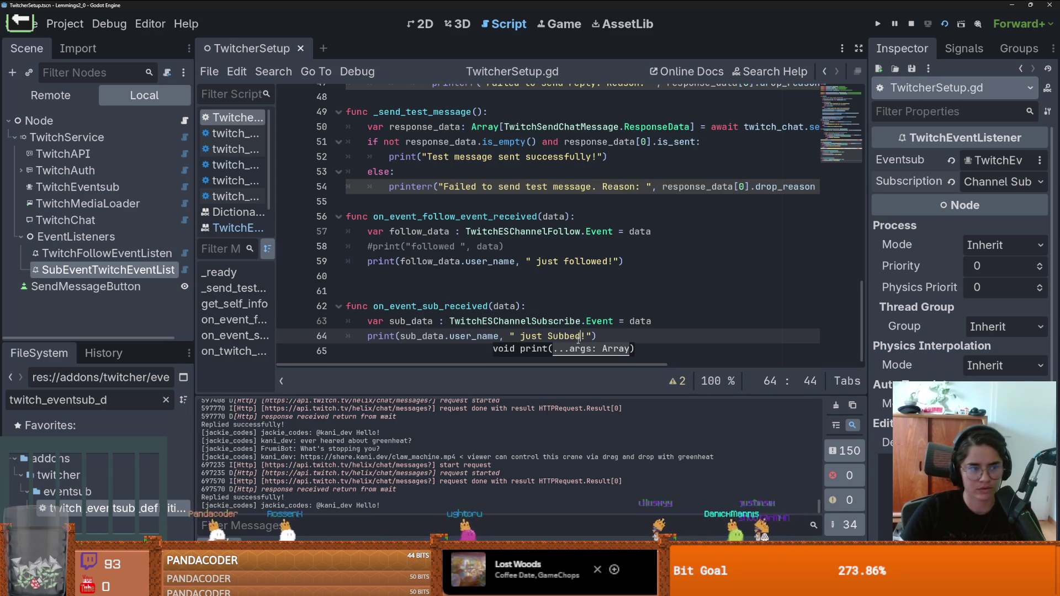
left_click(387, 291)
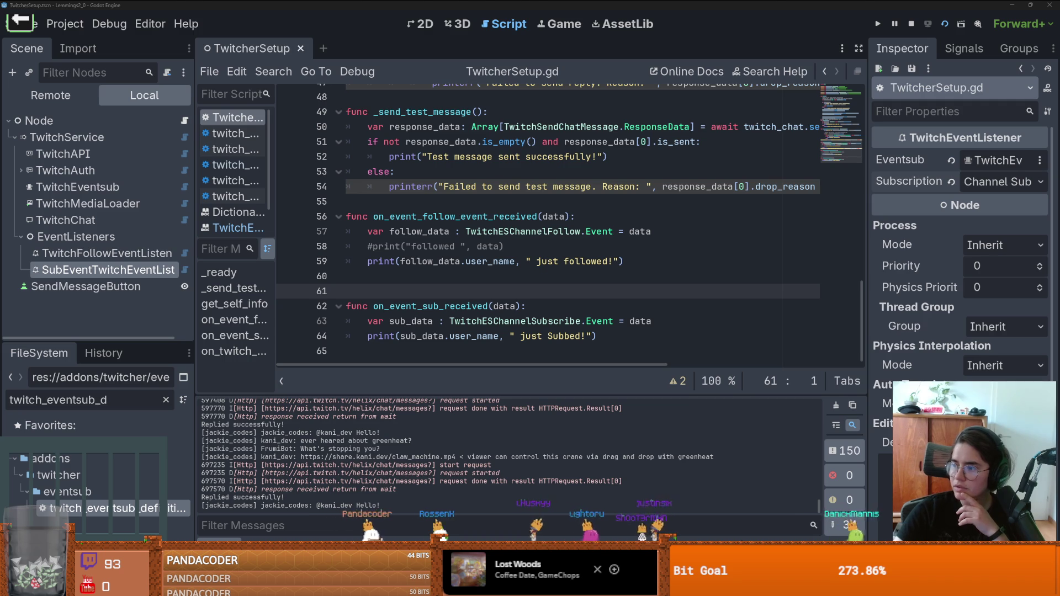
key("alt+Tab")
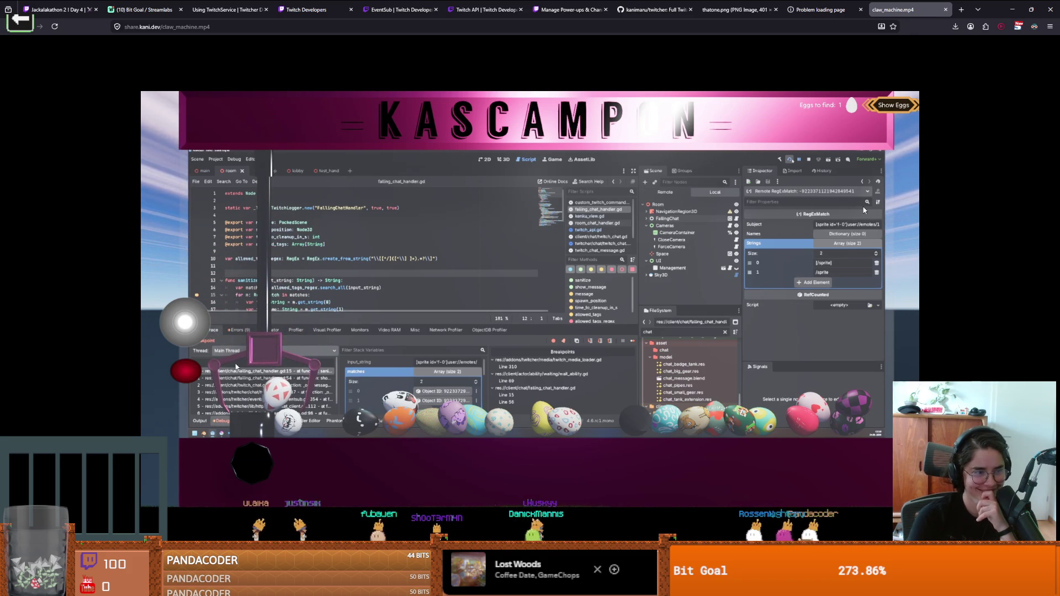
- Let the claw_machine.mp4 clip play to its end, then go back to the Godot editor
left_click(1012, 10)
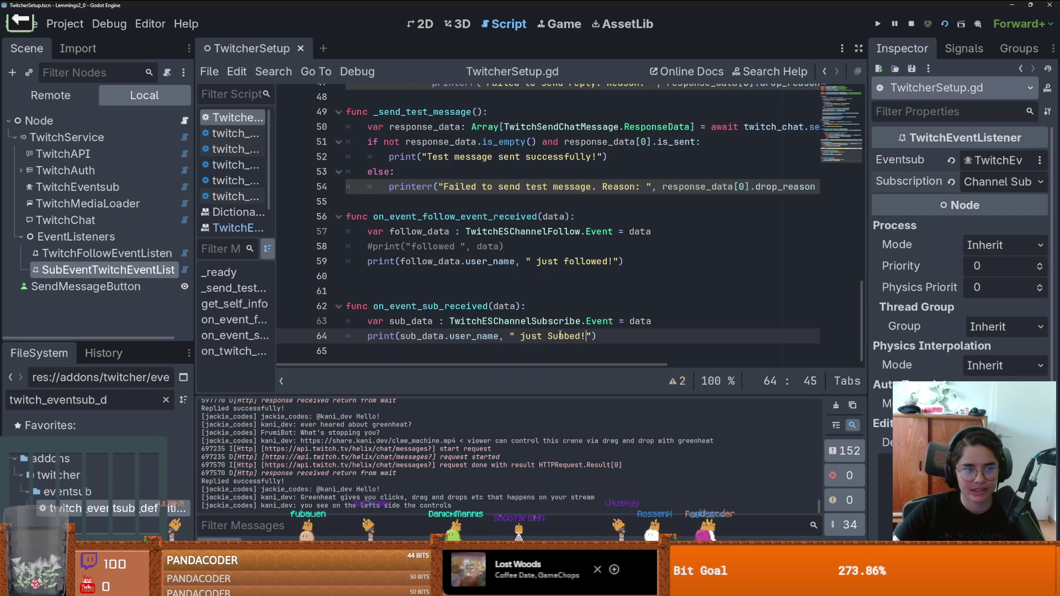
- Scroll through the saved TwitcherSetup.gd script to review the edits
scroll(561, 335, "up", 5)
scroll(560, 333, "down", 3)
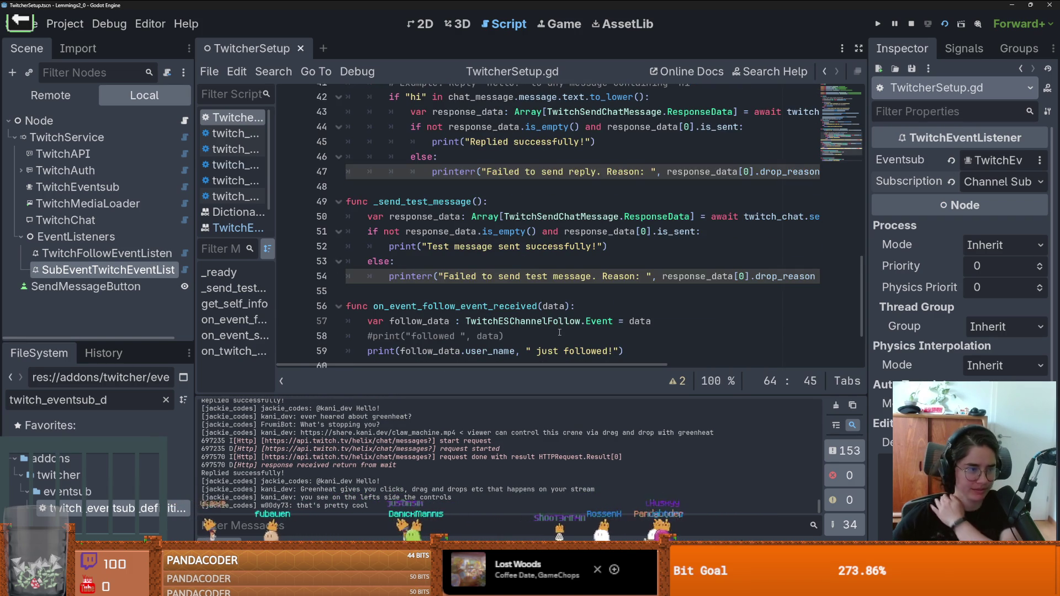
scroll(555, 331, "down", 1)
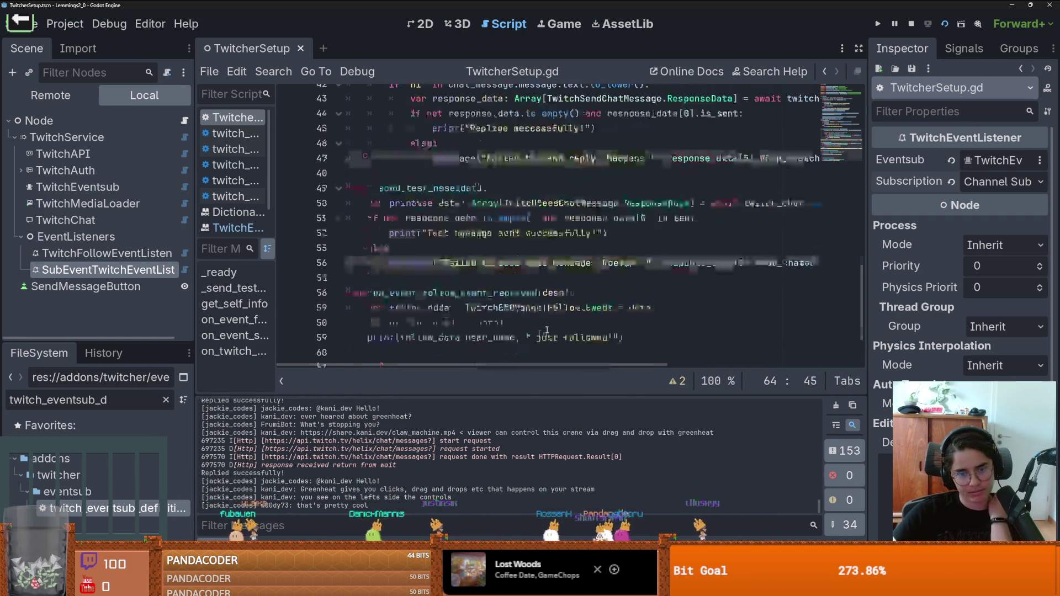
scroll(546, 328, "up", 3)
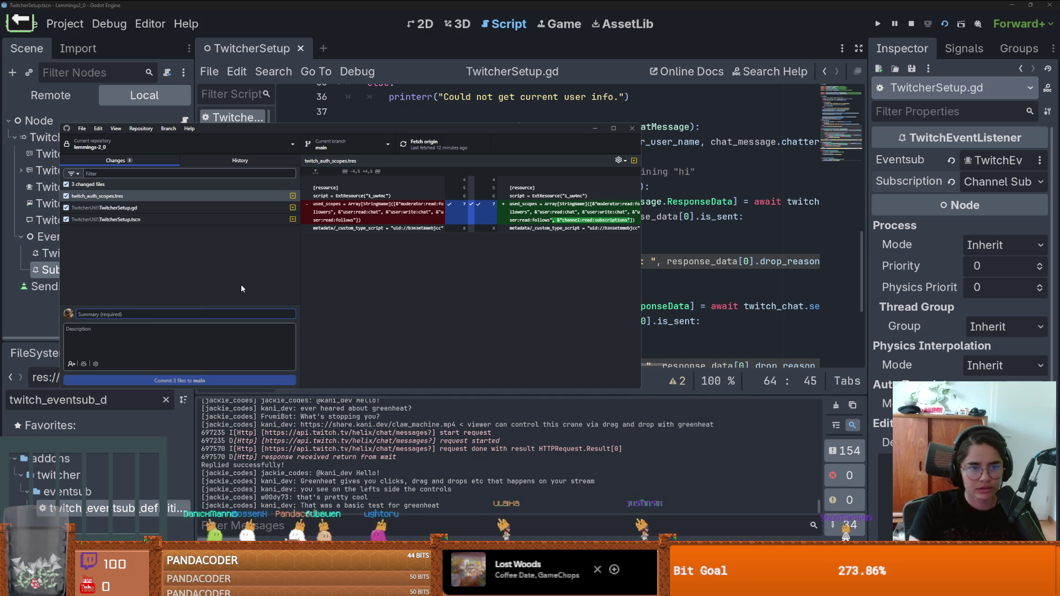
- Commit the three changed files as 'listen to subscription events' and return to Godot
type("listen")
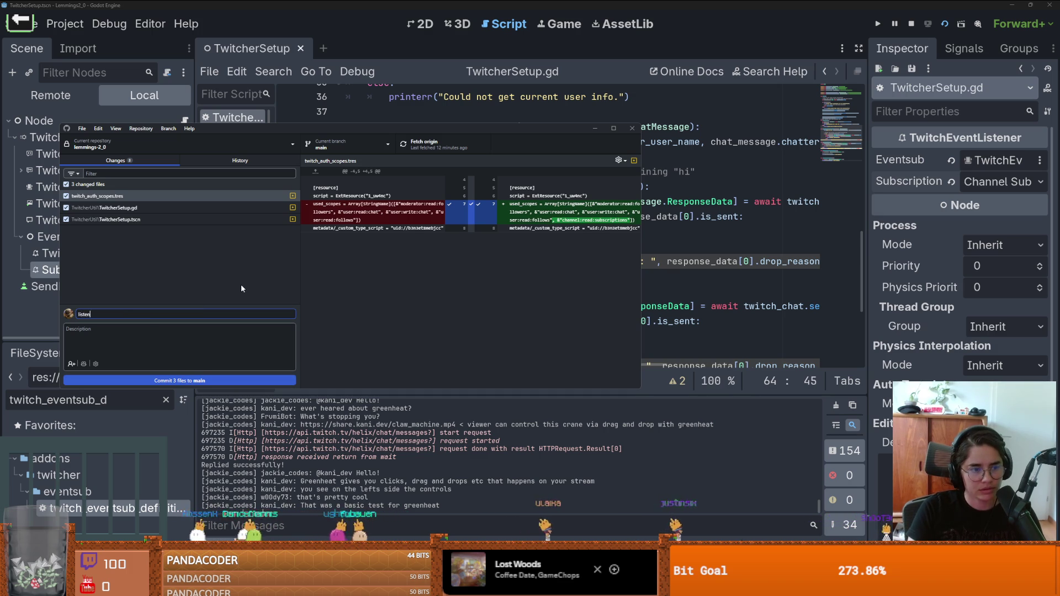
type(" to subscription events")
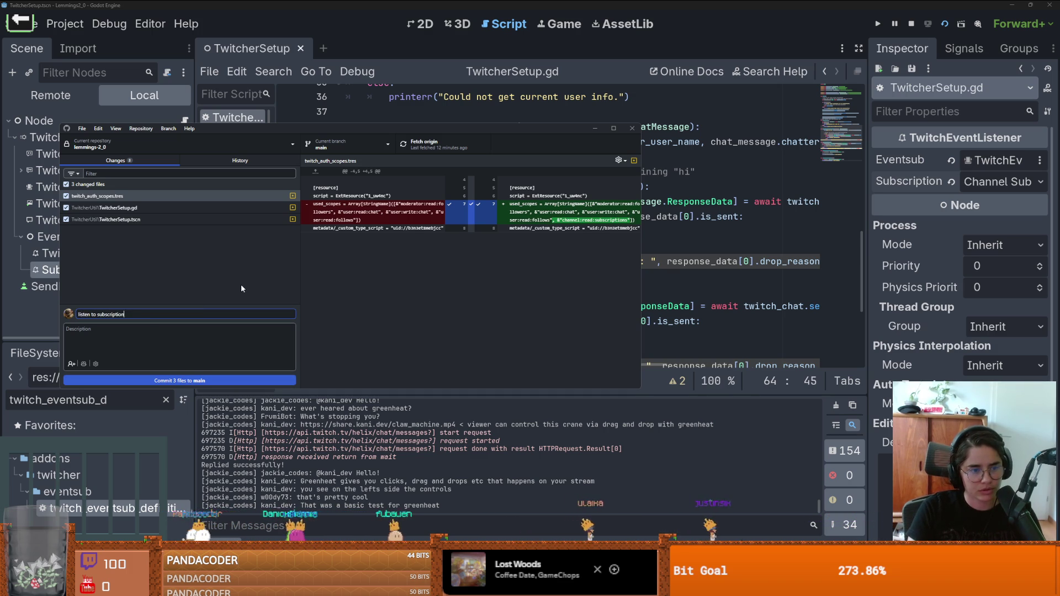
left_click(214, 380)
left_click(669, 201)
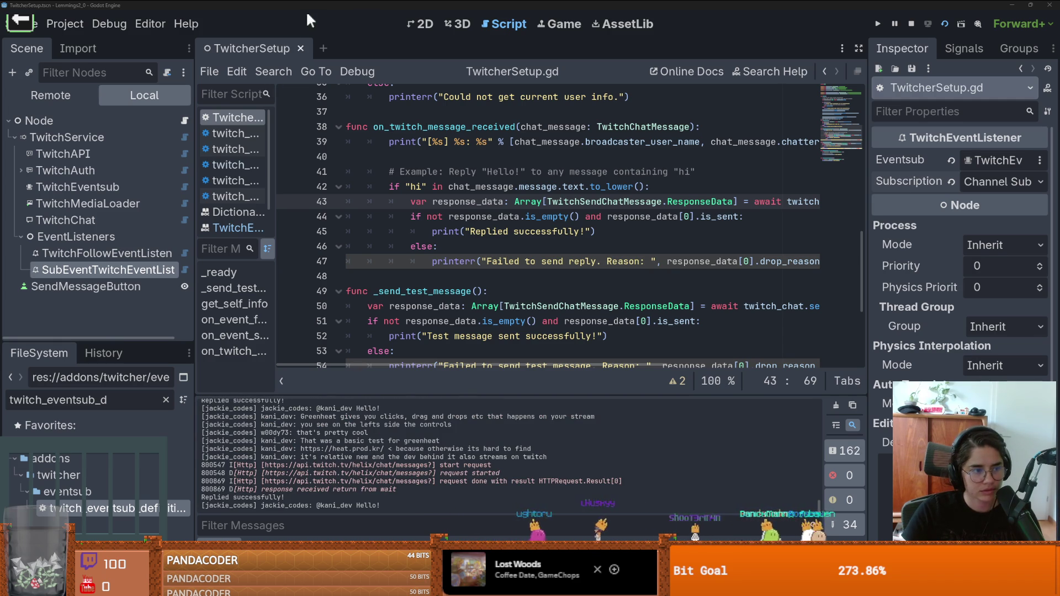
- Run the project with F5, play the Cannon game, then stop it with F8
key("F5")
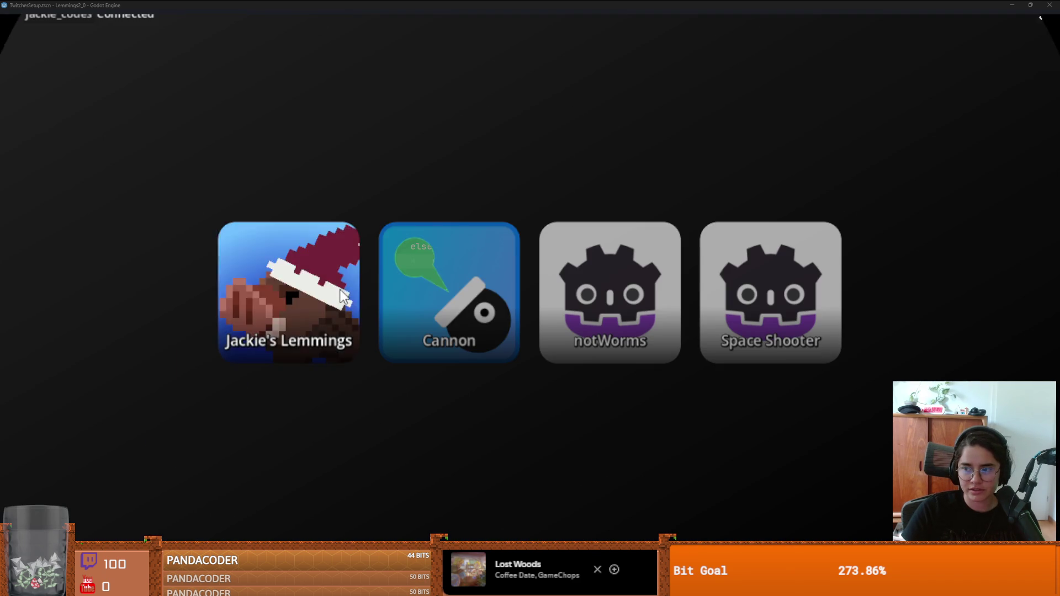
left_click(419, 287)
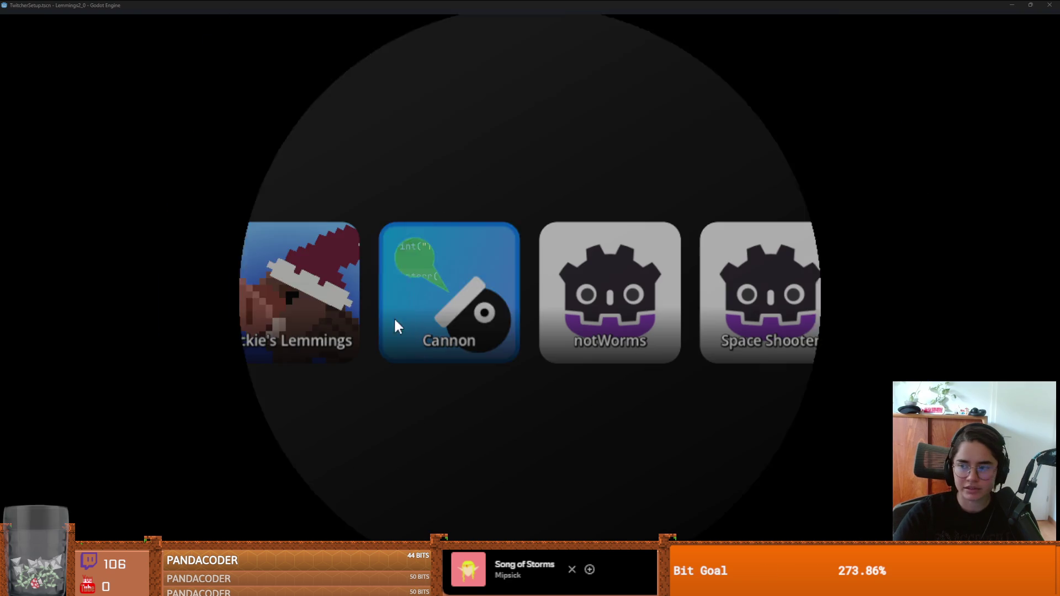
key("F8")
- Find 'Hello!' in all project files and jump to its match on line 41
scroll(516, 255, "up", 2)
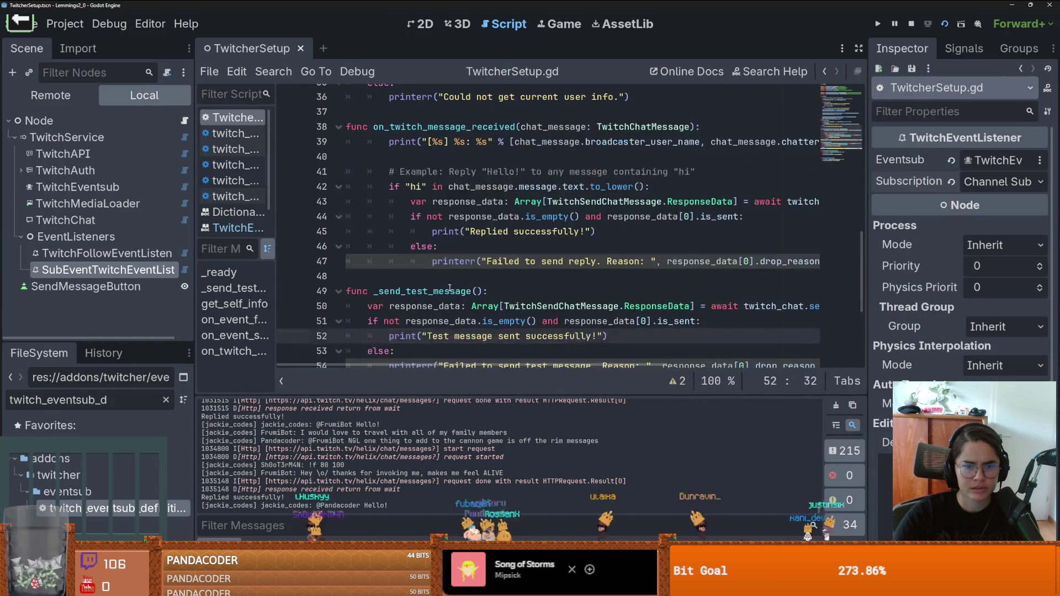
scroll(513, 252, "down", 2)
left_click(505, 248)
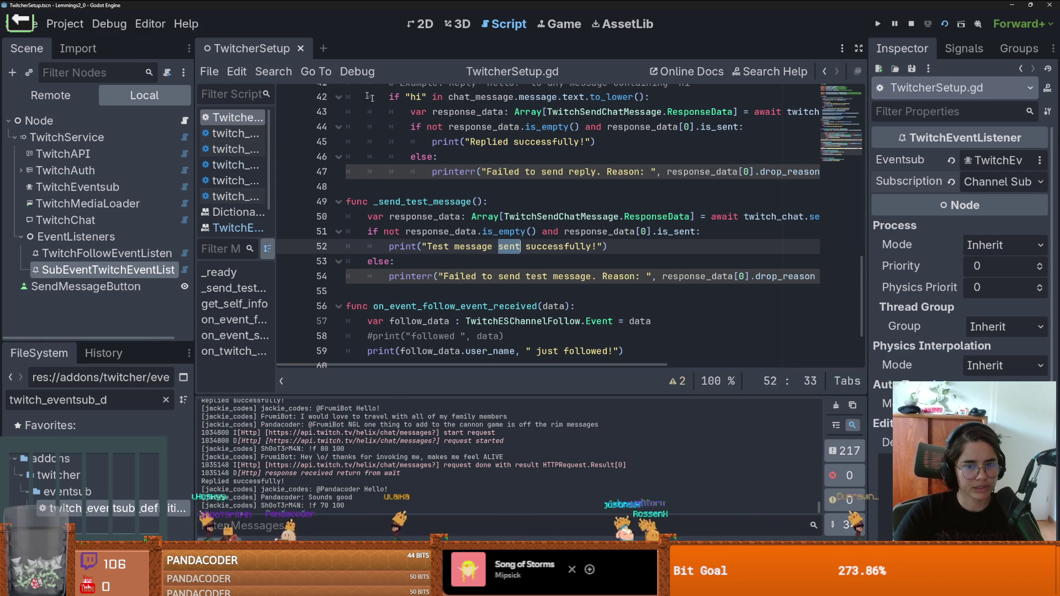
left_click(273, 72)
left_click(312, 161)
type("\"")
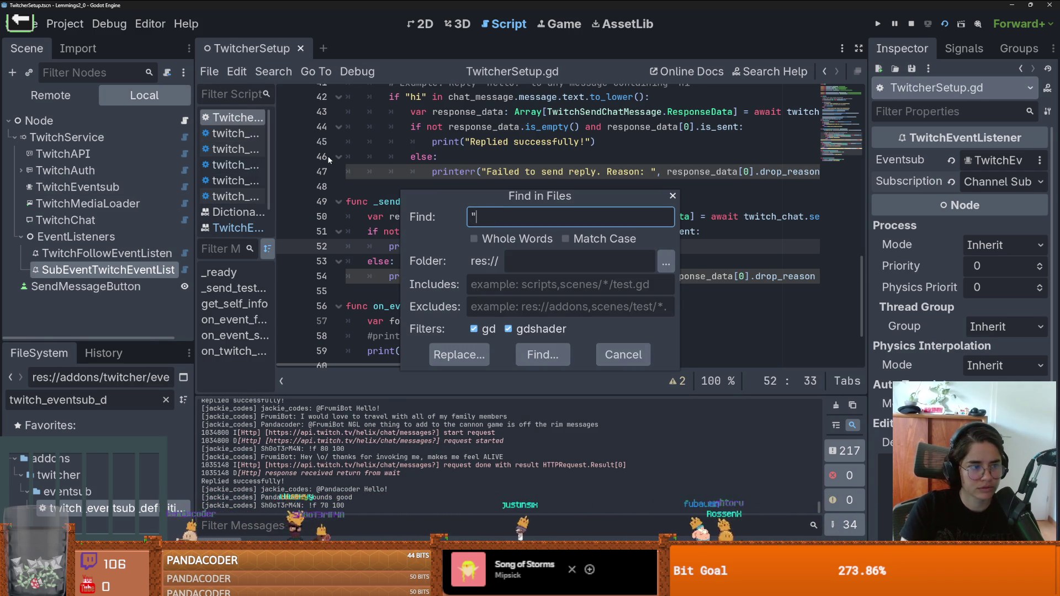
key("BackSpace")
type("Hello")
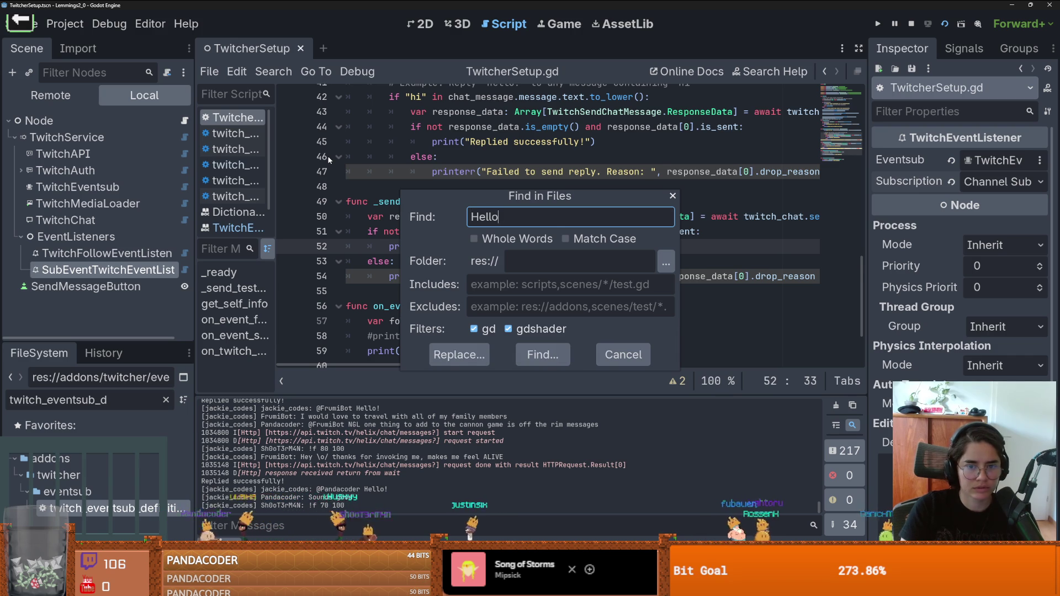
type("!")
key("Return")
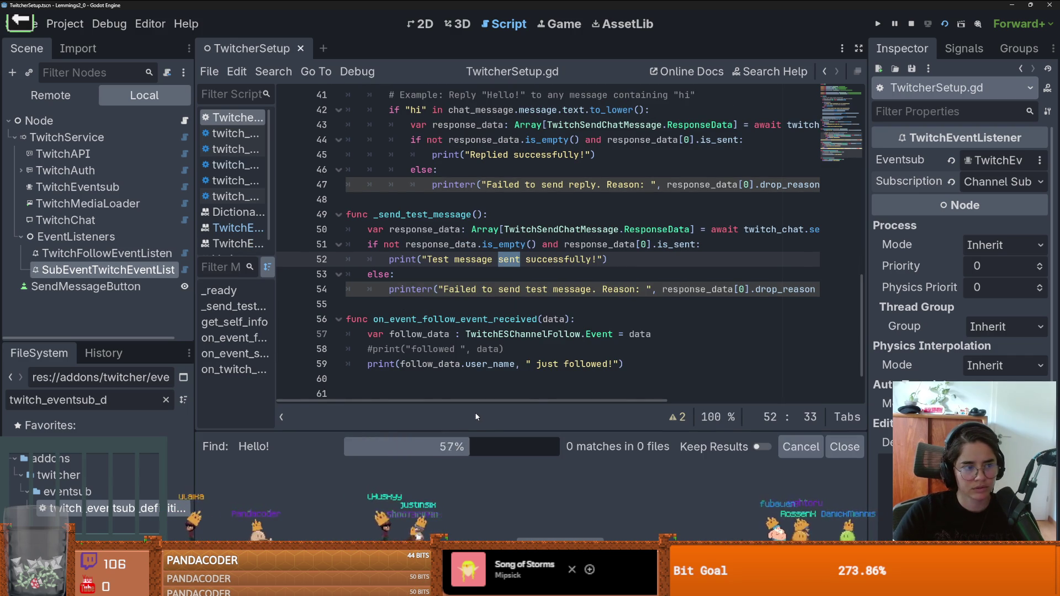
left_click(442, 485)
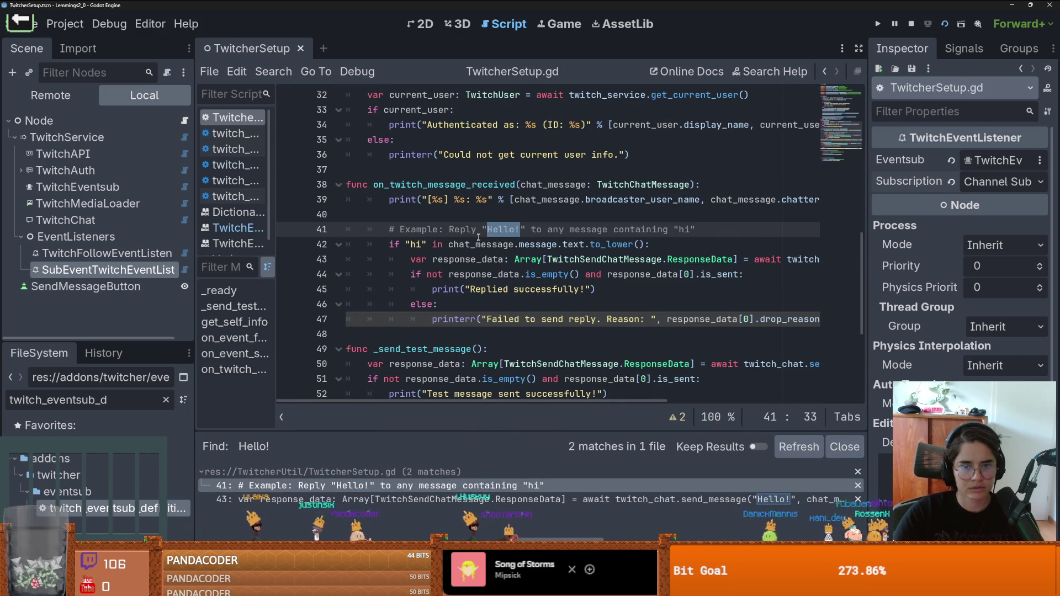
- Comment out the twitch_chat.message_received connection on line 22 and save
double_click(450, 186)
scroll(475, 248, "up", 10)
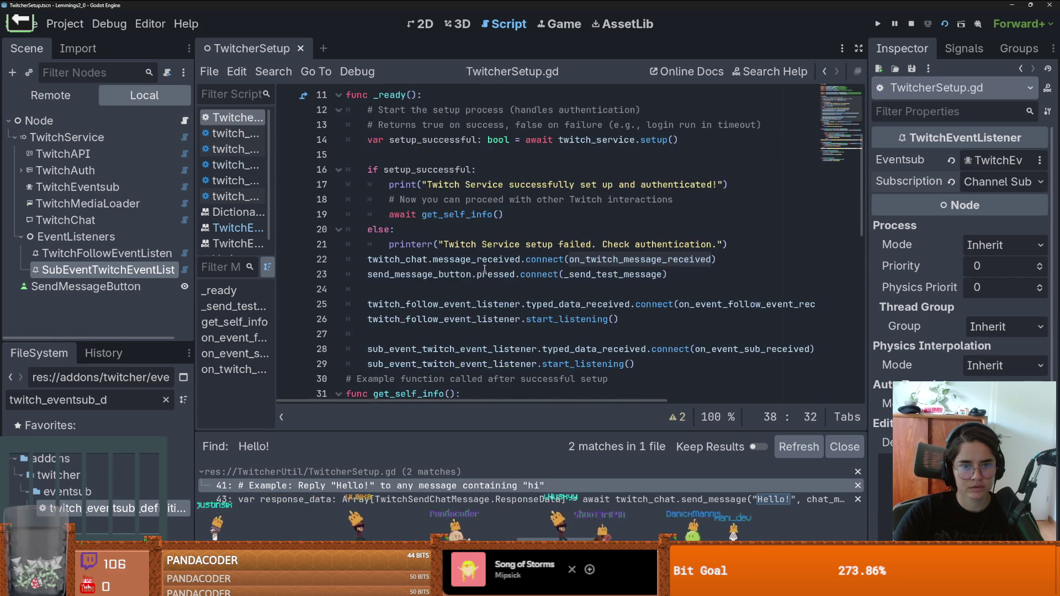
scroll(484, 269, "down", 3)
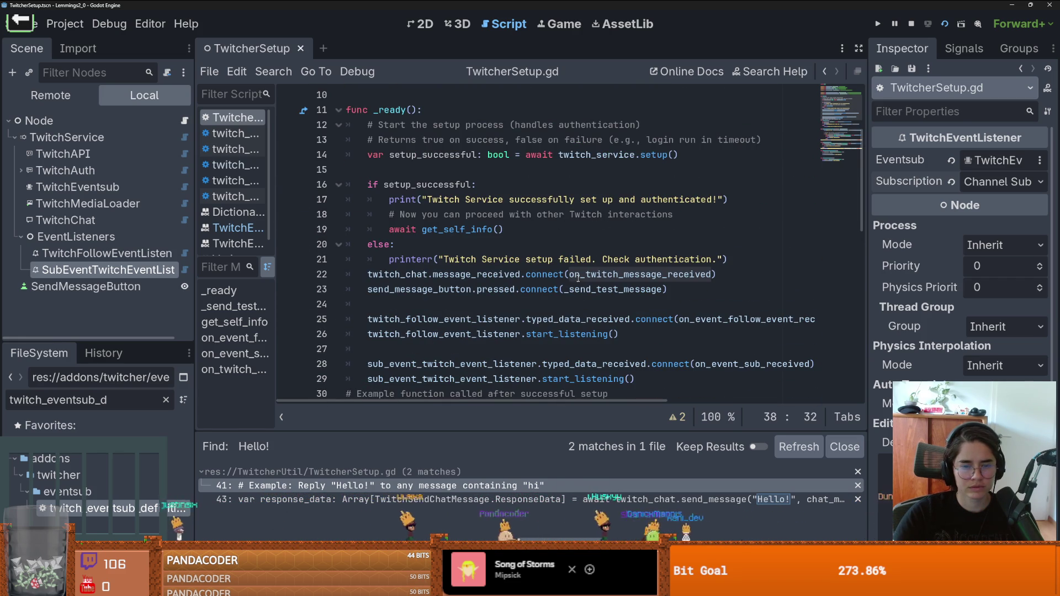
scroll(592, 291, "down", 2)
scroll(592, 291, "down", 5)
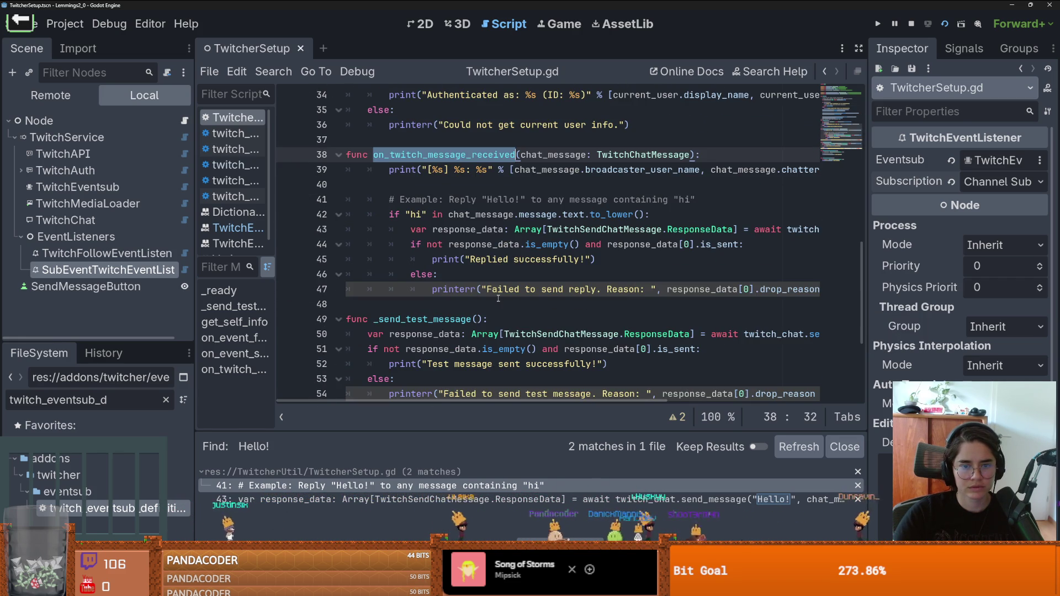
scroll(498, 298, "up", 1)
scroll(552, 282, "up", 7)
left_click(612, 274)
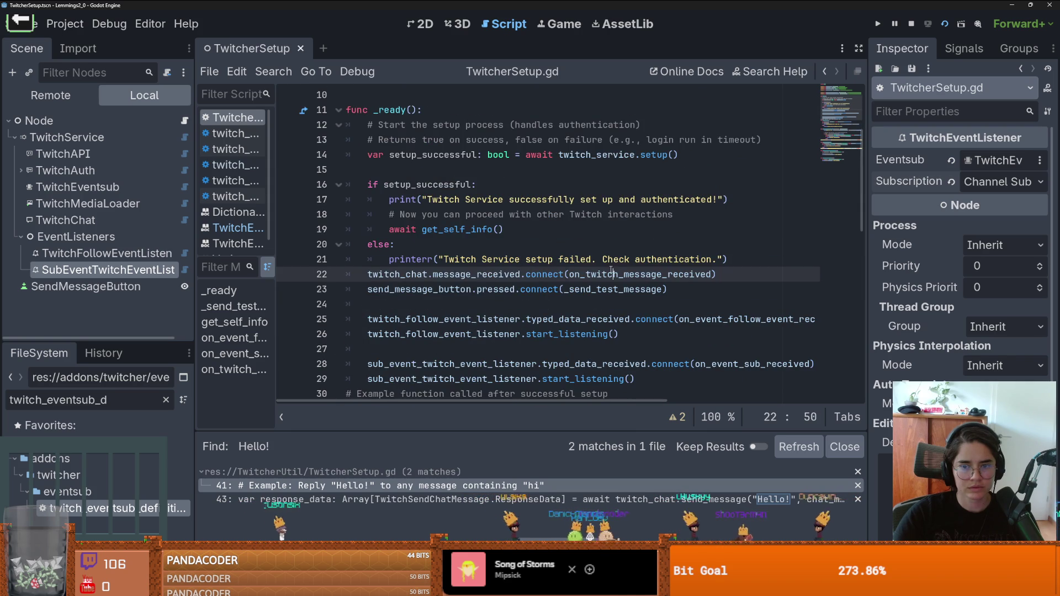
key("ctrl+k")
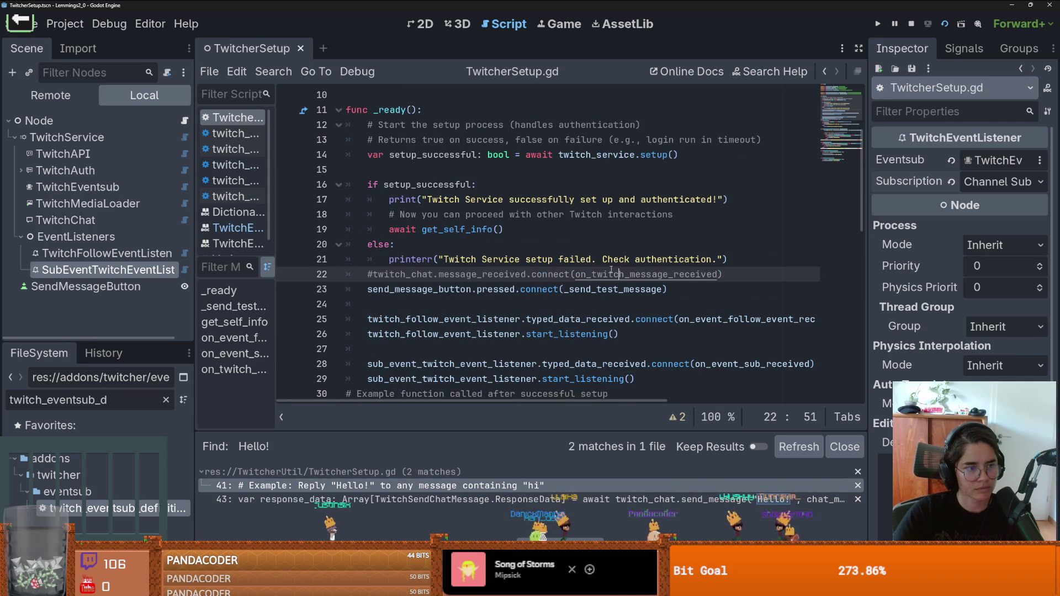
key("ctrl+s")
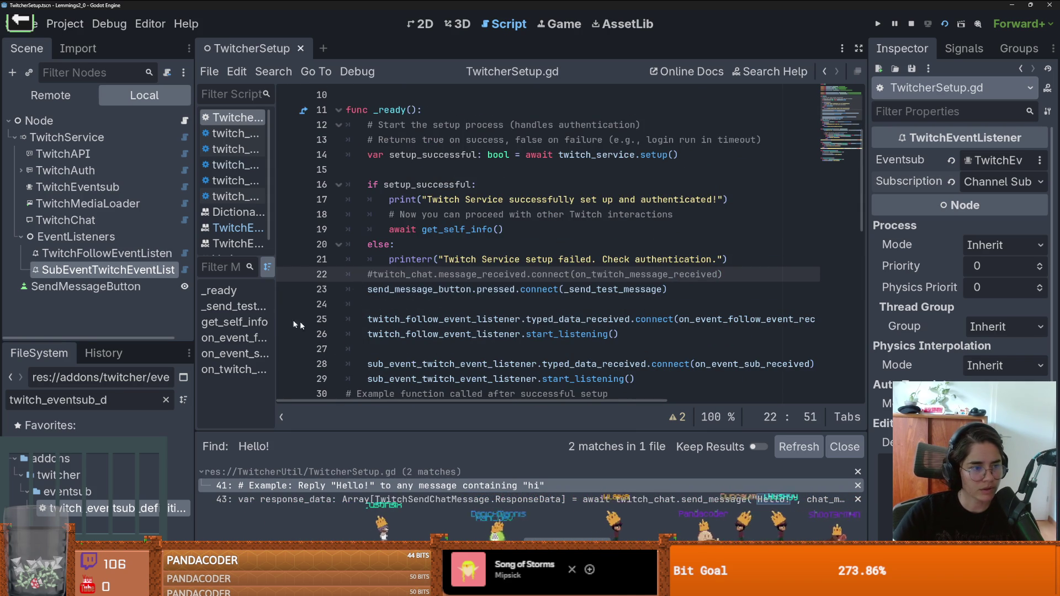
- Widen the scene tree, properties and file browser docks, clear the file filter, and collapse addons
mouse_move(196, 296)
left_mouse_down()
mouse_move(334, 293)
mouse_move(275, 287)
left_mouse_up()
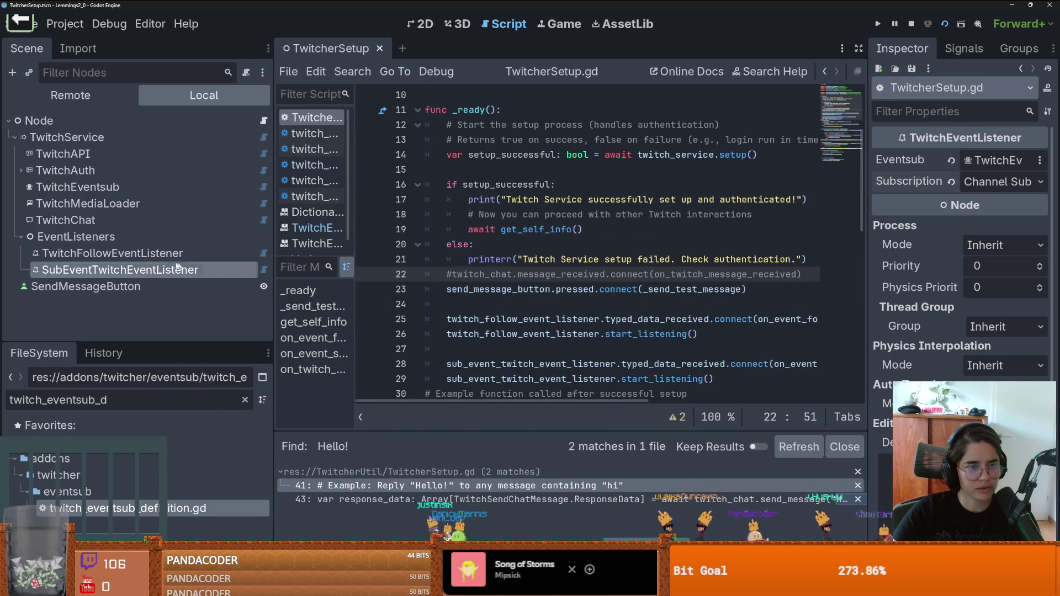
left_click(113, 186)
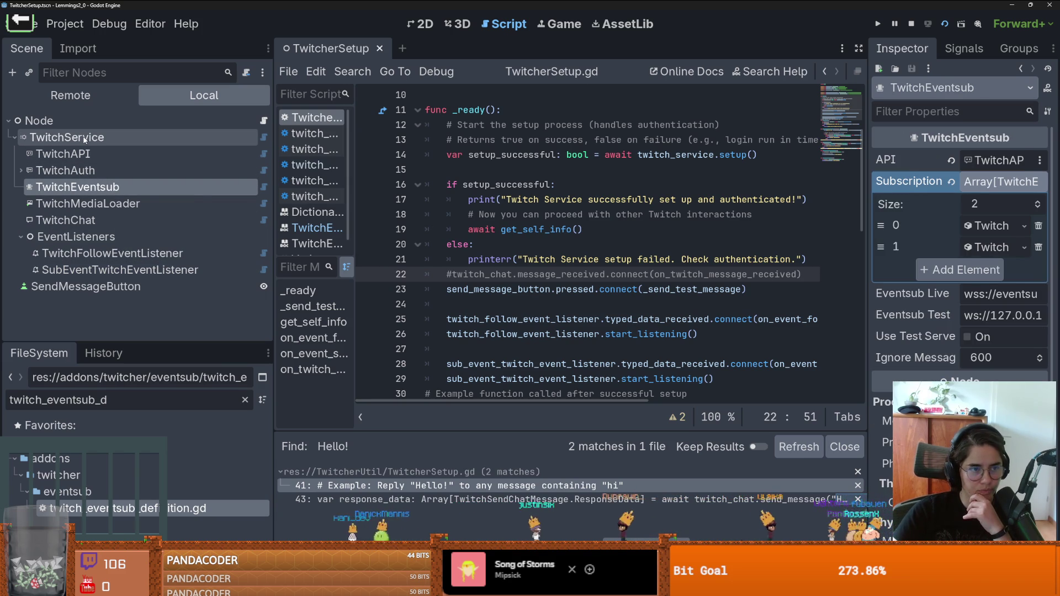
left_click(67, 137)
left_click_drag(870, 216, 756, 215)
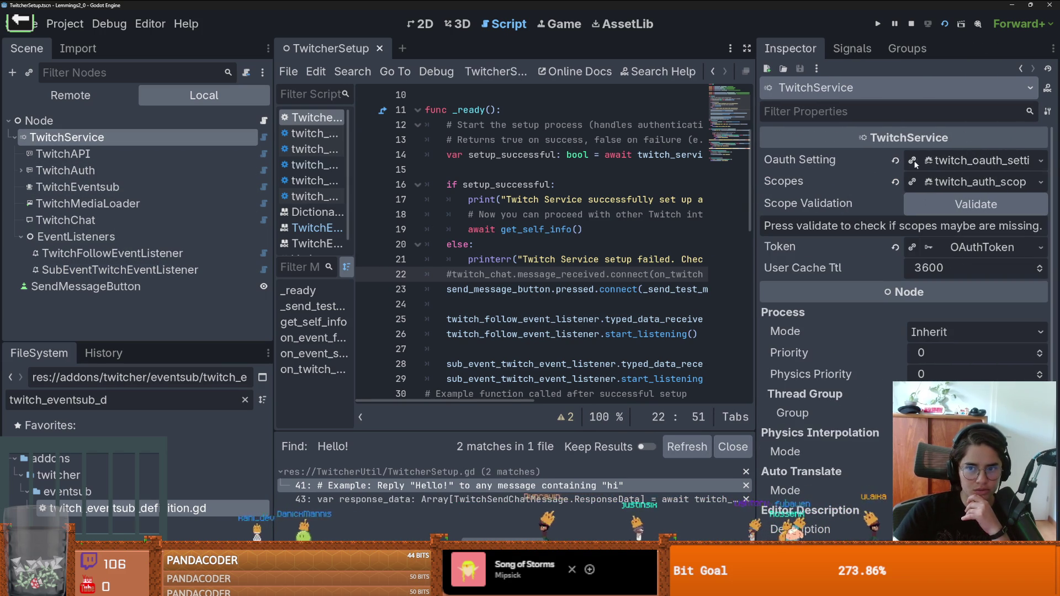
left_click_drag(124, 340, 140, 251)
left_click(245, 310)
scroll(166, 364, "up", 10)
left_click(13, 367)
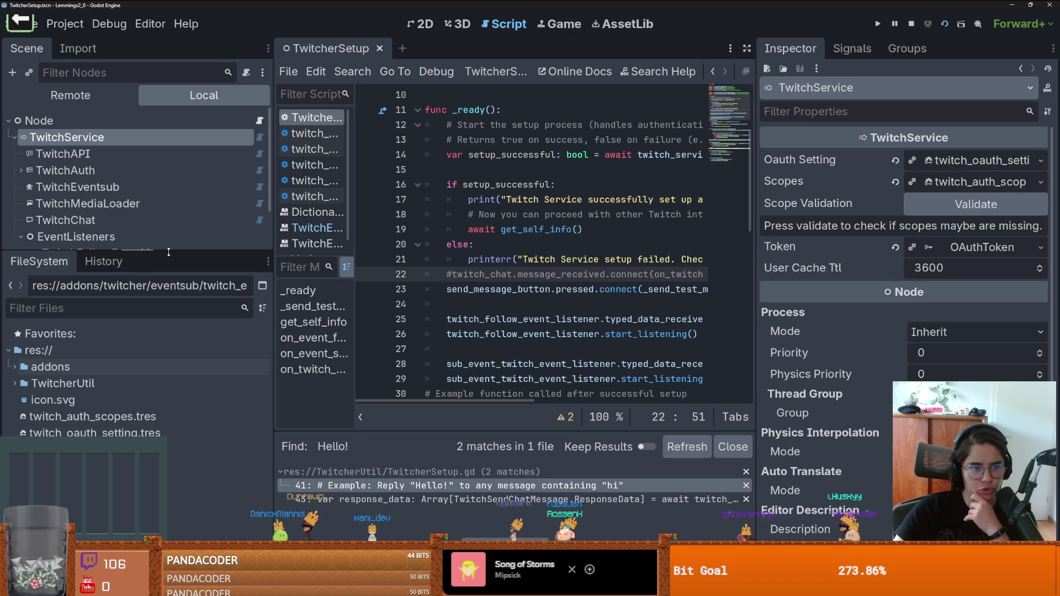
- Check the follow and sub listener nodes, then show TwitchEventsub's two subscriptions
left_click_drag(138, 252, 138, 343)
left_click(127, 252)
left_click(127, 270)
left_click(142, 254)
left_click(135, 269)
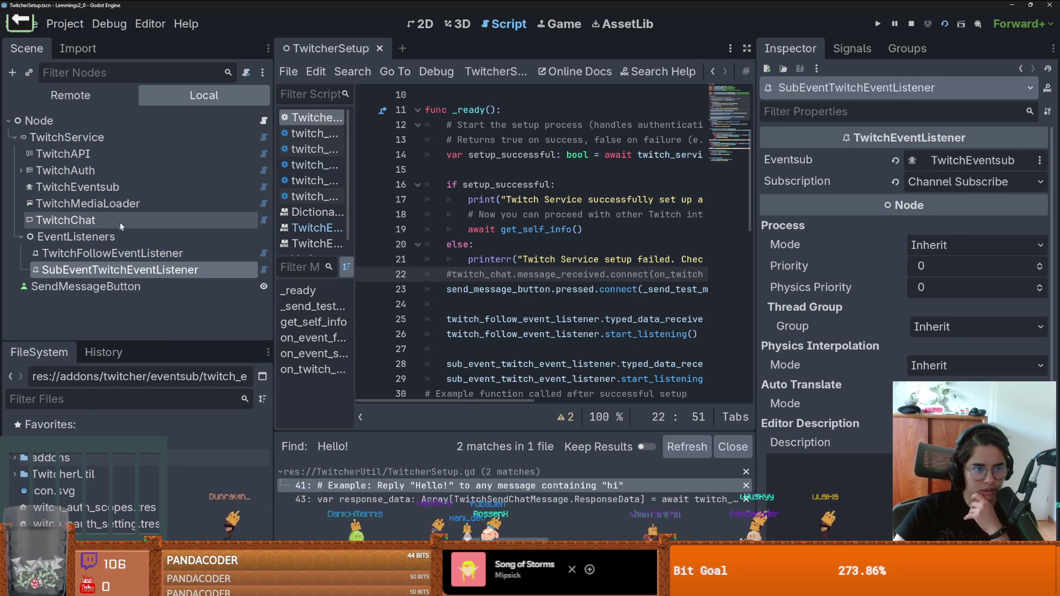
left_click(97, 188)
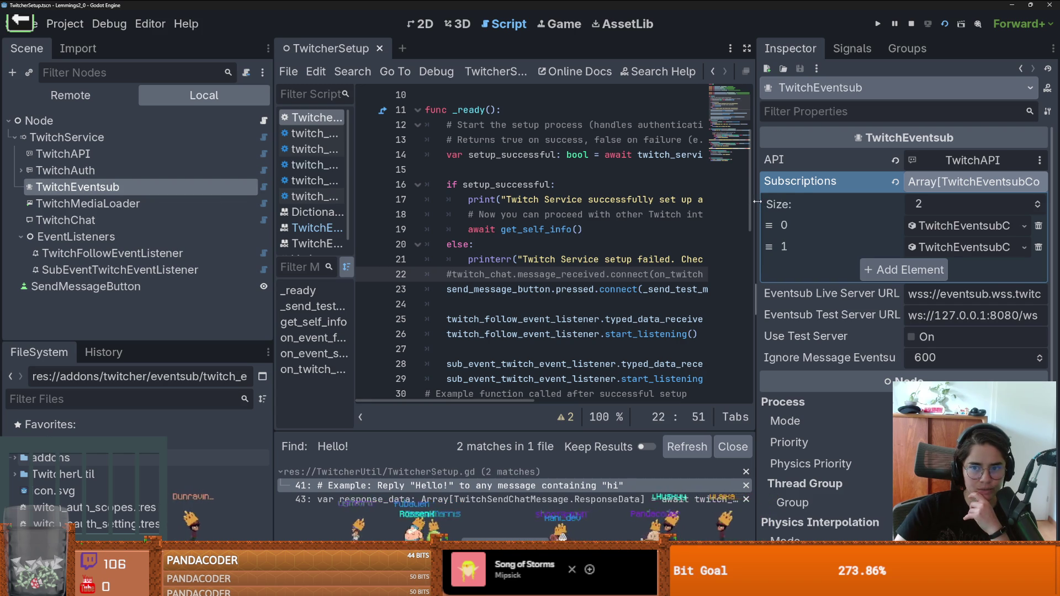
- Widen the properties panel and inspect TwitchEventsub's first two subscriptions
left_click_drag(757, 200, 647, 191)
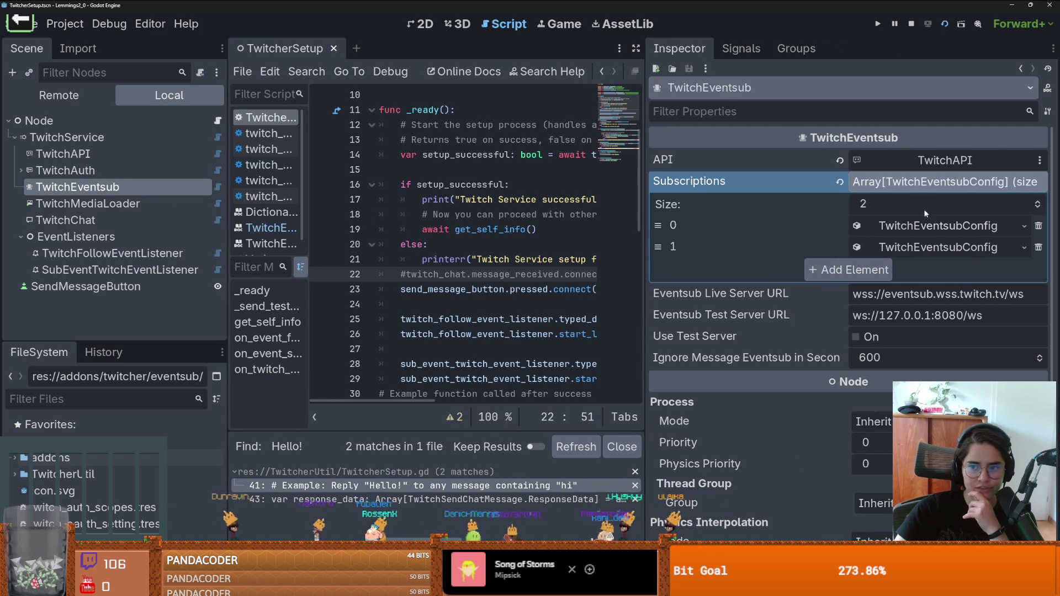
left_click(923, 226)
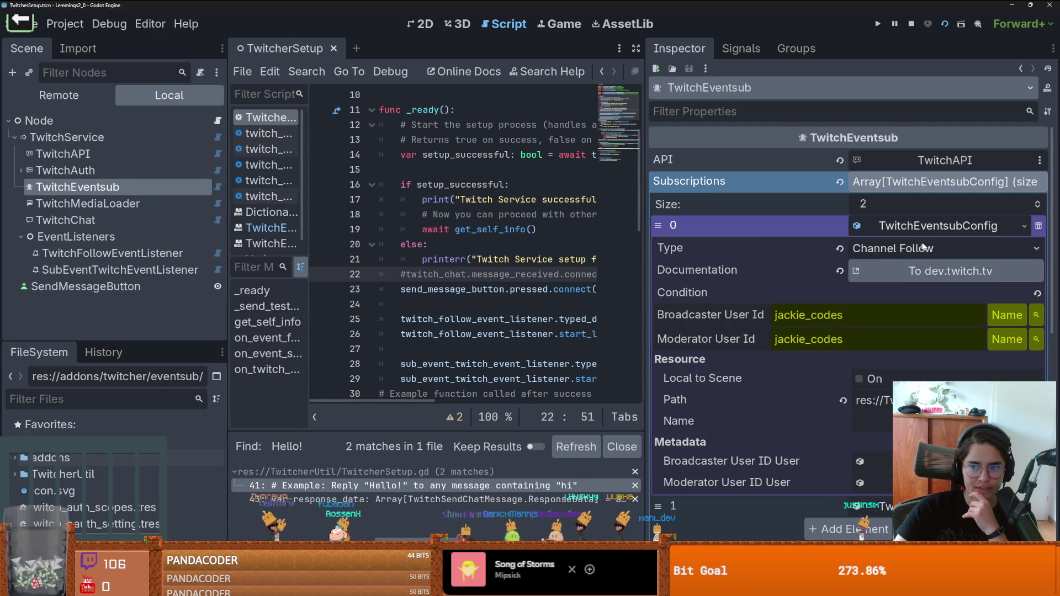
left_click(925, 229)
left_click(933, 250)
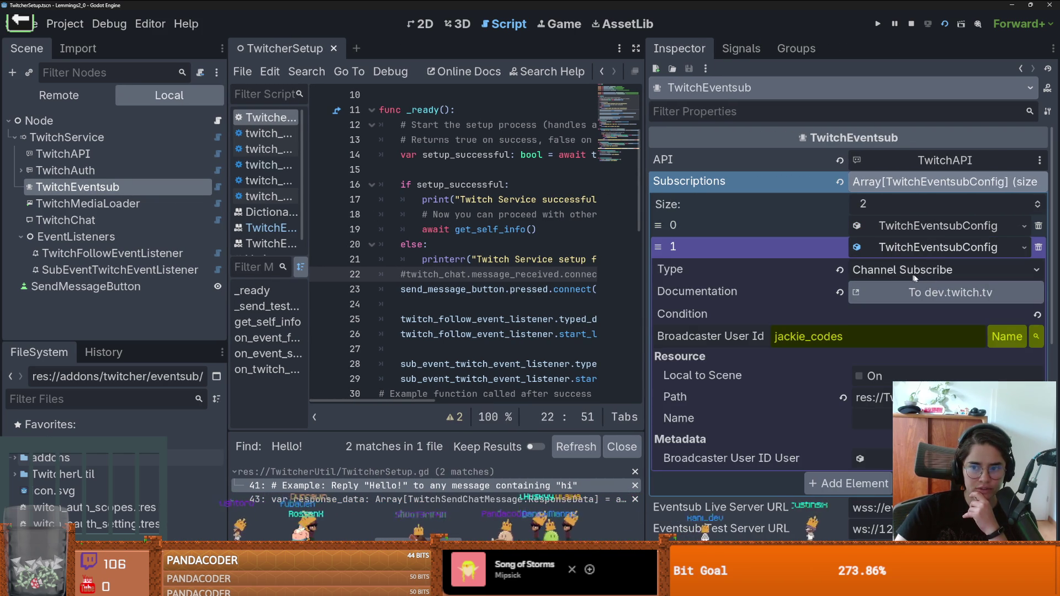
left_click(915, 249)
left_click(920, 228)
left_click(919, 231)
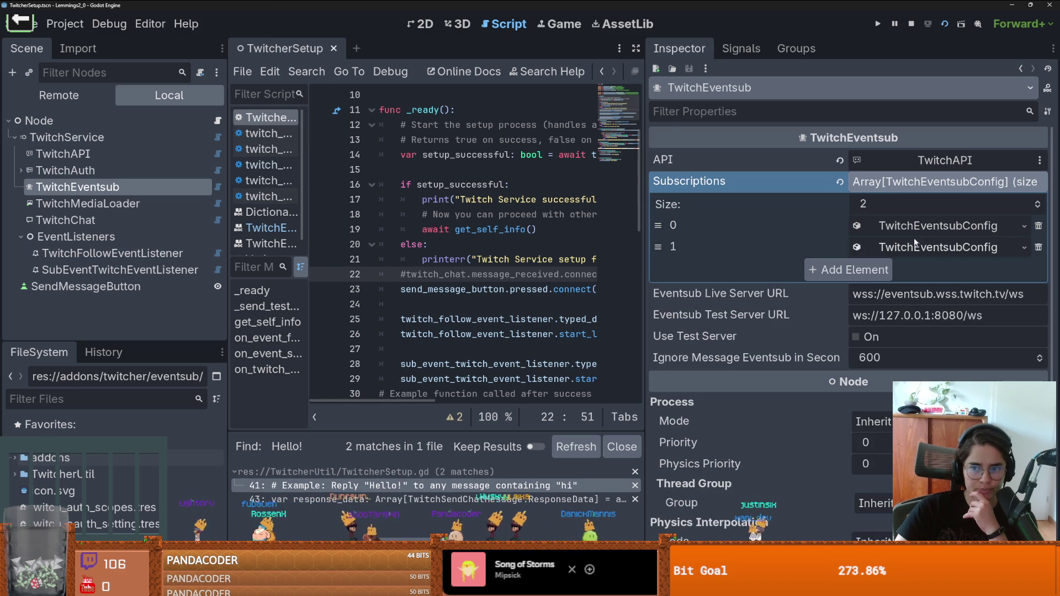
- Add a third subscription as a new TwitchEventsubConfig of type Channel Cheer
left_click(1038, 202)
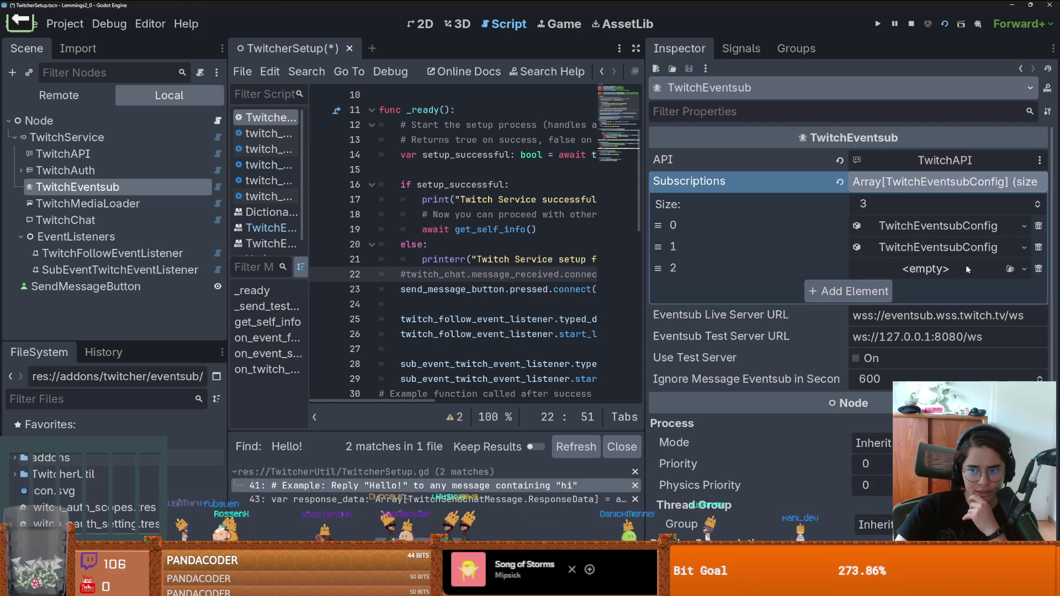
left_click(966, 266)
left_click(894, 307)
left_click(911, 269)
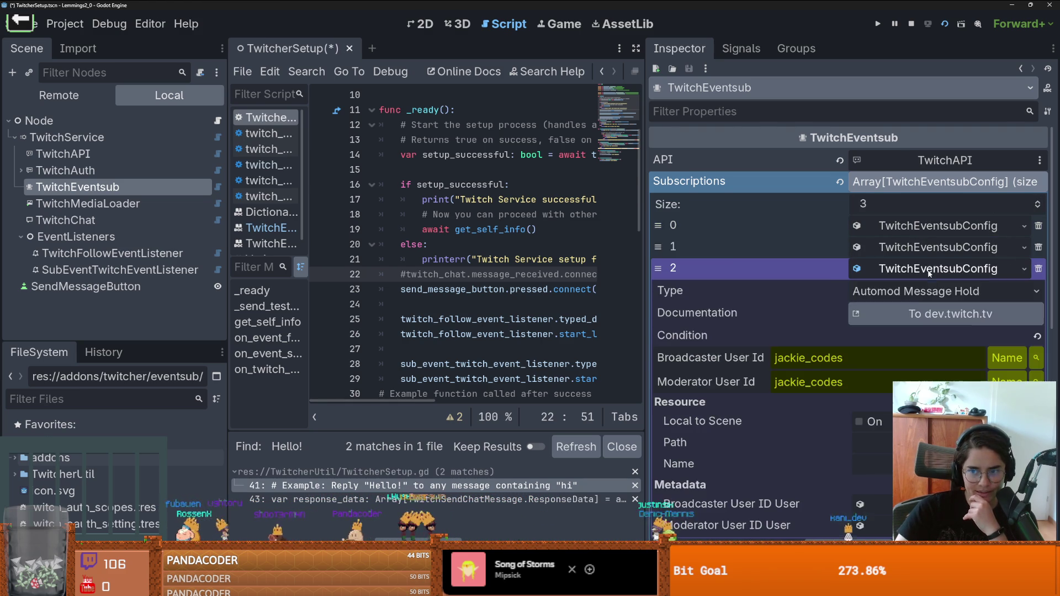
left_click(930, 290)
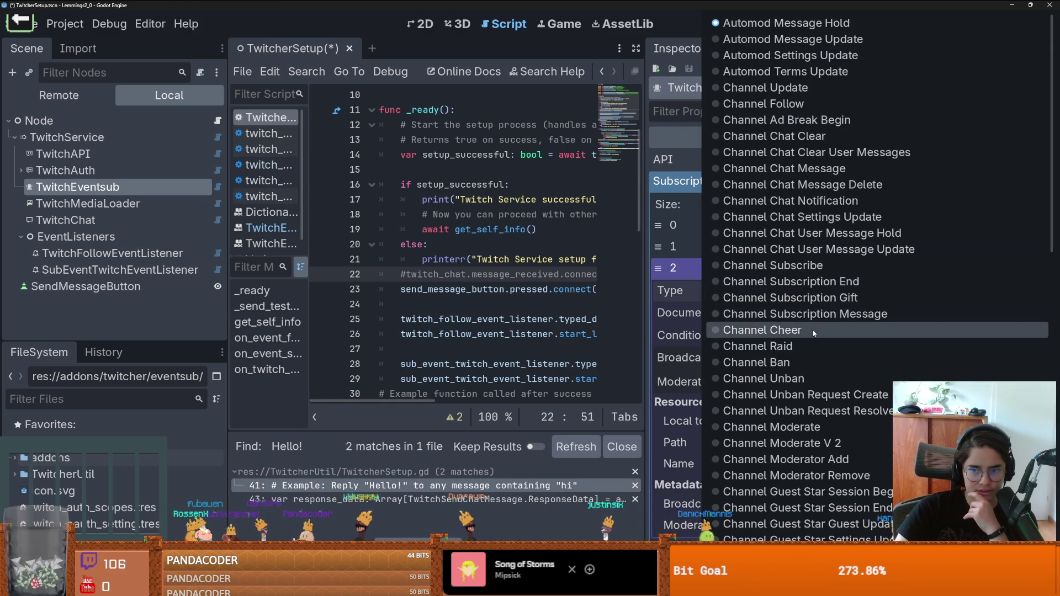
left_click(813, 330)
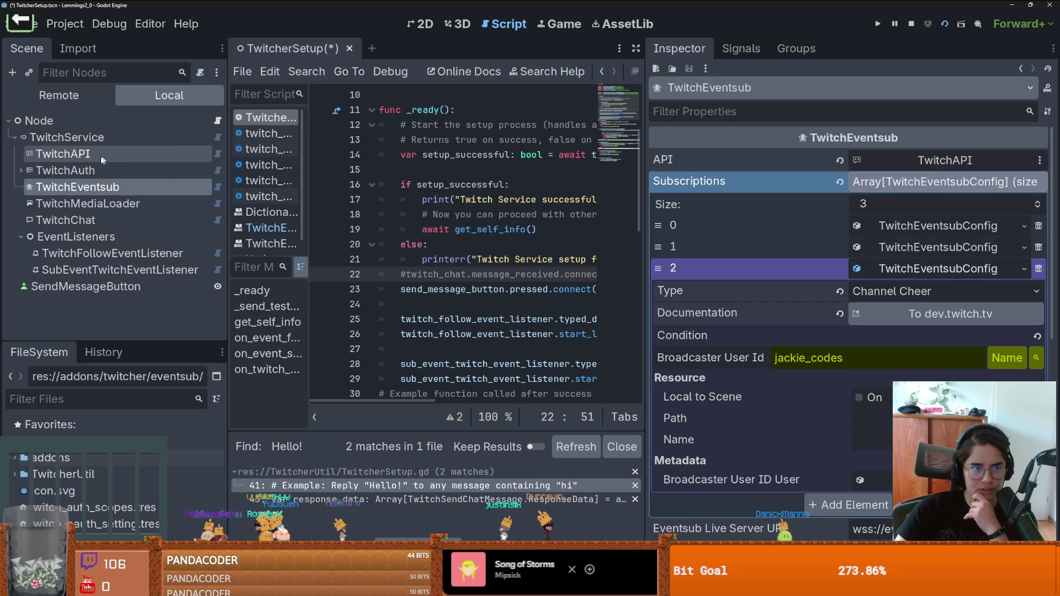
- Validate TwitchService scopes, remove the third subscription, and re-validate until the scopes report OK
left_click(100, 138)
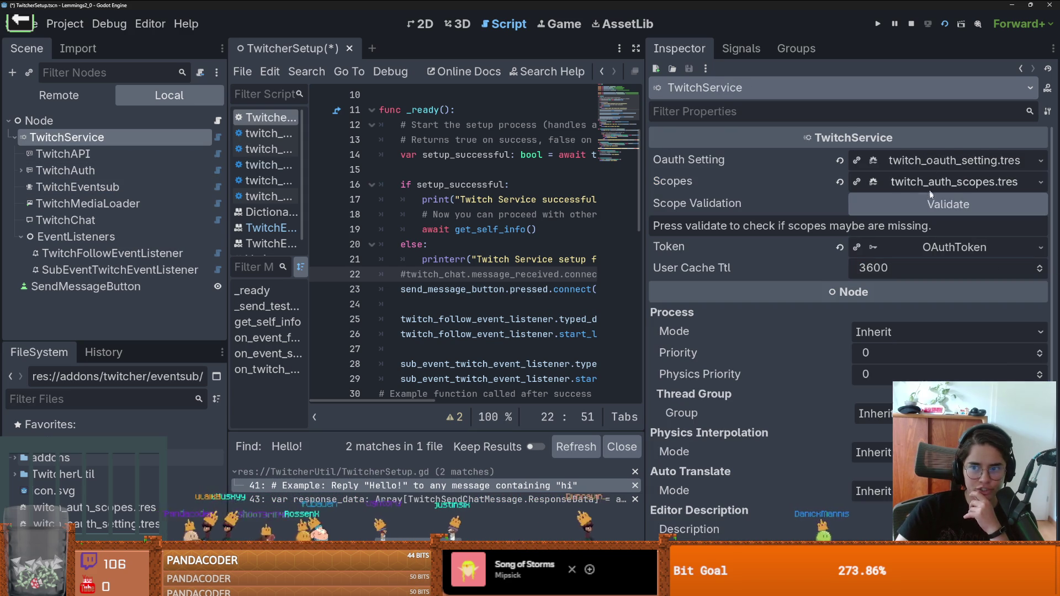
left_click(937, 206)
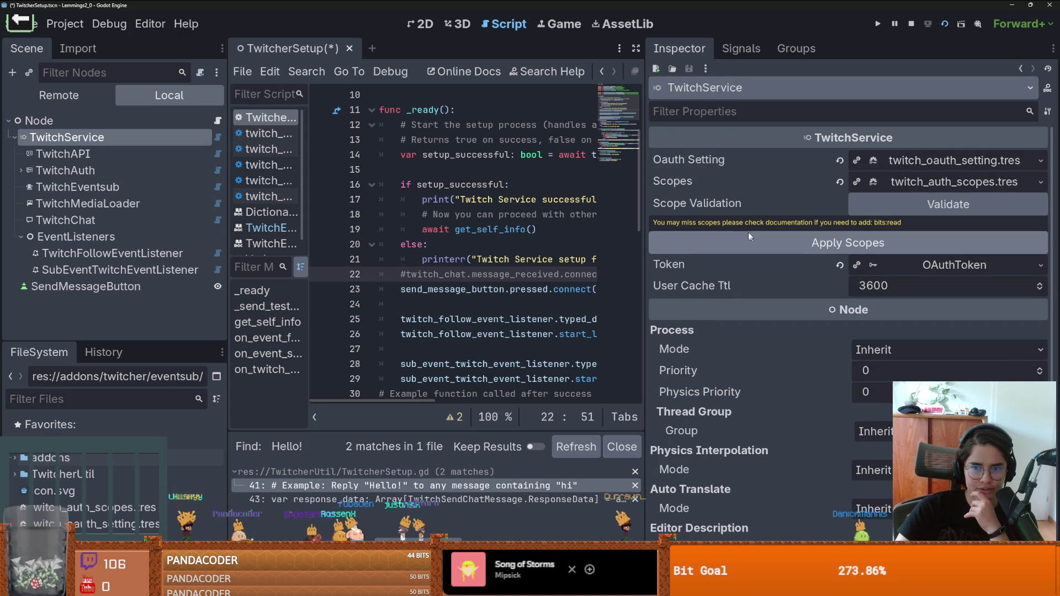
left_click(77, 187)
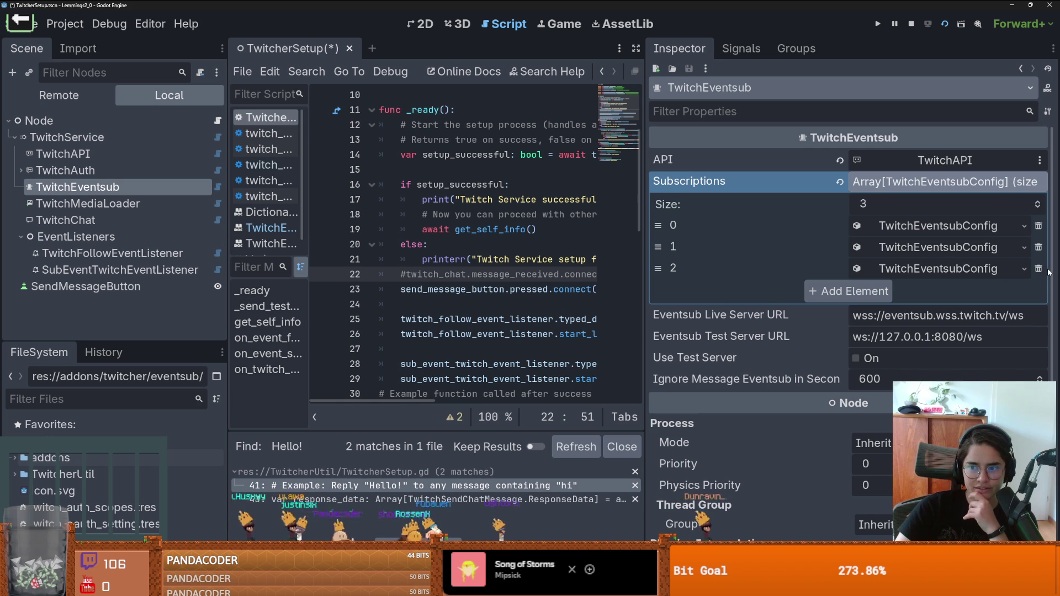
left_click(1039, 269)
left_click(928, 189)
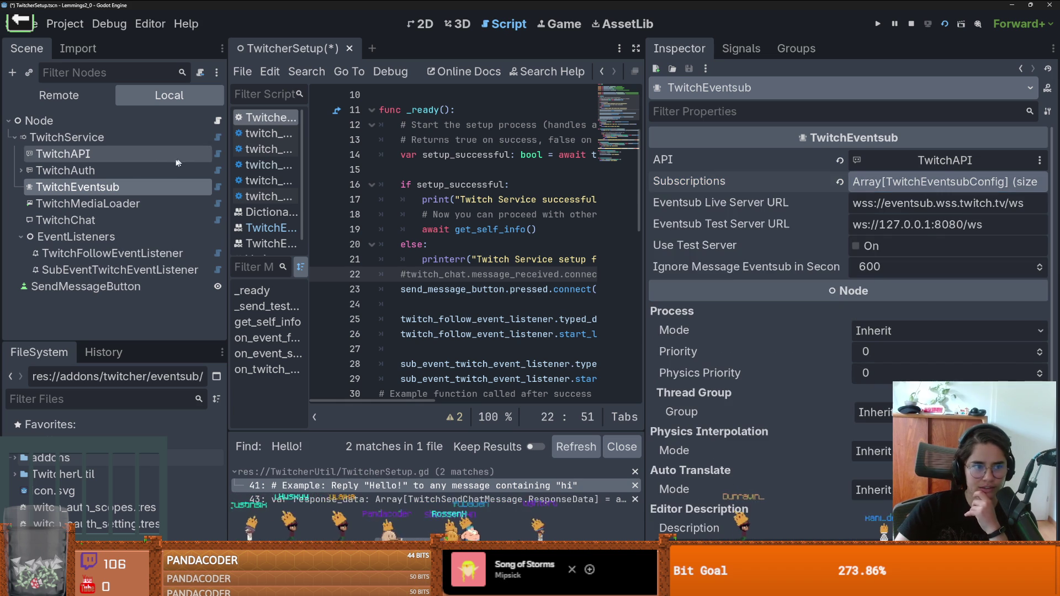
left_click(67, 137)
left_click(957, 205)
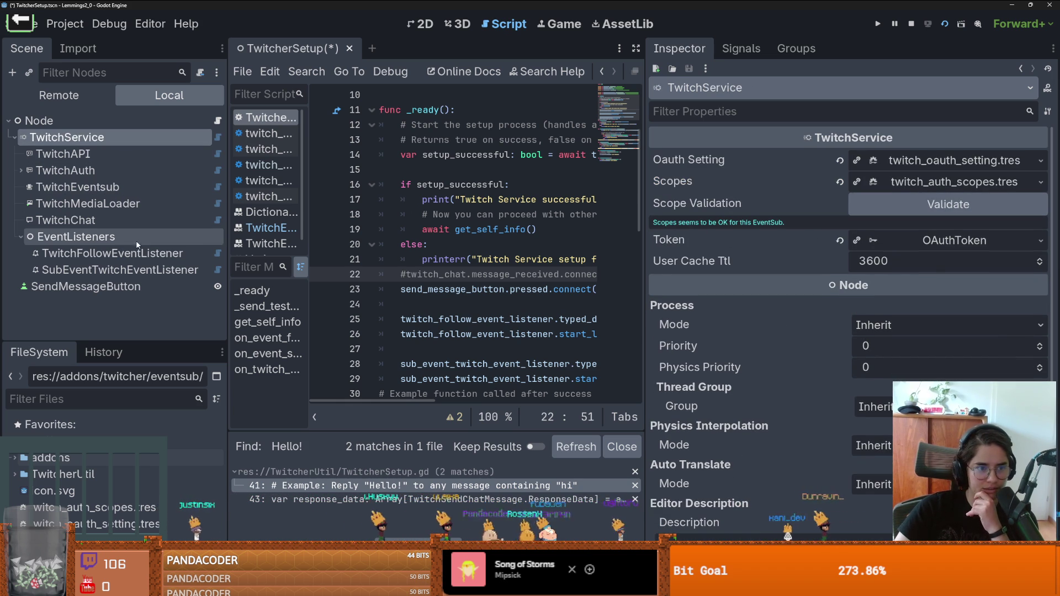
left_click(95, 188)
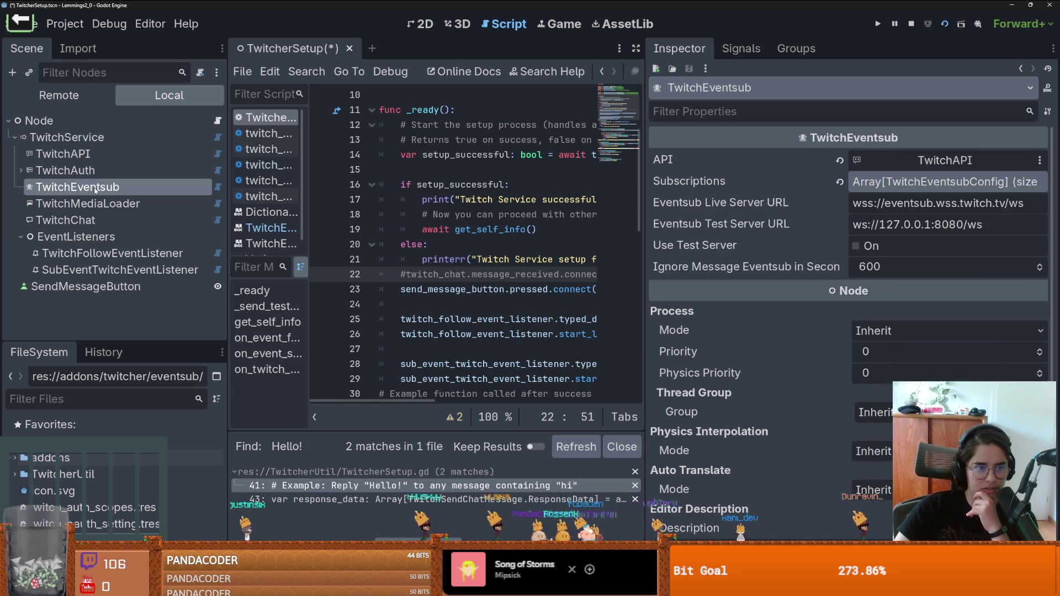
- Add a new TwitchEventsubConfig subscription to TwitchEventsub with type Channel Cheer
left_click(929, 181)
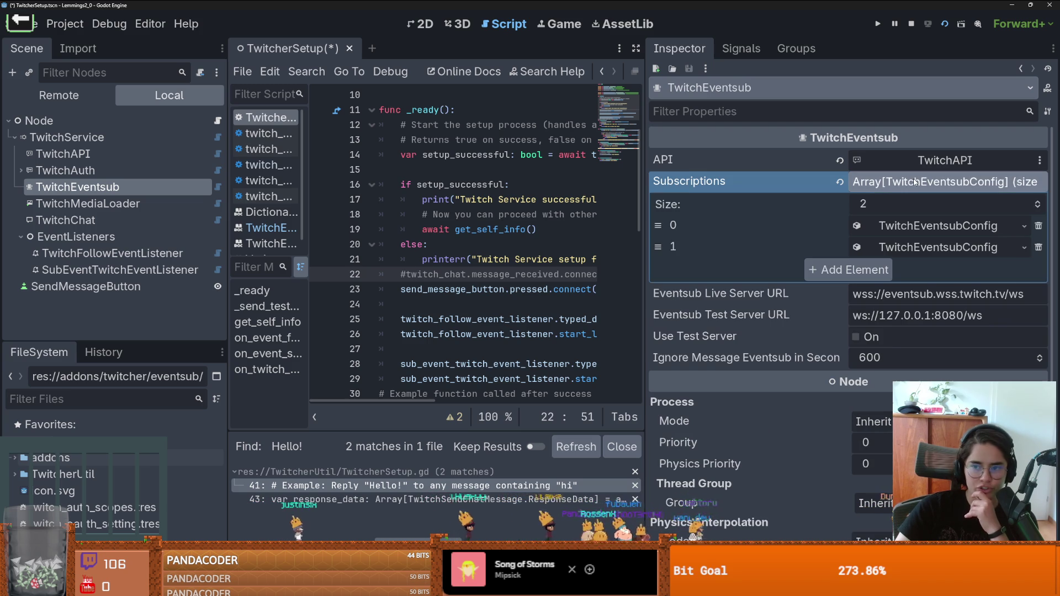
left_click(1038, 204)
left_click(944, 268)
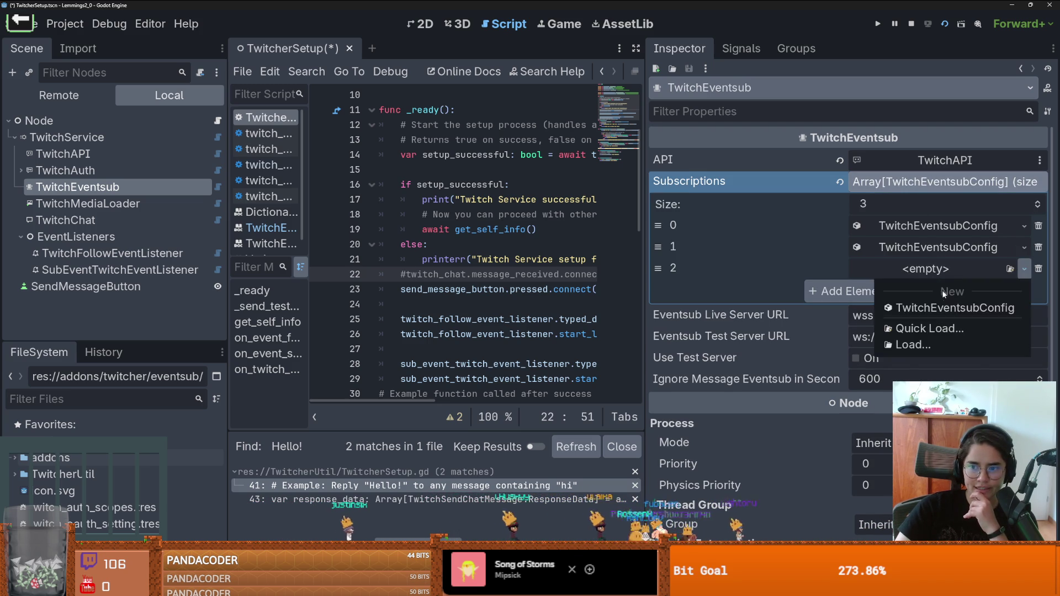
left_click(947, 307)
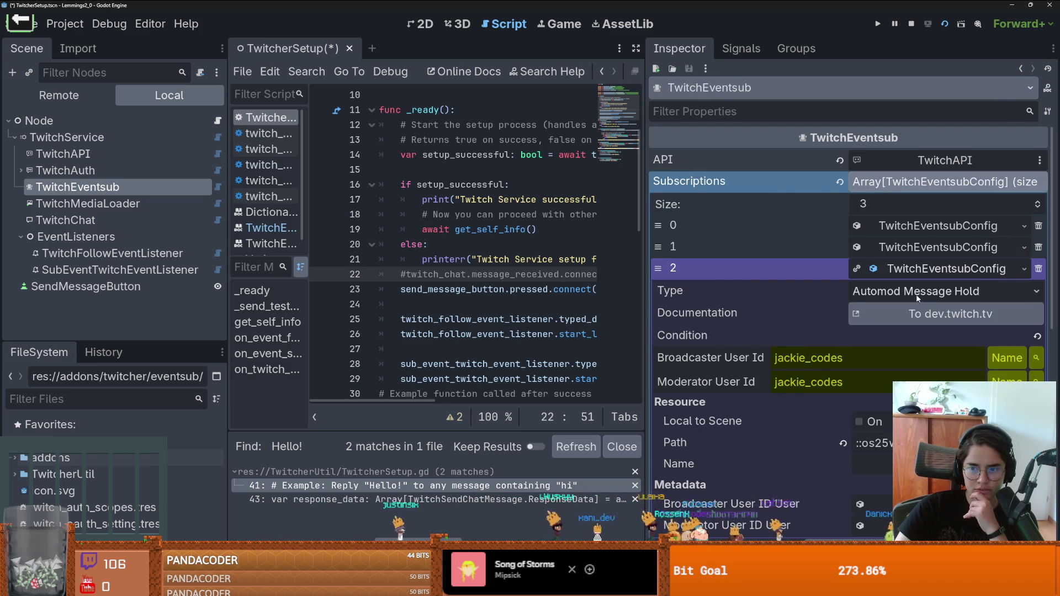
left_click(971, 291)
left_click(851, 334)
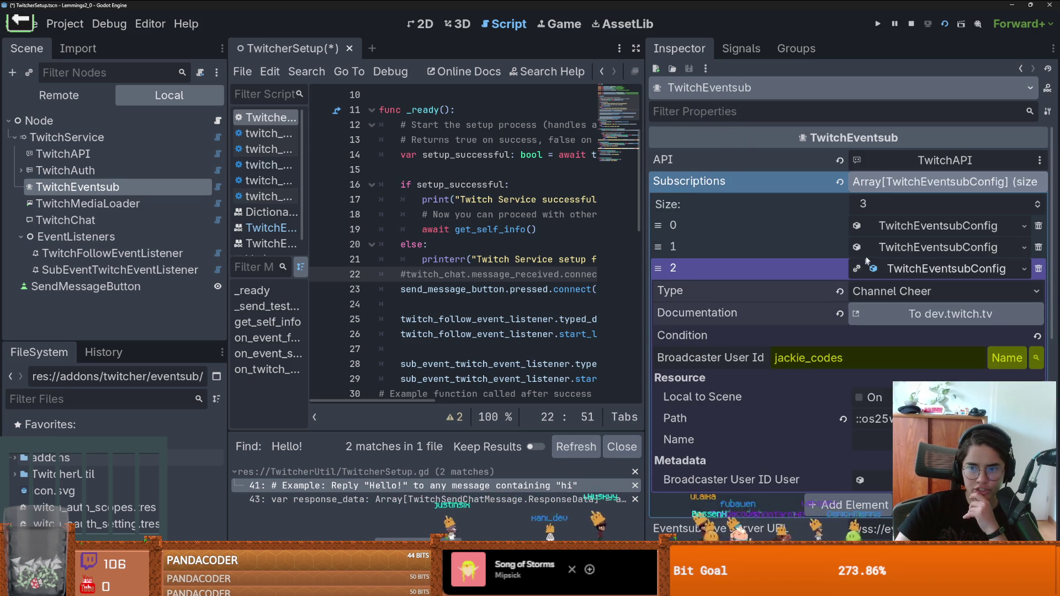
left_click(910, 272)
- Review TwitchService's five used scopes, including bits:read, and validate them as OK
left_click(83, 137)
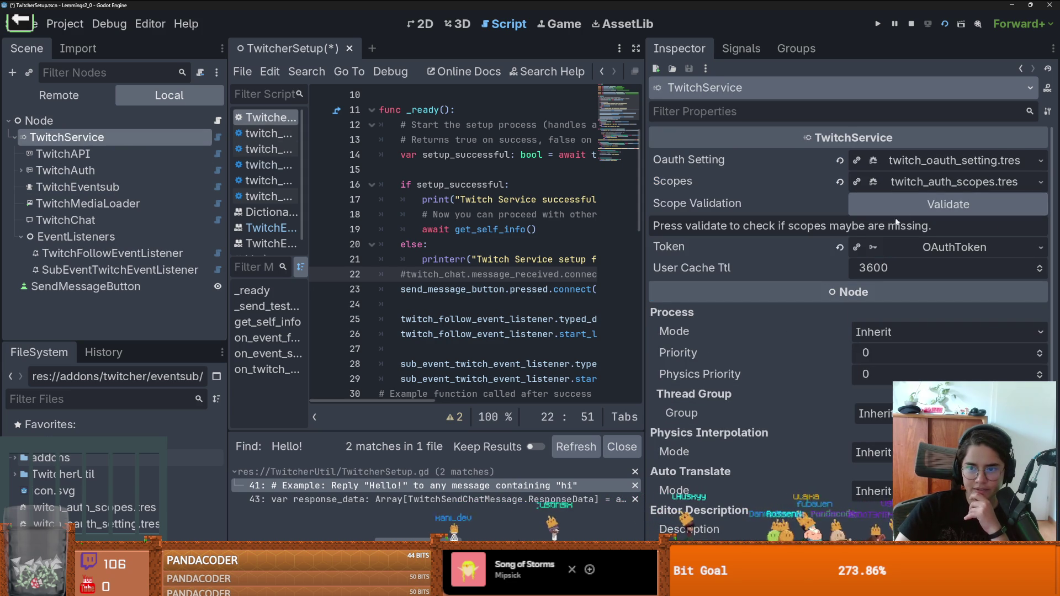
left_click(916, 190)
scroll(859, 301, "down", 3)
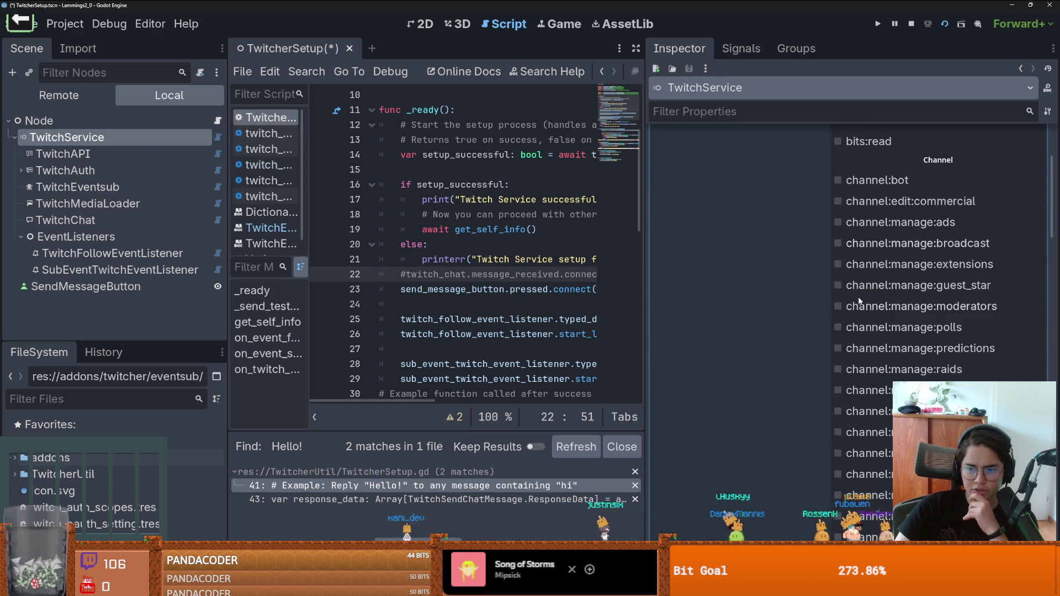
scroll(870, 305, "down", 3)
scroll(907, 313, "down", 8)
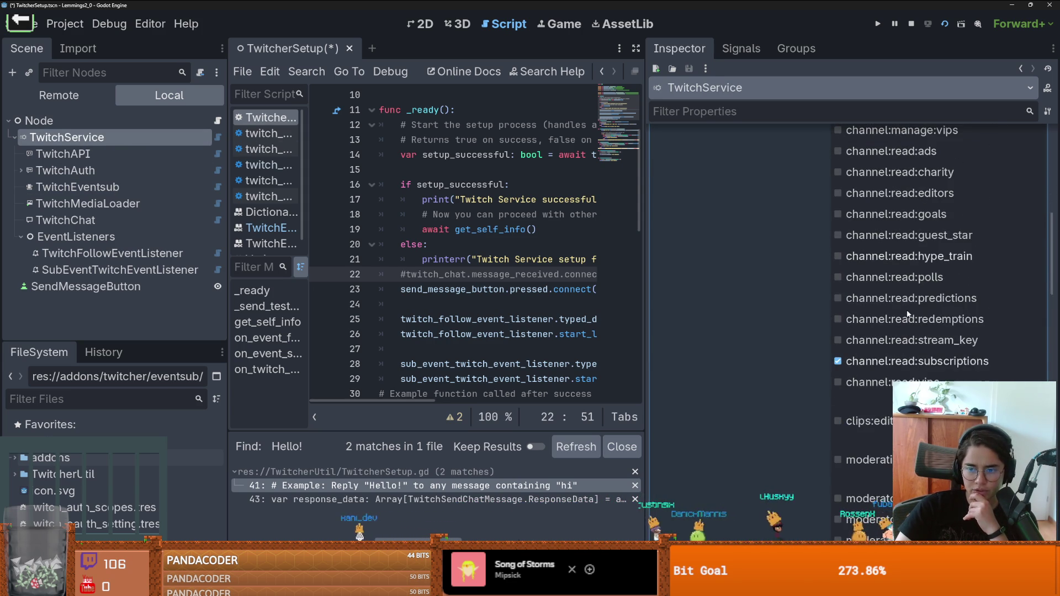
scroll(906, 310, "up", 15)
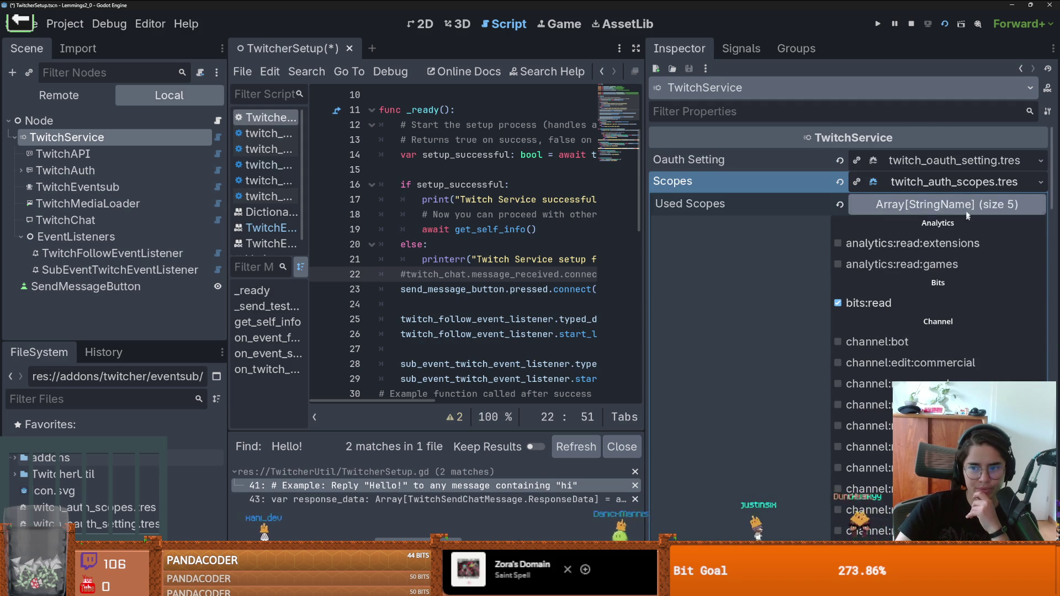
left_click(947, 205)
left_click(937, 186)
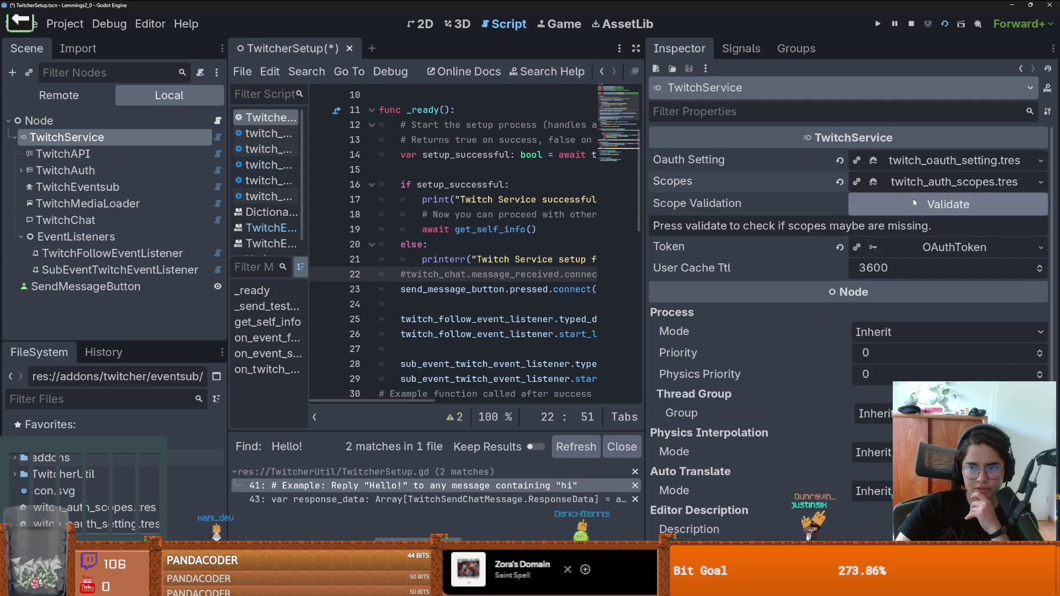
left_click(913, 198)
mouse_move(795, 203)
left_mouse_down()
mouse_move(786, 232)
mouse_move(720, 224)
left_mouse_up()
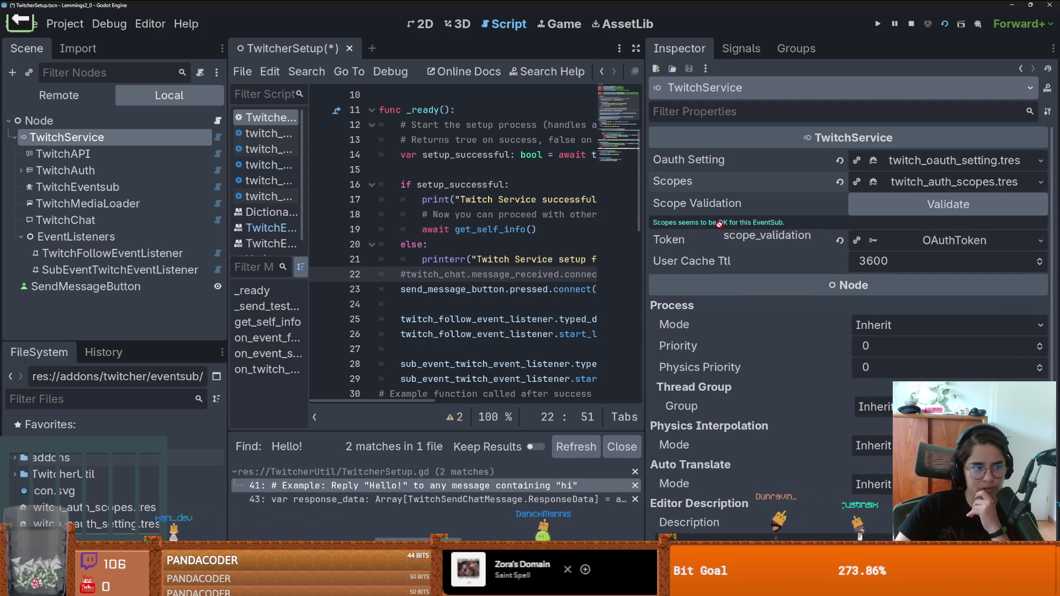
left_click(76, 236)
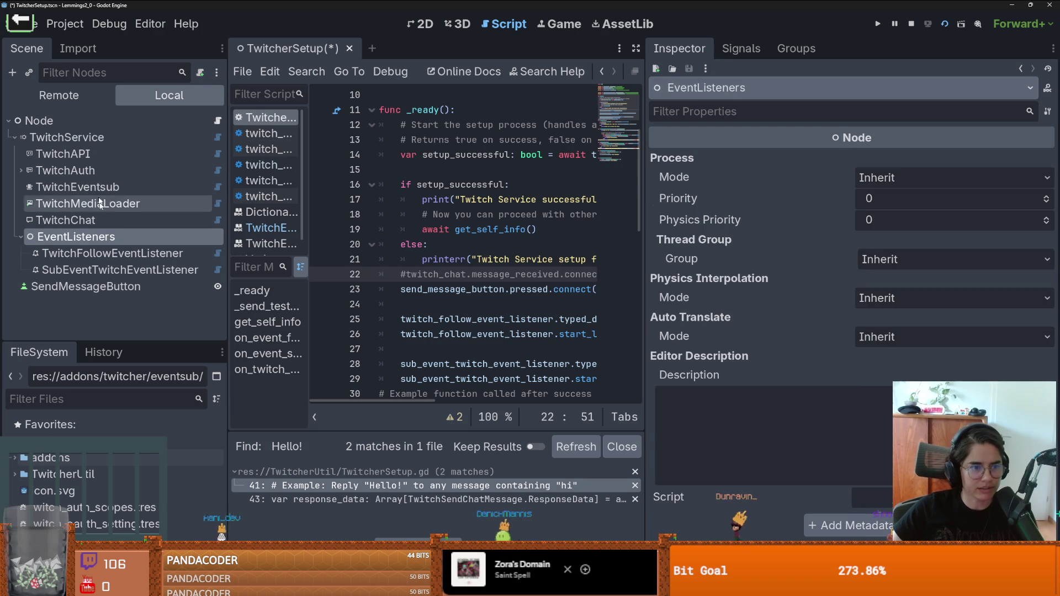
- Add a TwitchEventListener under EventListeners using TwitchEventsub and the Channel Cheer subscription
key("ctrl+a")
key("Return")
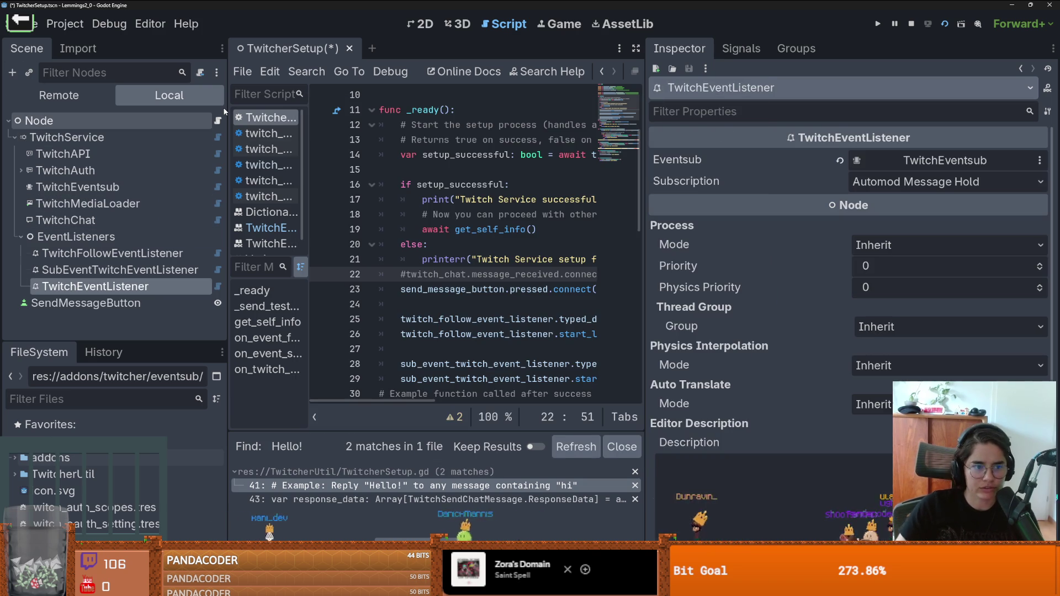
left_click(914, 163)
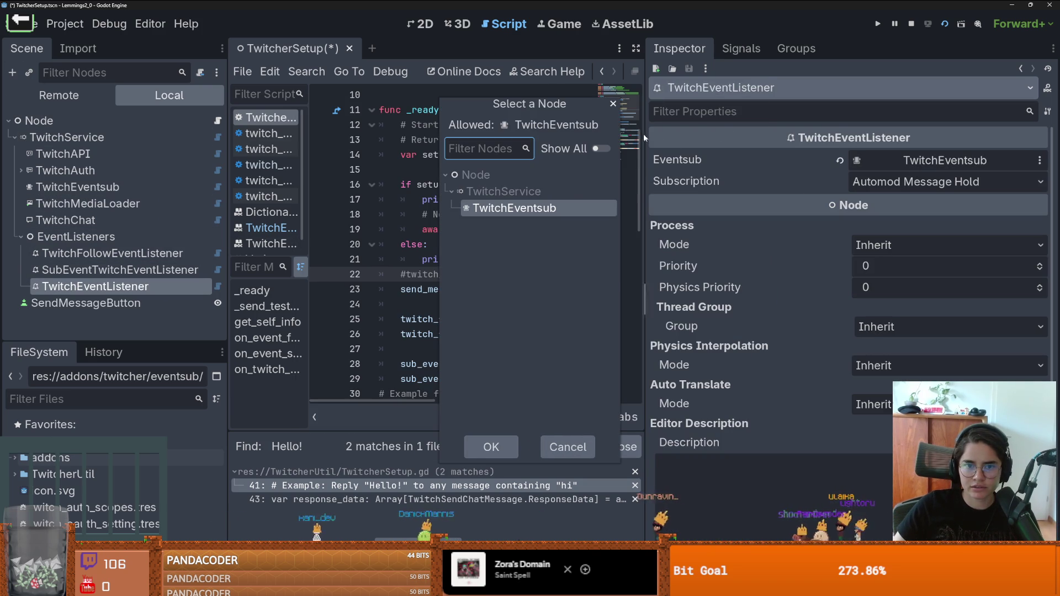
left_click(613, 104)
left_click(913, 183)
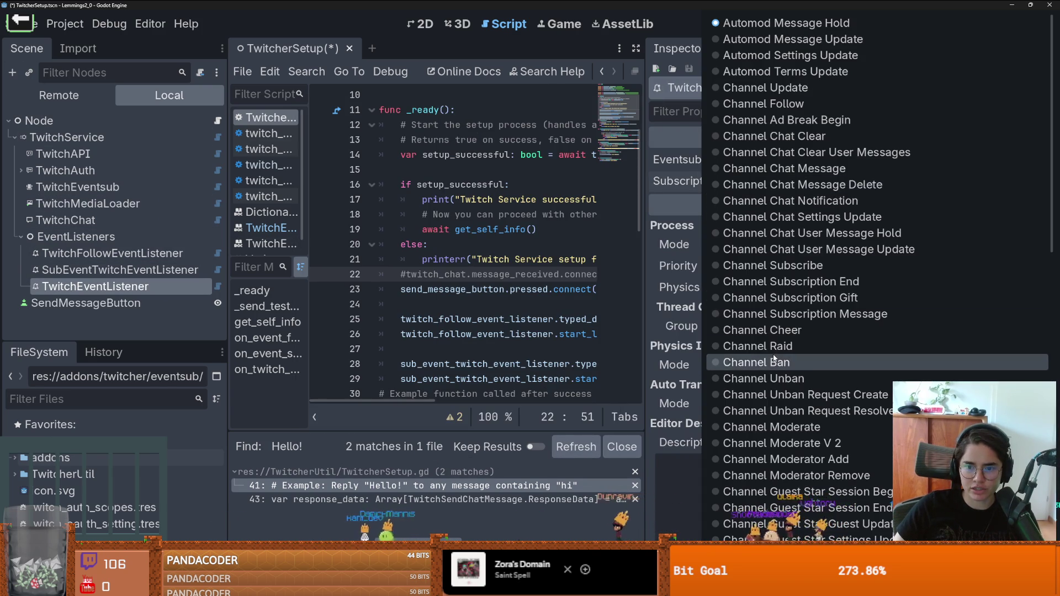
left_click(784, 331)
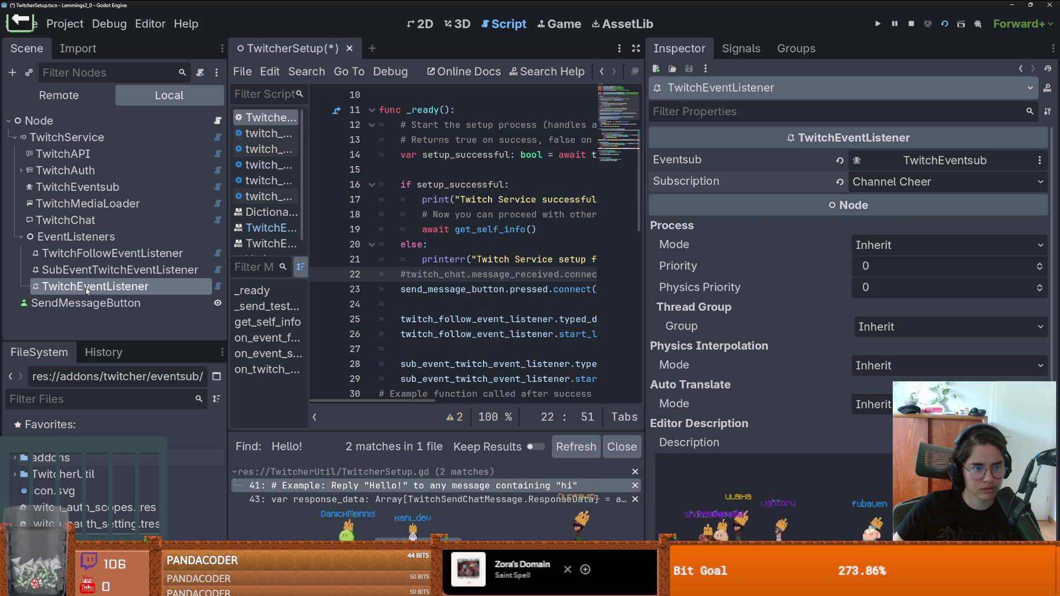
- Rename the new listener node to CheerTwitchEventListener
double_click(147, 291)
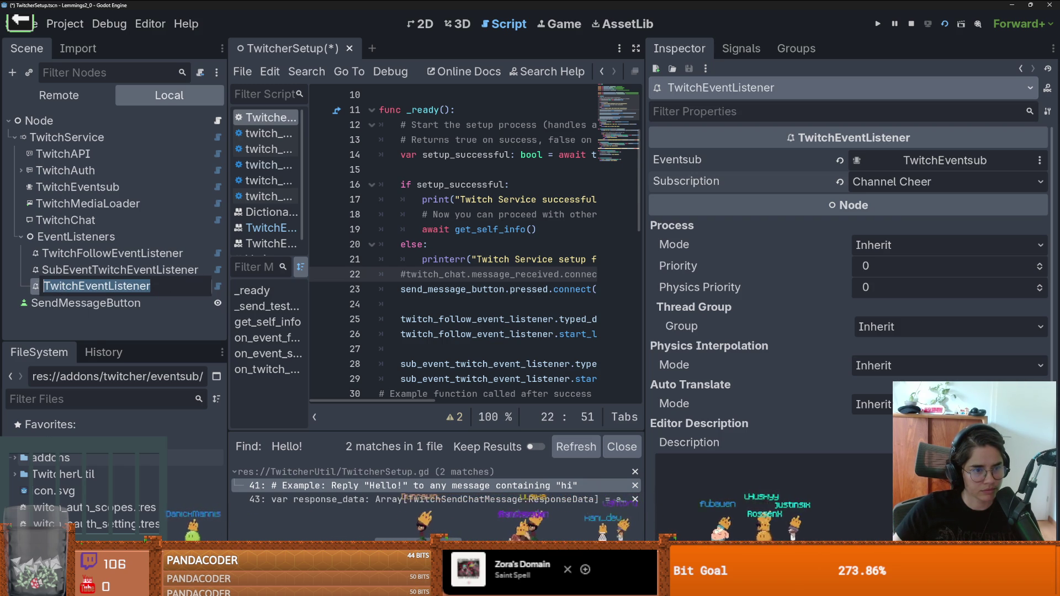
type("Chee")
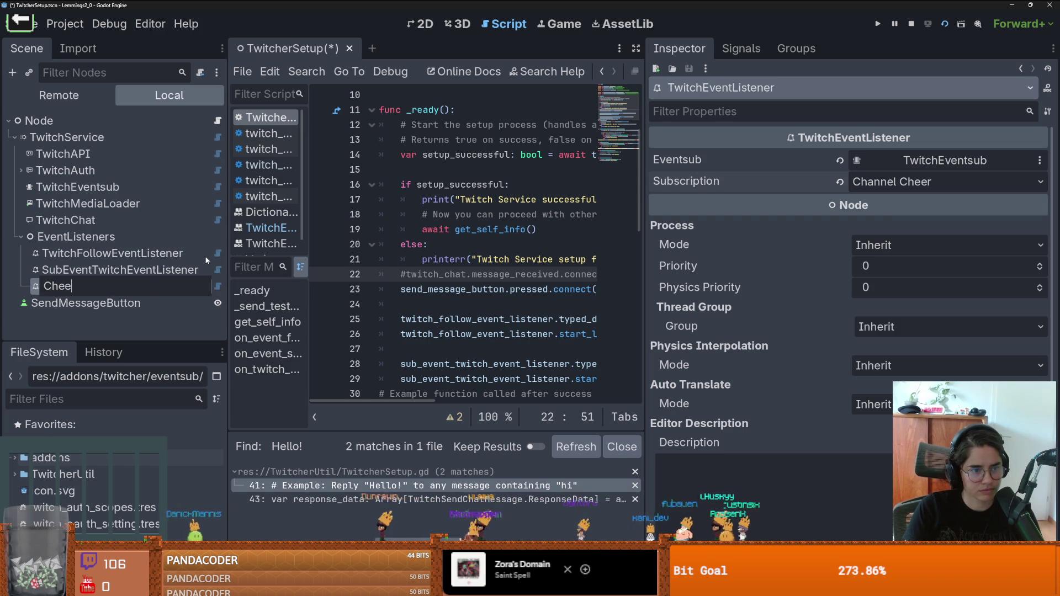
type("rTwitchE")
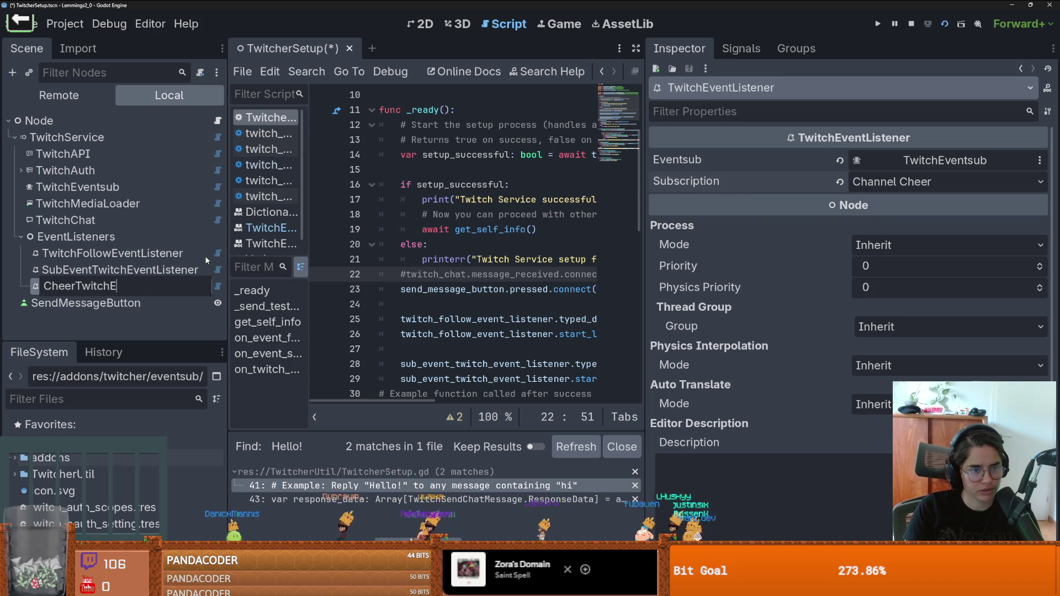
type("vent")
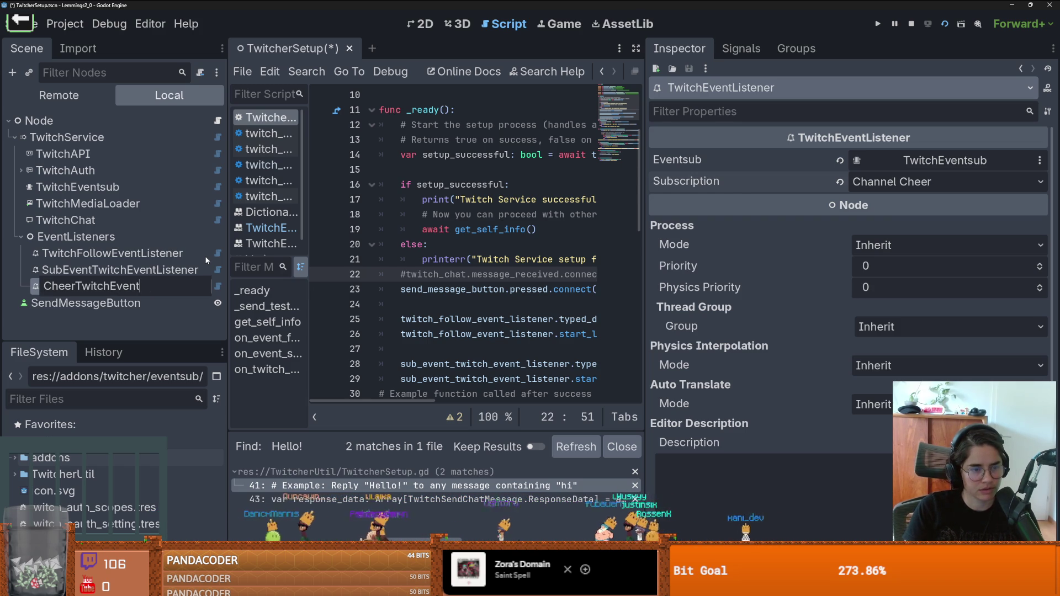
type("Listener")
key("Return")
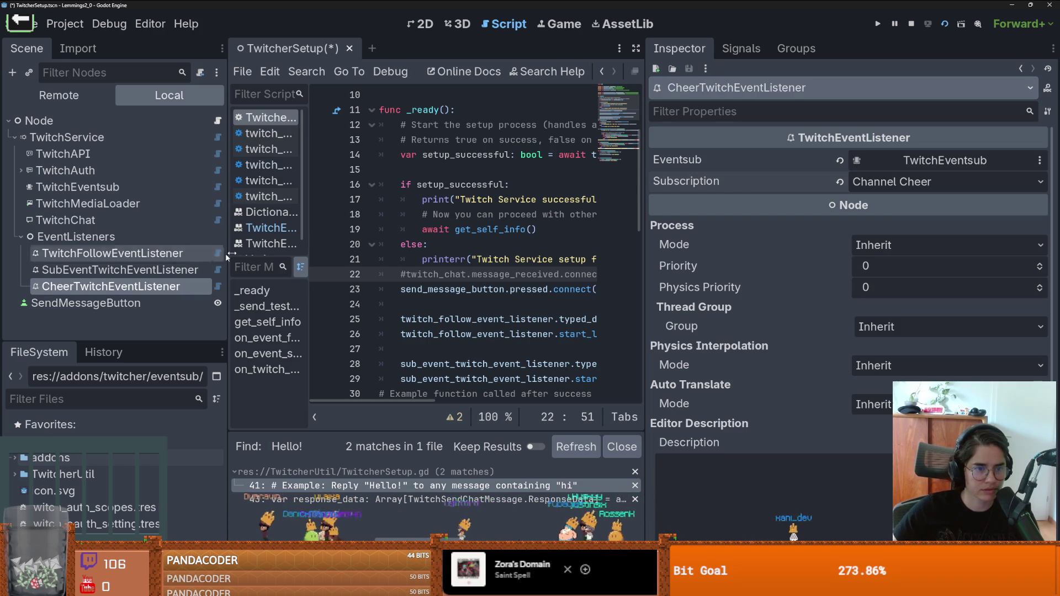
left_click_drag(649, 222, 907, 221)
scroll(574, 255, "up", 3)
scroll(575, 255, "down", 2)
scroll(575, 255, "up", 2)
left_click(574, 229)
key("Return")
key("Return")
key("Up")
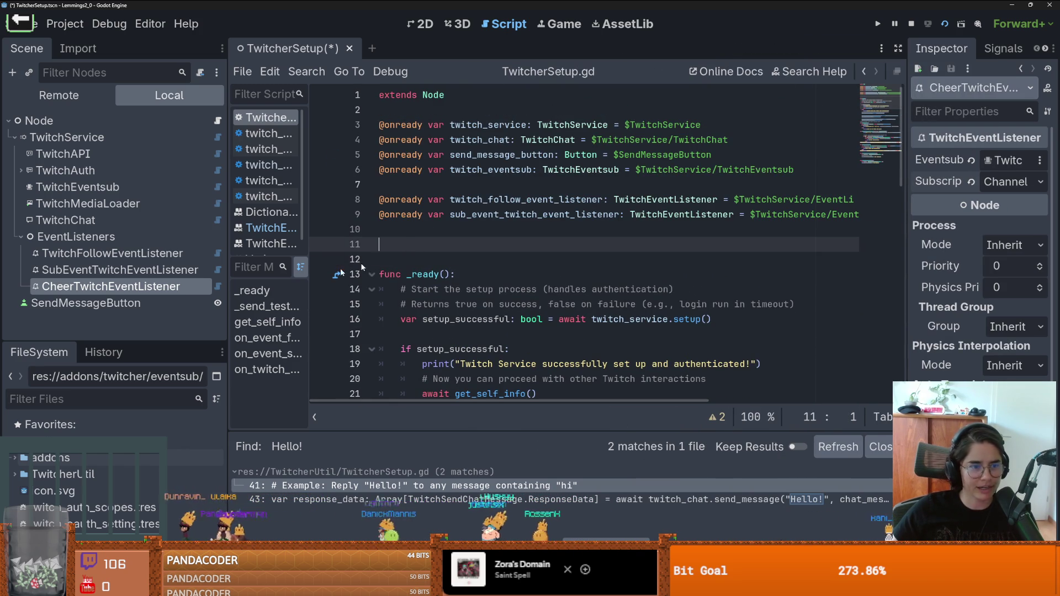
left_click_drag(111, 287, 485, 258)
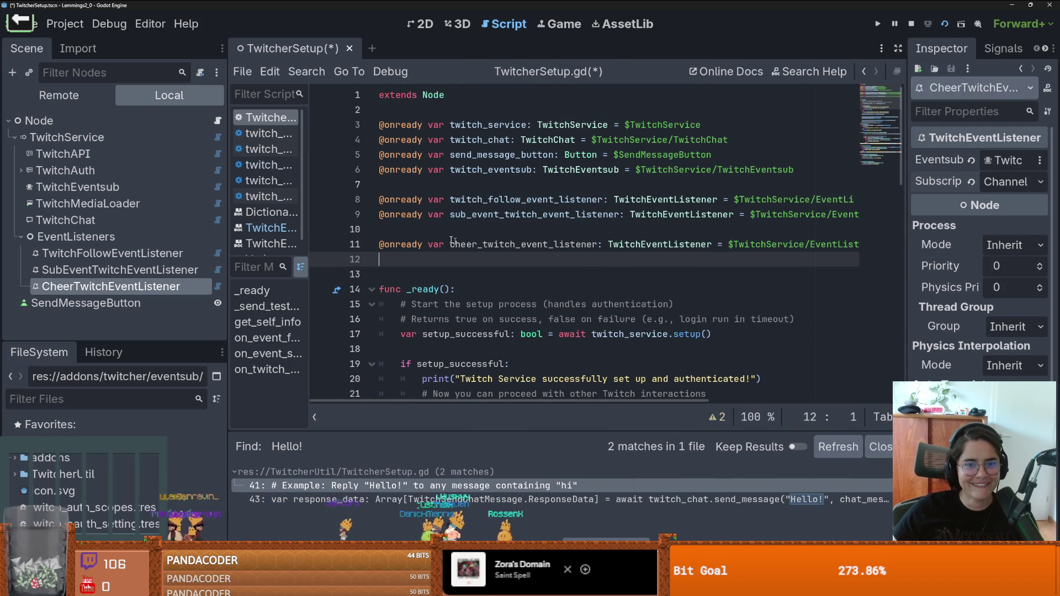
key("Up")
key("Up")
key("BackSpace")
scroll(454, 235, "left", 5)
double_click(512, 229)
- Start a new line 33 for the cheer listener below the sub listener setup
scroll(512, 243, "down", 2)
scroll(512, 243, "down", 5)
left_click(486, 274)
key("Return")
key("Return")
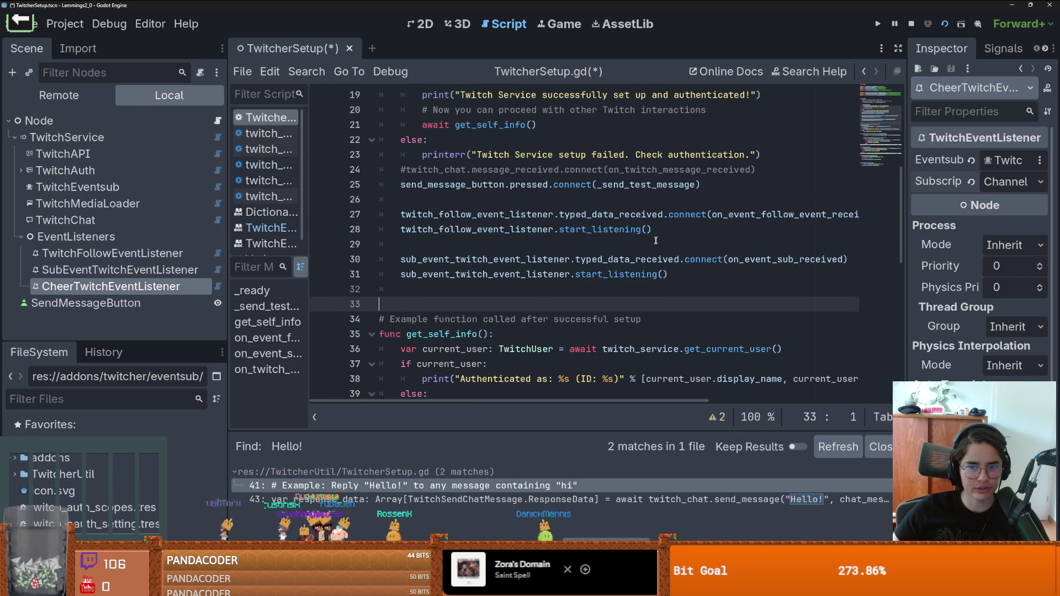
left_click_drag(655, 230, 430, 232)
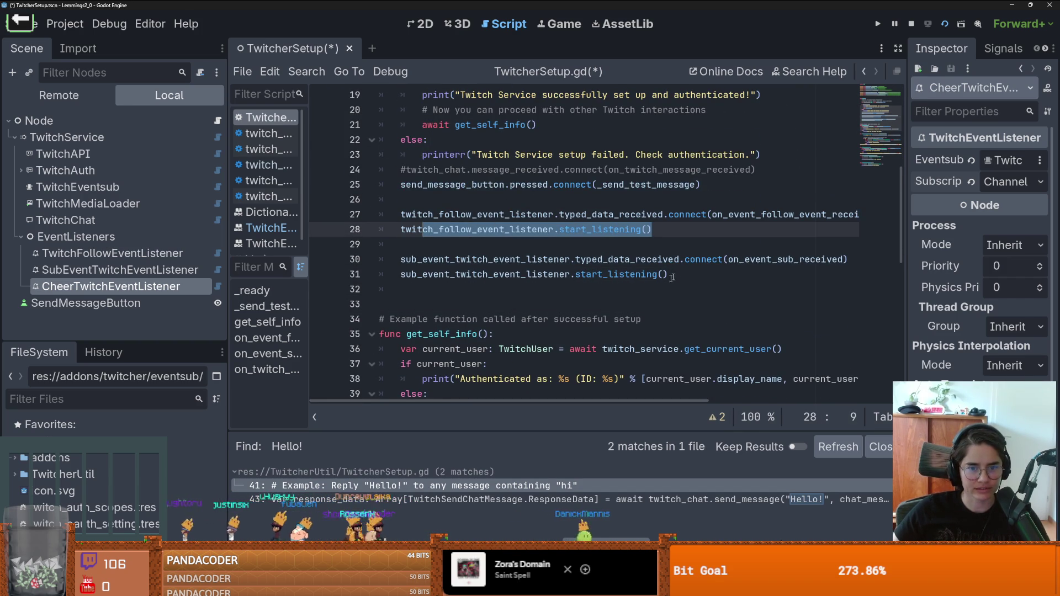
left_click(559, 300)
key("Return")
key("Up")
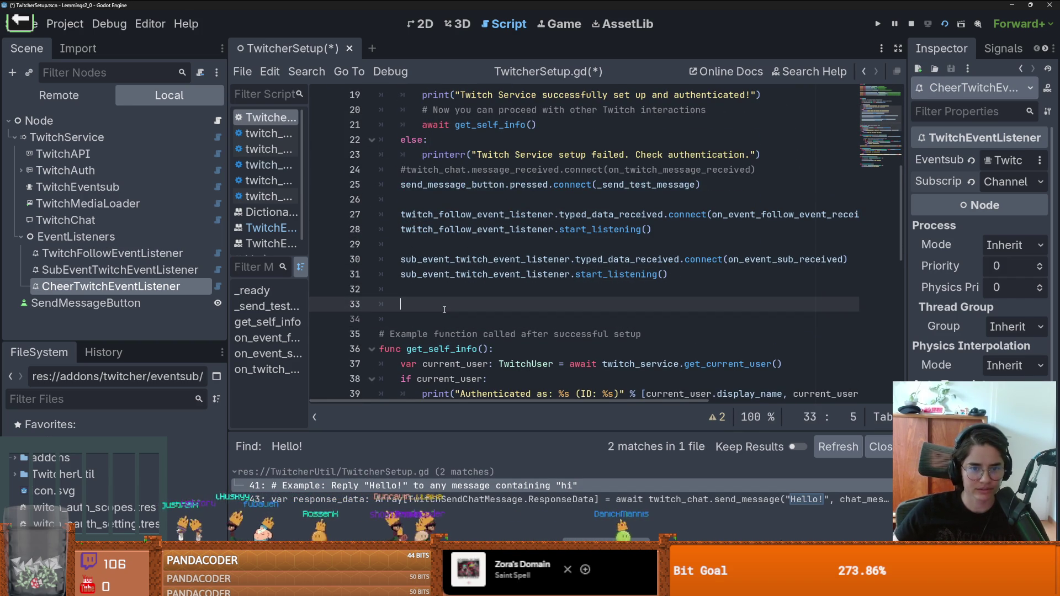
type(".")
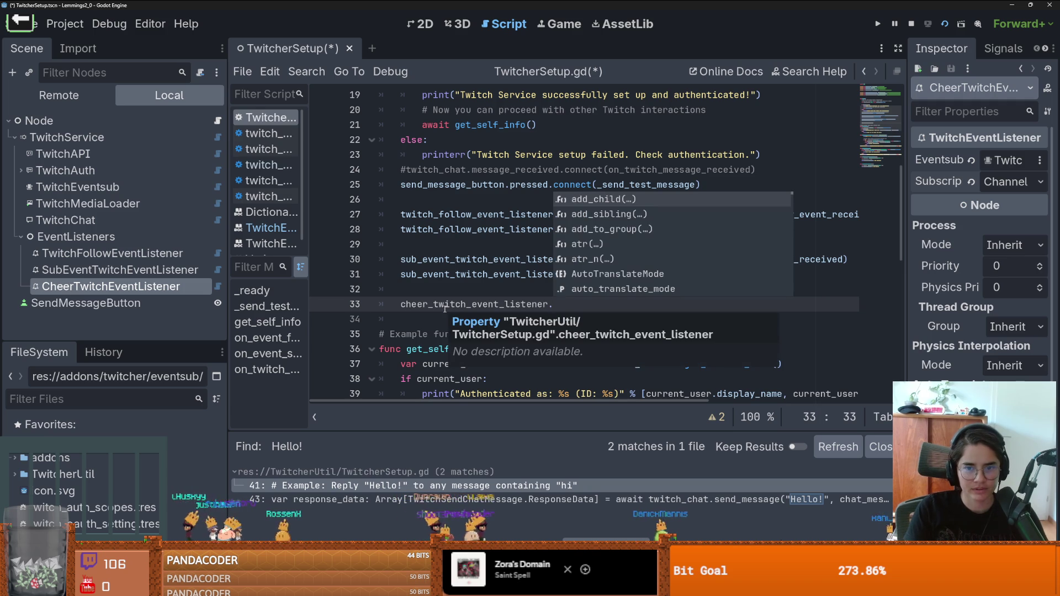
key("BackSpace")
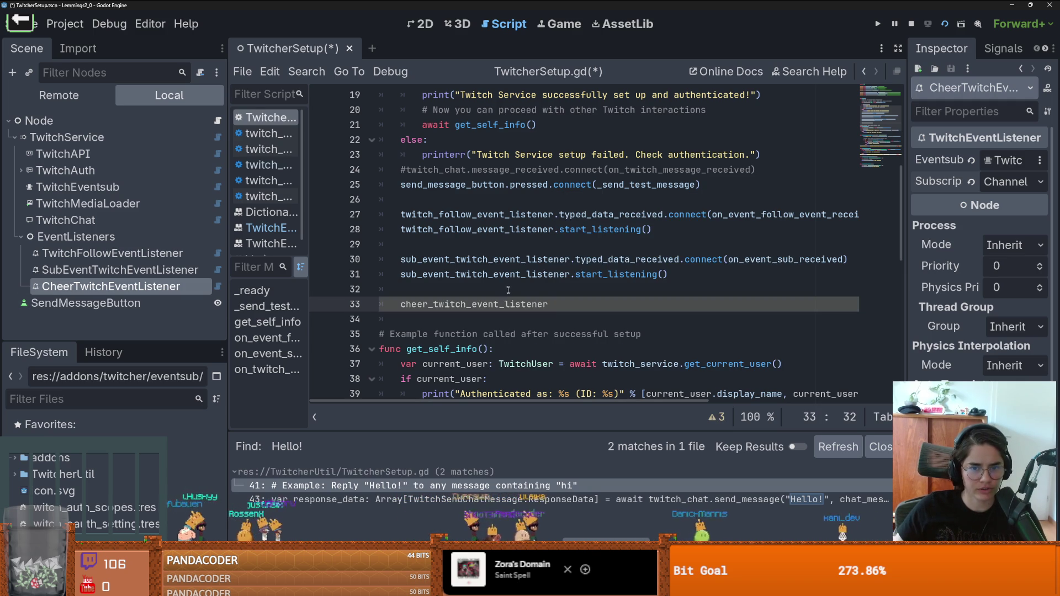
- Review the on_twitch_message_received handler and save the scene and TwitcherSetup.gd
right_click(119, 286)
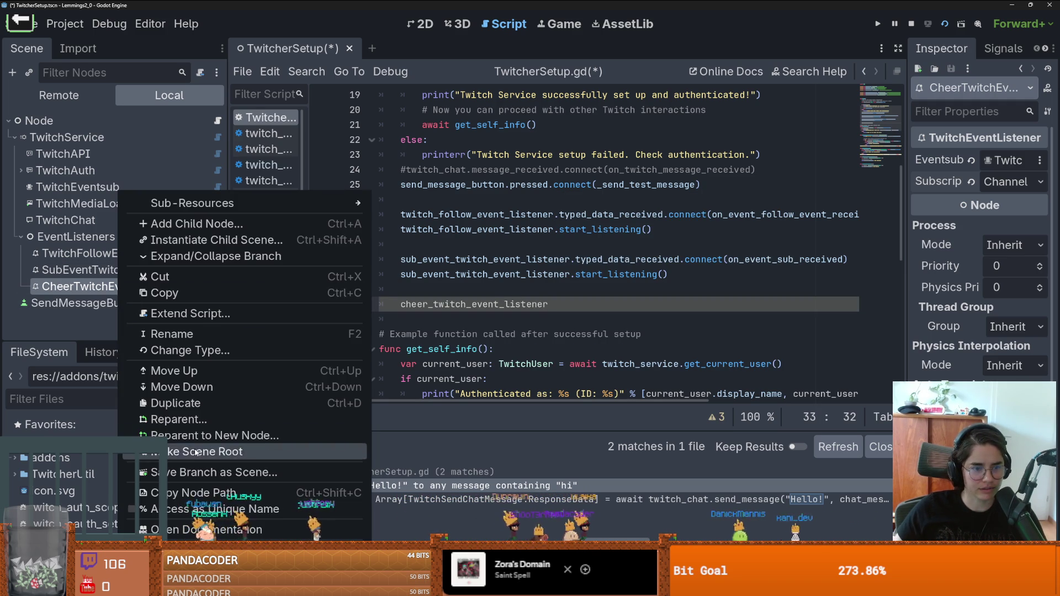
left_click(412, 341)
scroll(442, 337, "down", 5)
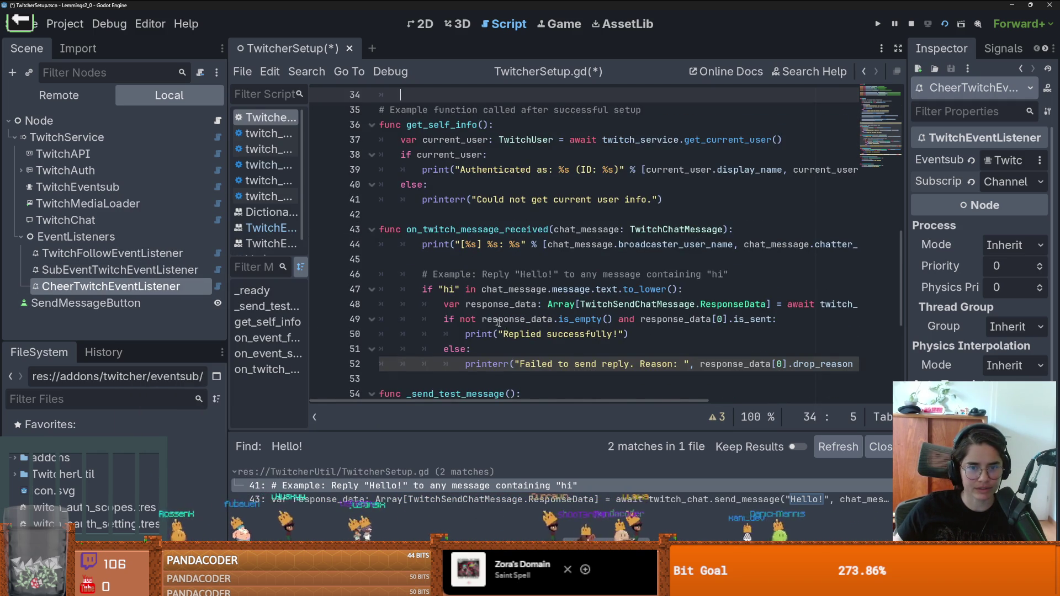
scroll(504, 326, "up", 2)
double_click(504, 320)
scroll(524, 331, "up", 6)
scroll(557, 337, "up", 1)
scroll(569, 326, "down", 1)
key("ctrl+s")
left_click(962, 25)
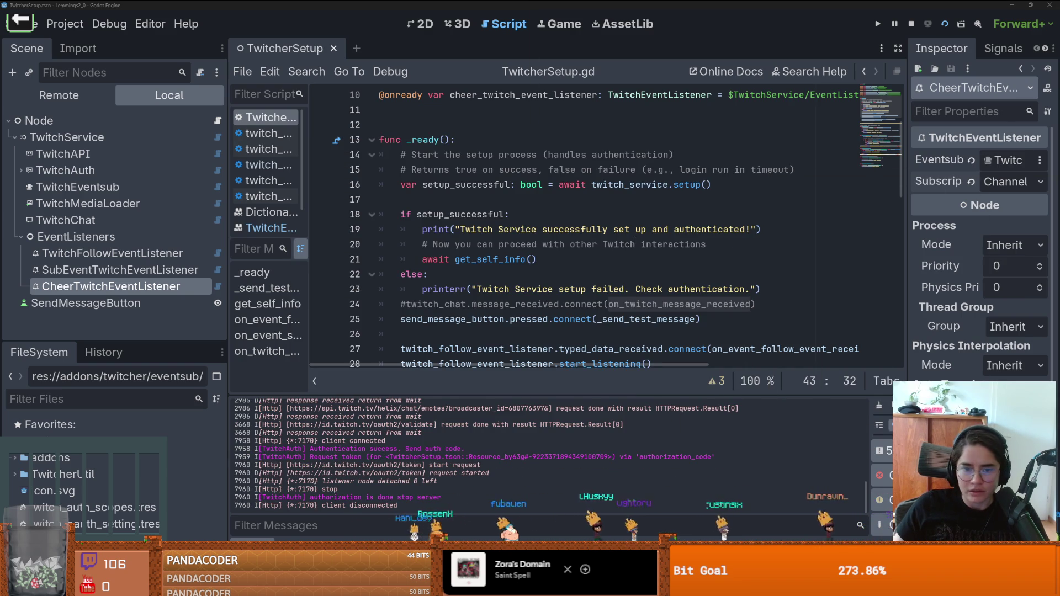
- Copy typed_data_received(data: Variant) from the TwitchEventListener docs onto line 33 after cheer_twitch_event_listener
scroll(536, 246, "down", 2)
left_click(559, 350)
type("cheer_twitch_event_listener")
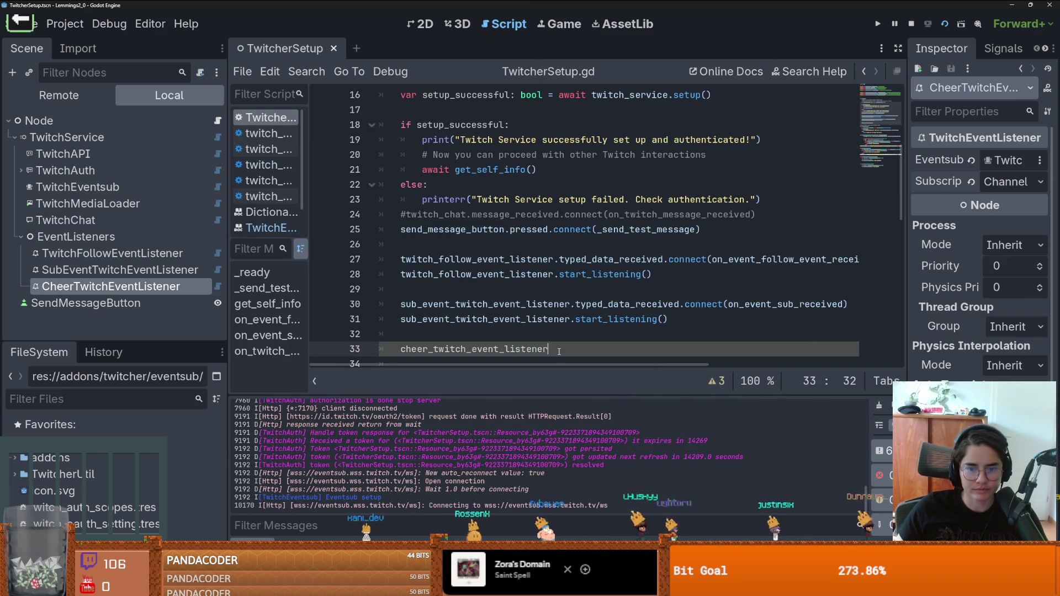
type(".")
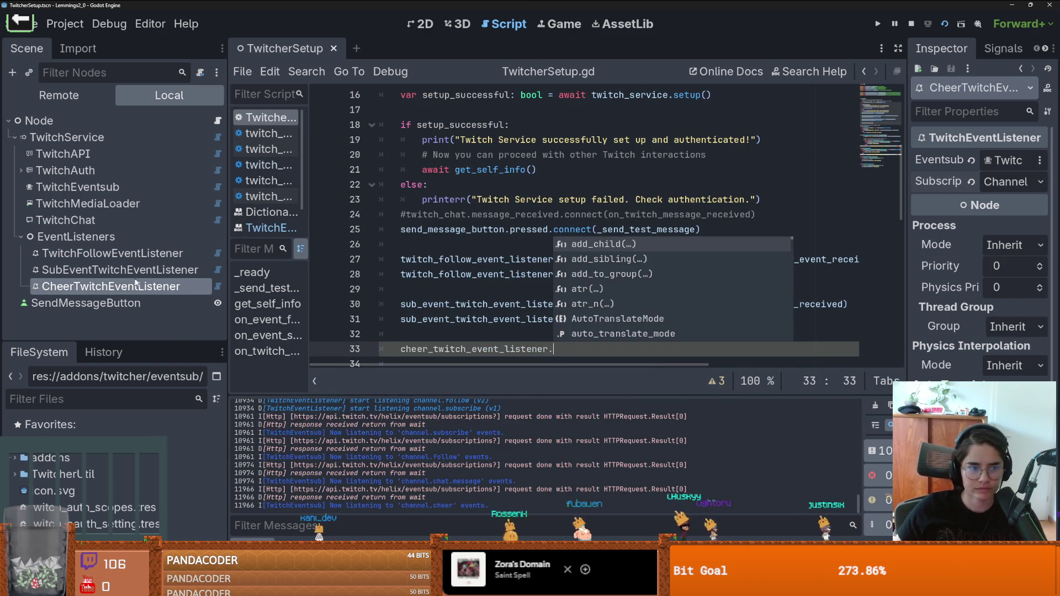
right_click(118, 286)
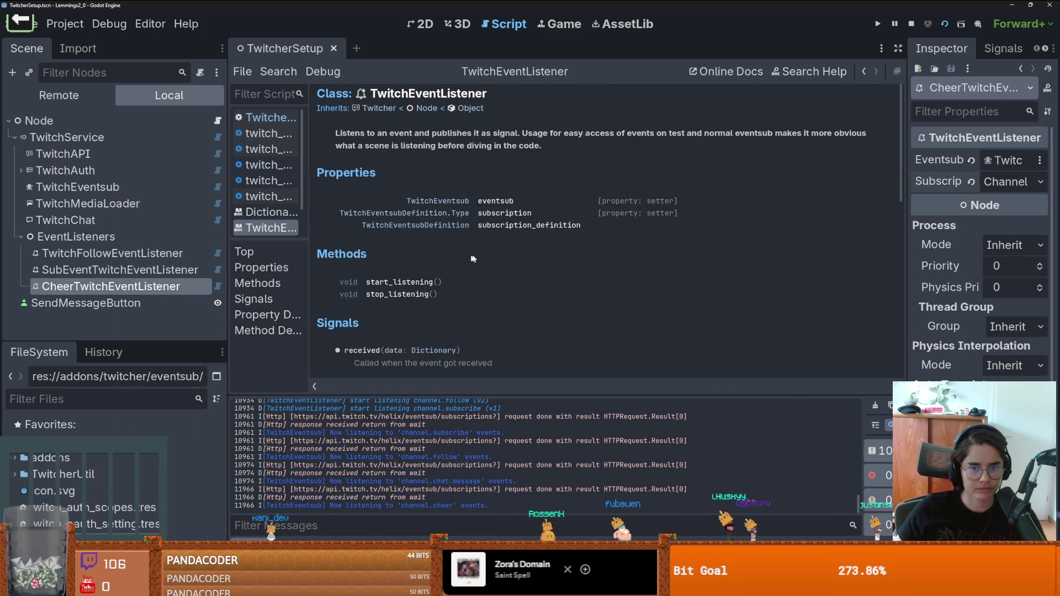
scroll(435, 254, "down", 4)
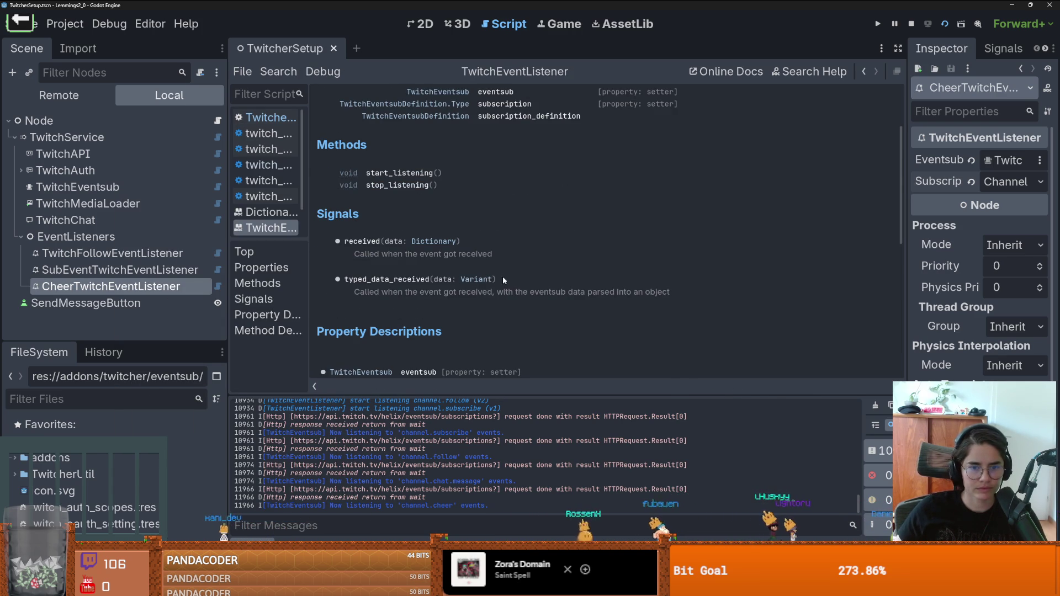
left_click_drag(498, 280, 344, 280)
key("ctrl+c")
left_click(218, 121)
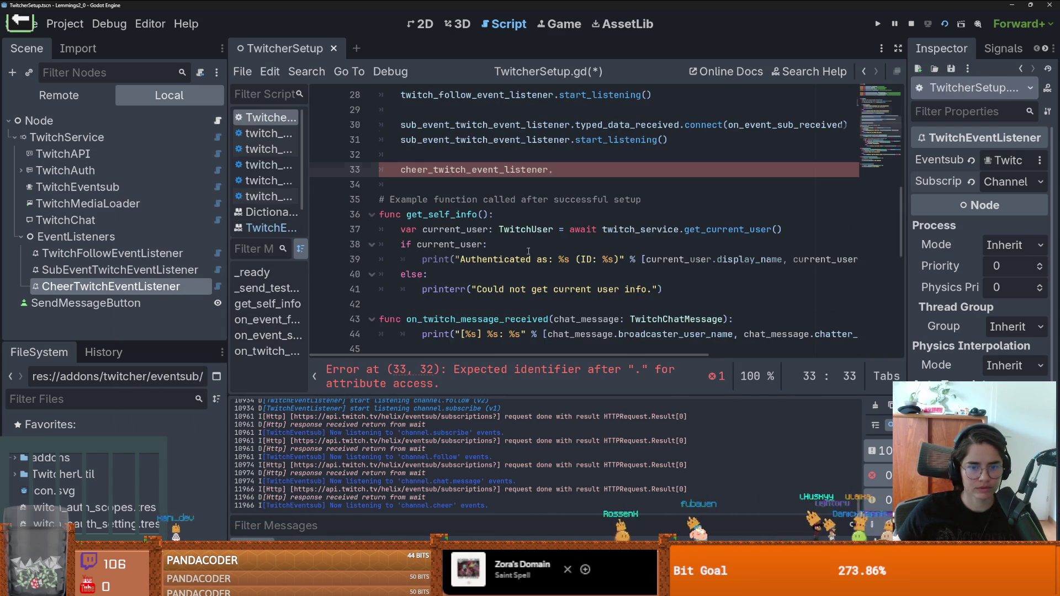
key("ctrl+v")
left_click_drag(746, 173, 662, 169)
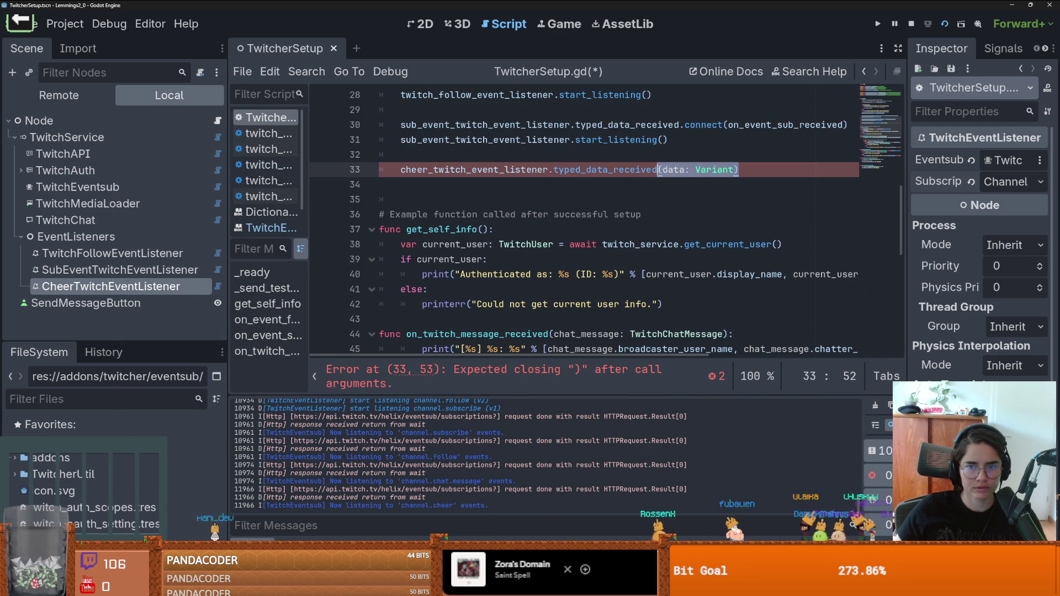
- Replace the argument list with line 30's .connect call, renaming the handler to on_cheer_event
key("BackSpace")
left_click_drag(845, 125, 678, 125)
key("ctrl+c")
left_click(679, 170)
key("ctrl+v")
double_click(762, 171)
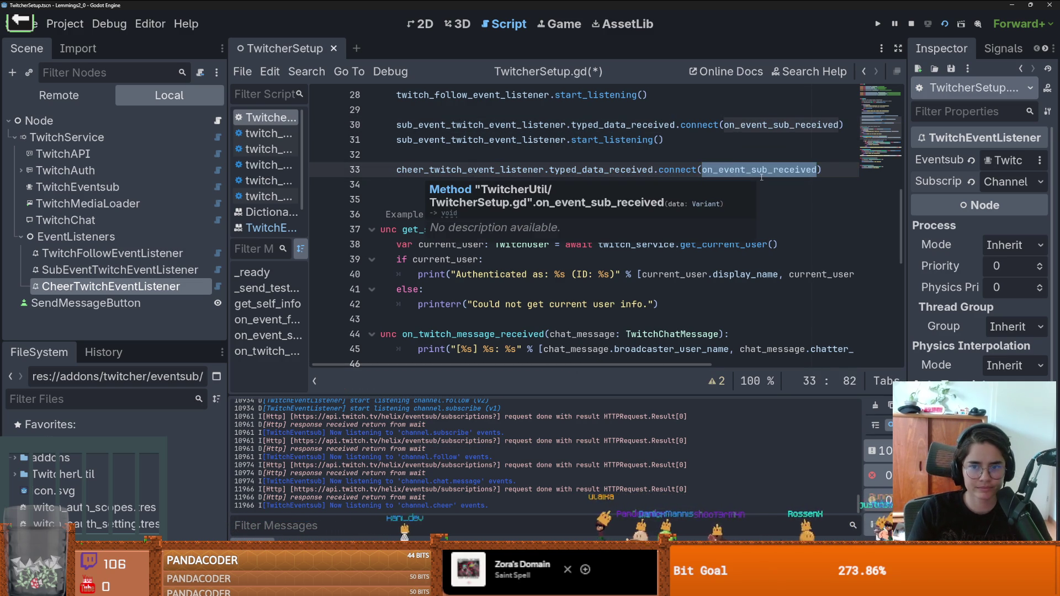
type("on_cheer")
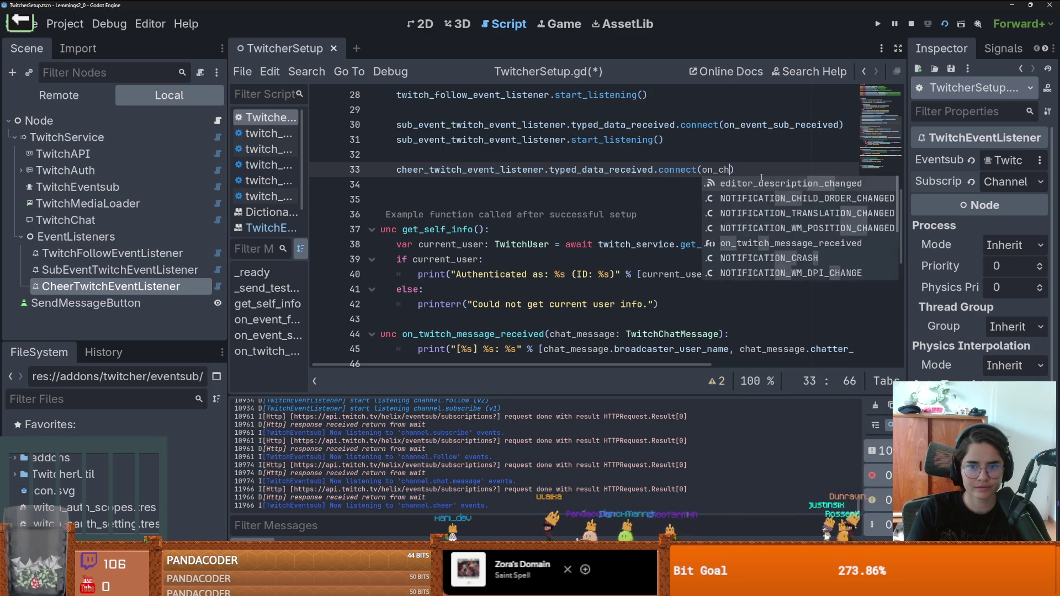
type("_event")
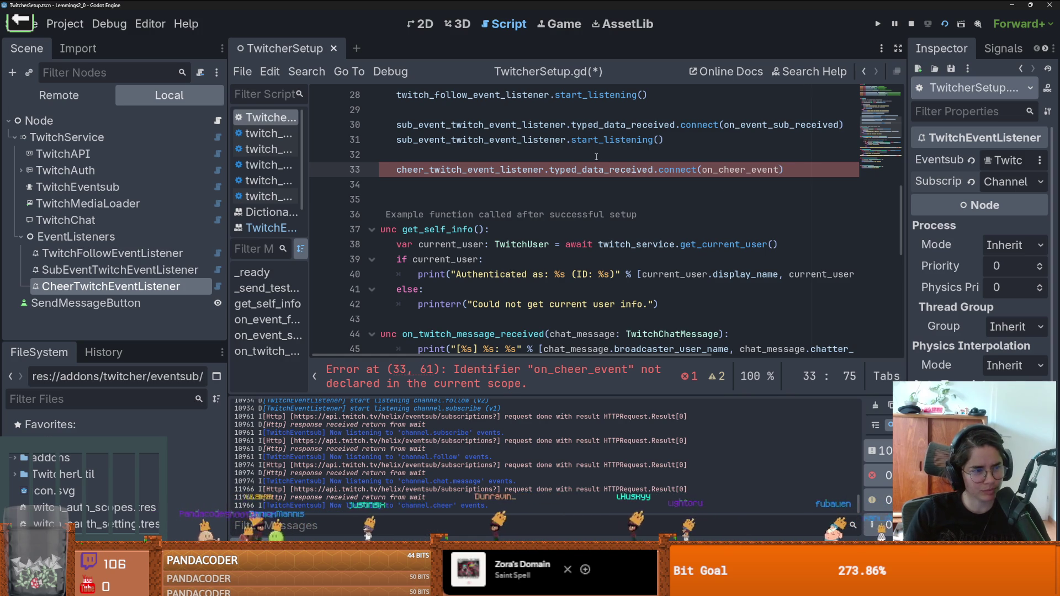
scroll(627, 183, "up", 2)
double_click(630, 228)
double_click(617, 185)
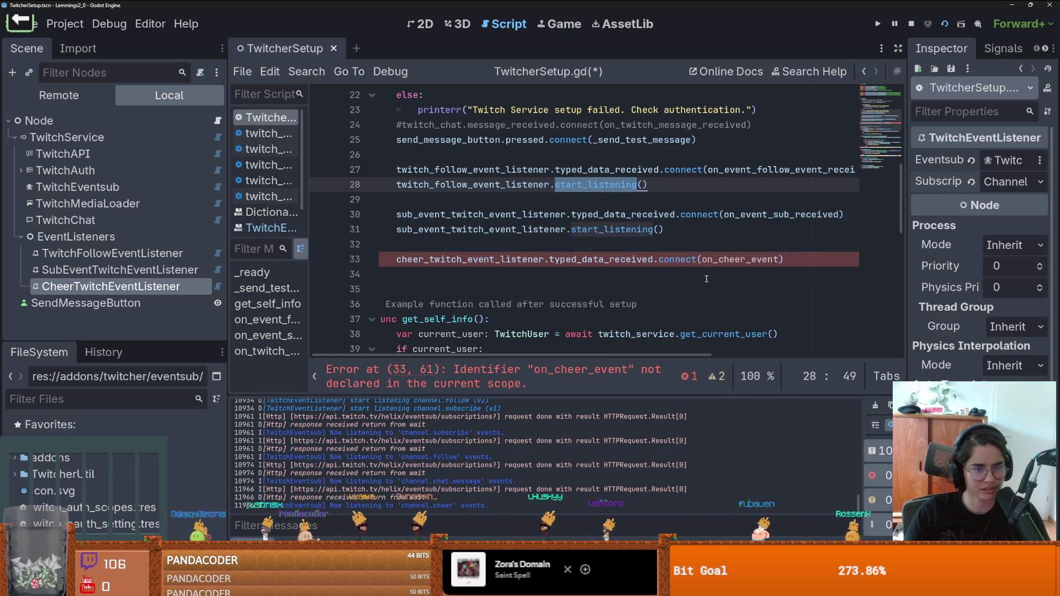
- Comment out the start_listening calls on lines 31 and 28
left_click(674, 223)
key("ctrl+k")
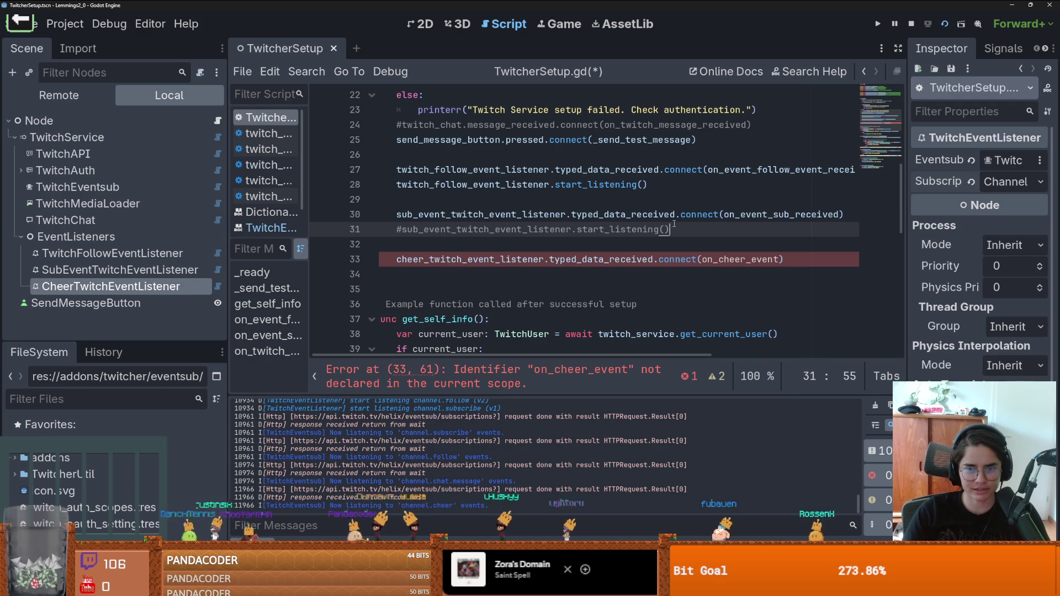
left_click(659, 185)
key("ctrl+k")
- Rename line 33's handler to on_cheer_event_received
scroll(743, 223, "down", 1)
left_click(780, 214)
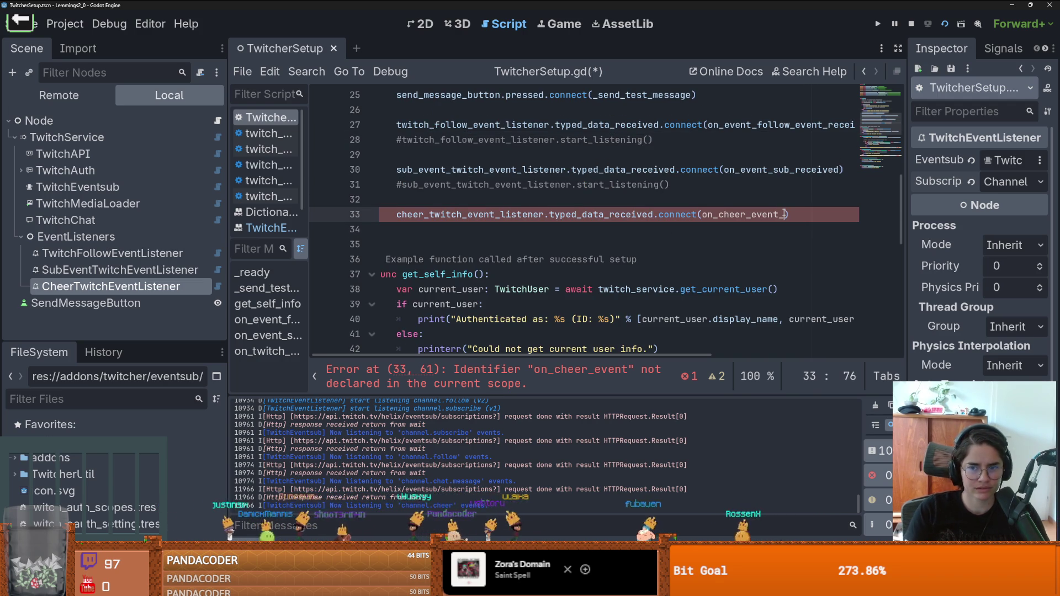
type("received")
double_click(784, 214)
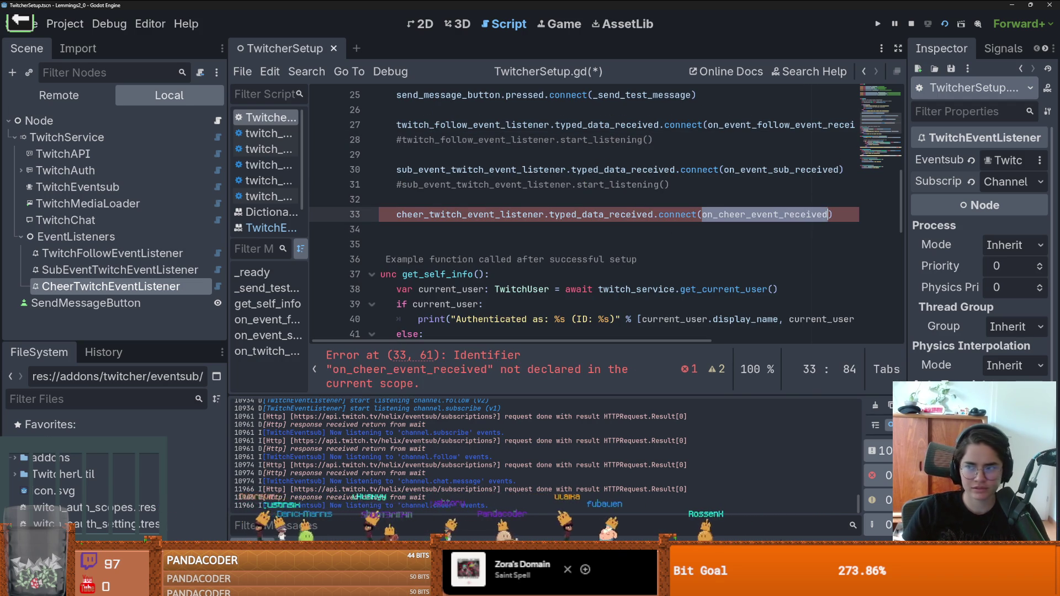
scroll(518, 223, "down", 6)
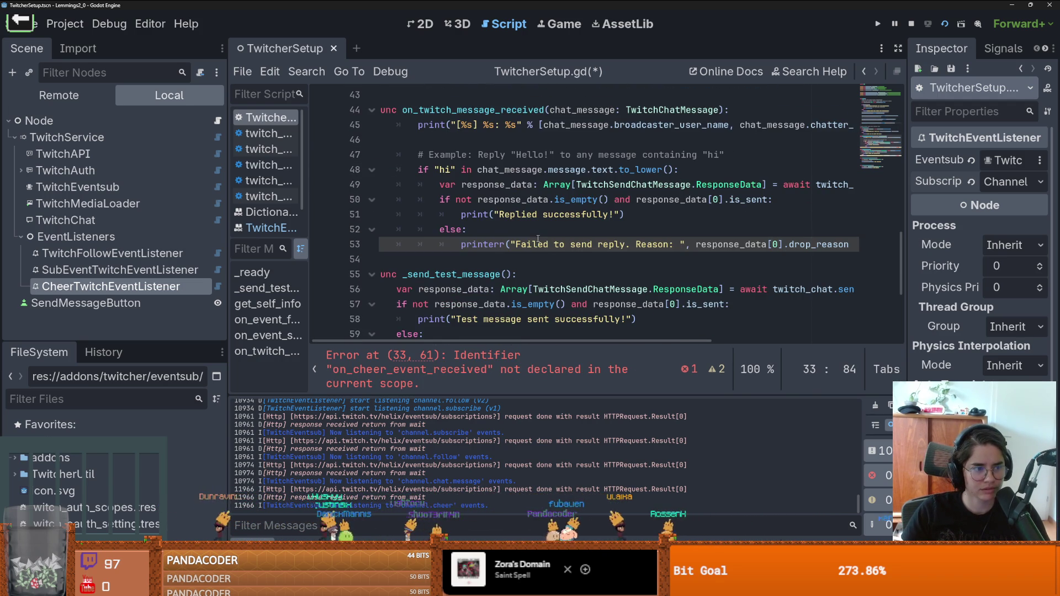
scroll(539, 239, "down", 4)
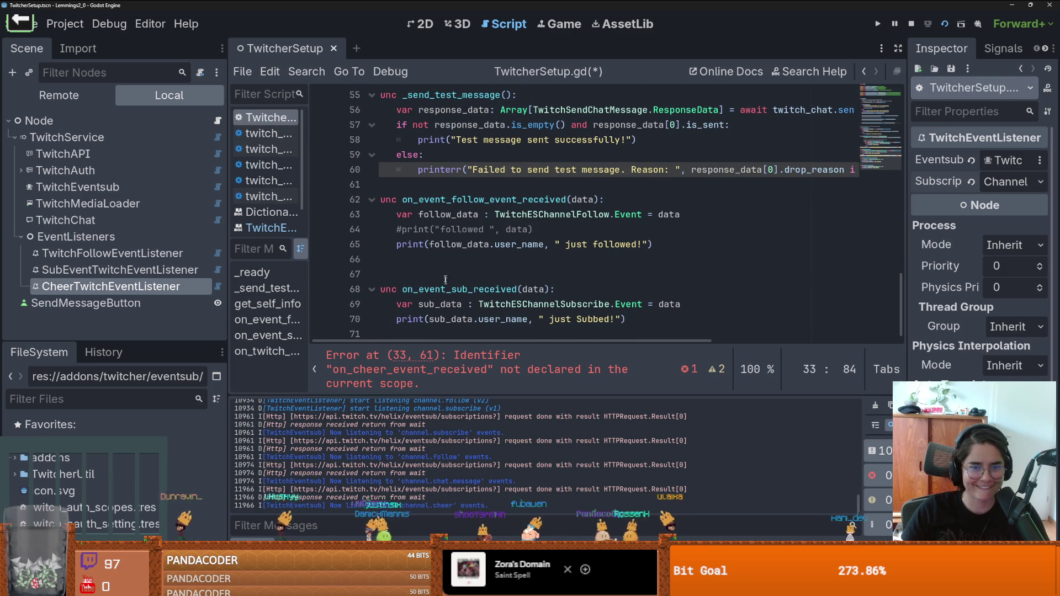
- Declare func on_cheer_event_received(data): at the end of the script
left_click(447, 274)
key("BackSpace")
left_click(455, 312)
key("Down")
type("on_cheer_event_received(")
type("data")
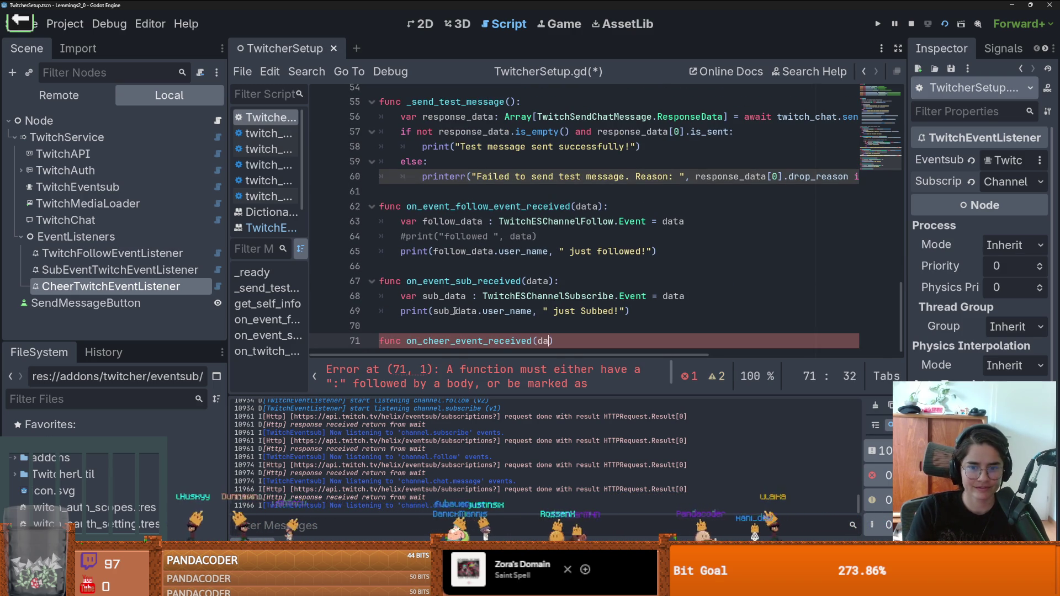
type("):")
key("Return")
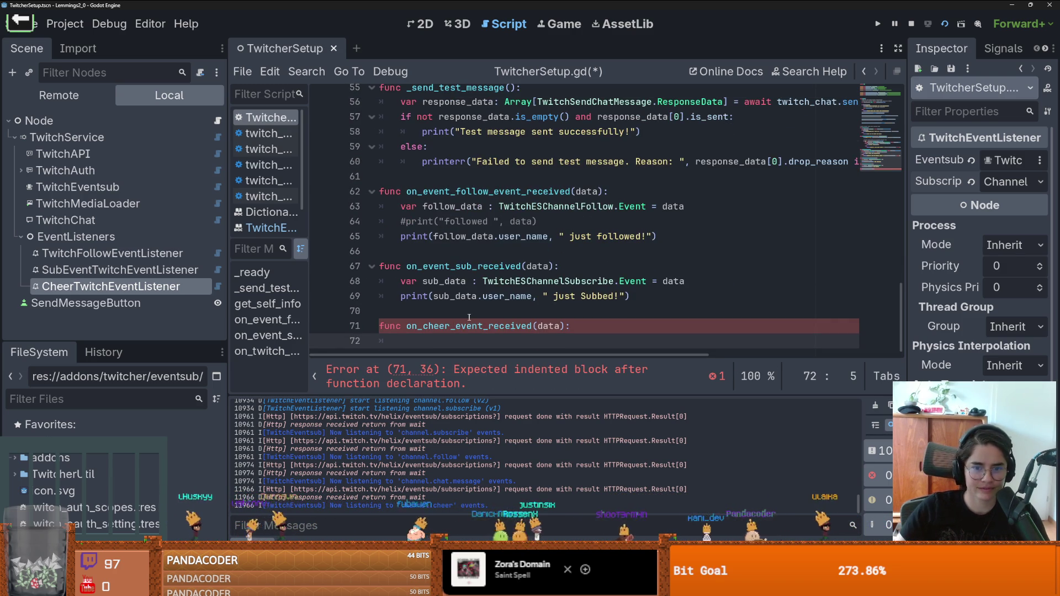
- Copy the sub handler's two body lines into it and rename sub_data to cheer_data
left_click_drag(630, 297, 424, 281)
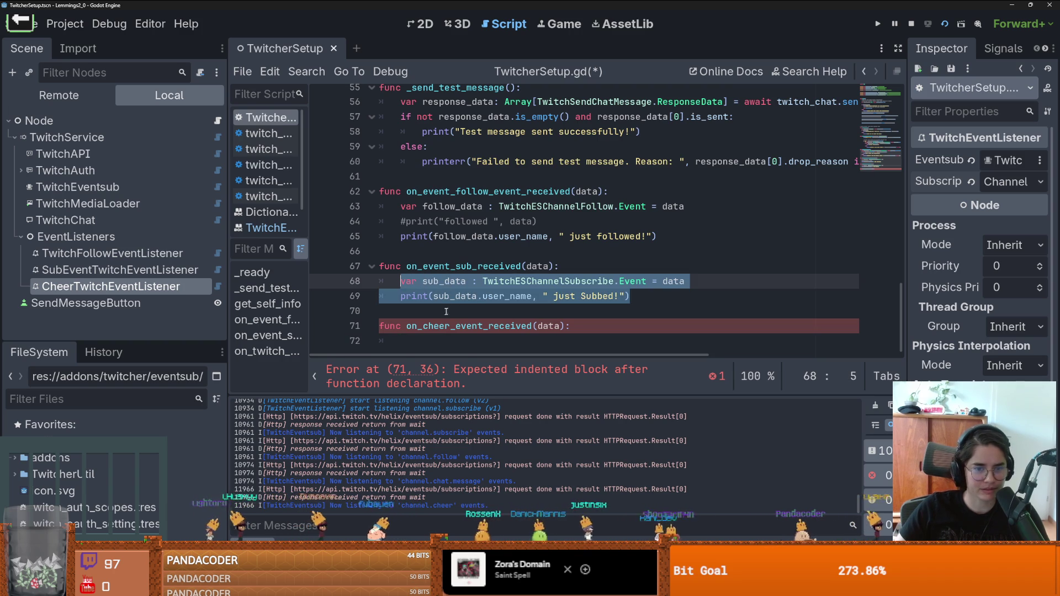
key("ctrl+c")
left_click(434, 342)
key("ctrl+v")
left_click(452, 337)
double_click(451, 337)
type("cheer_sa")
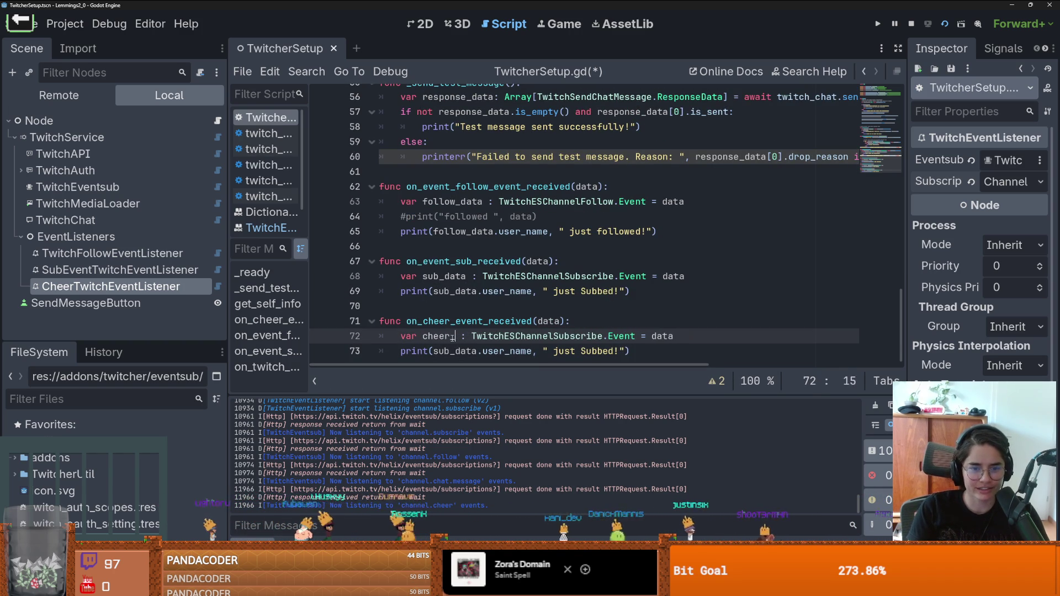
key("BackSpace")
key("BackSpace")
- Change line 72's cheer_data parameter type to TwitchESChannelChatClear.Event
type("data")
double_click(541, 336)
type("TWITCH")
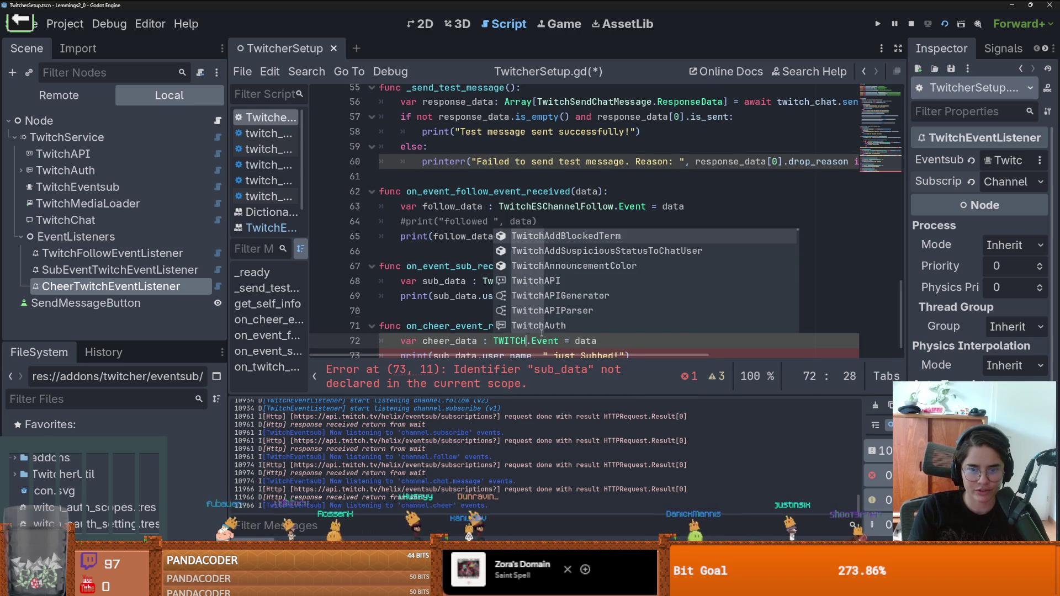
type("ESCHAN")
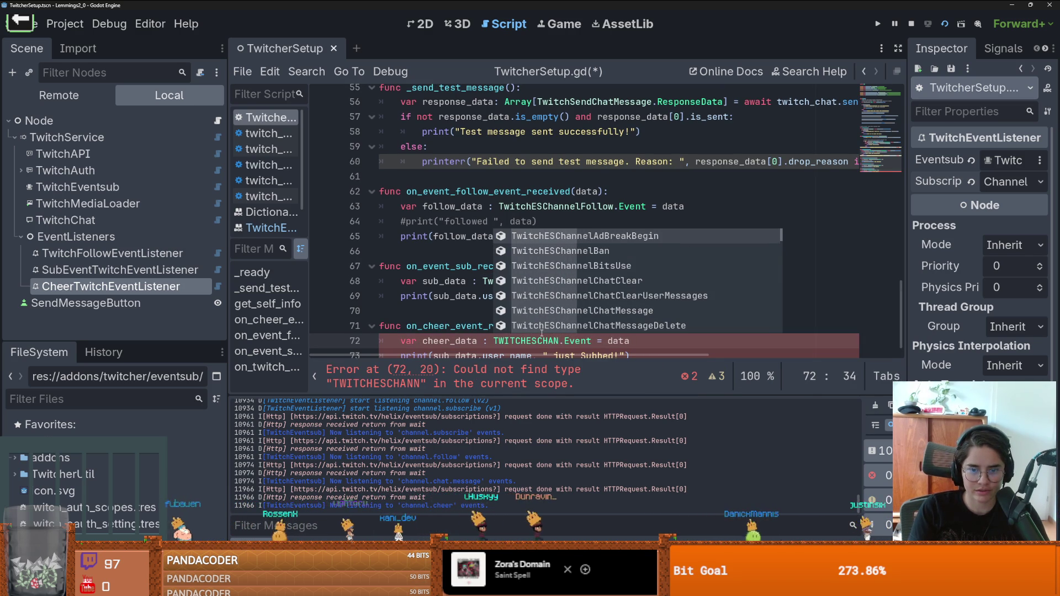
key("BackSpace")
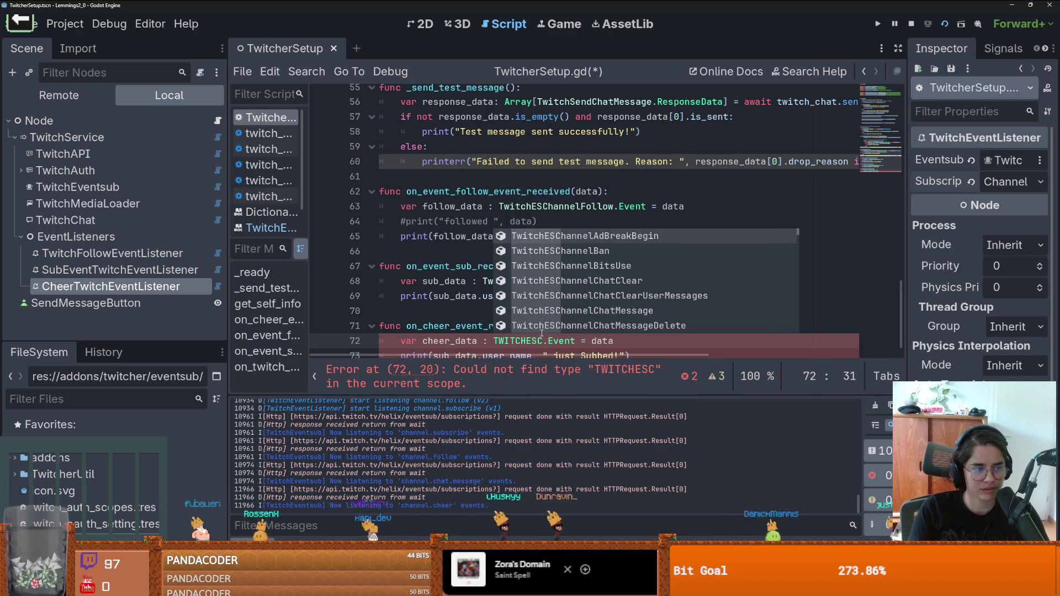
double_click(519, 340)
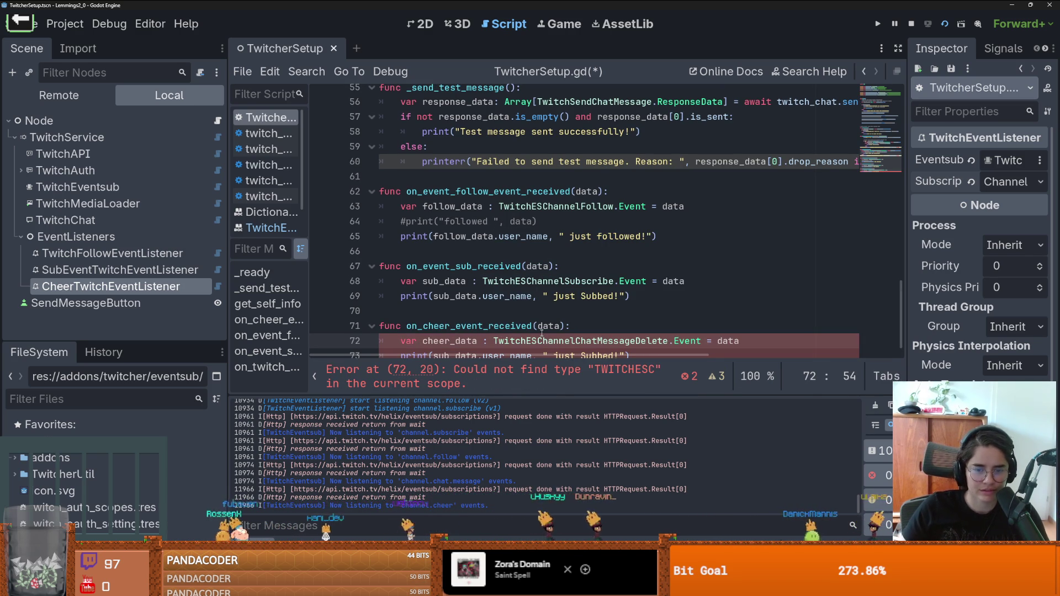
type("ta : Twi")
type("tch")
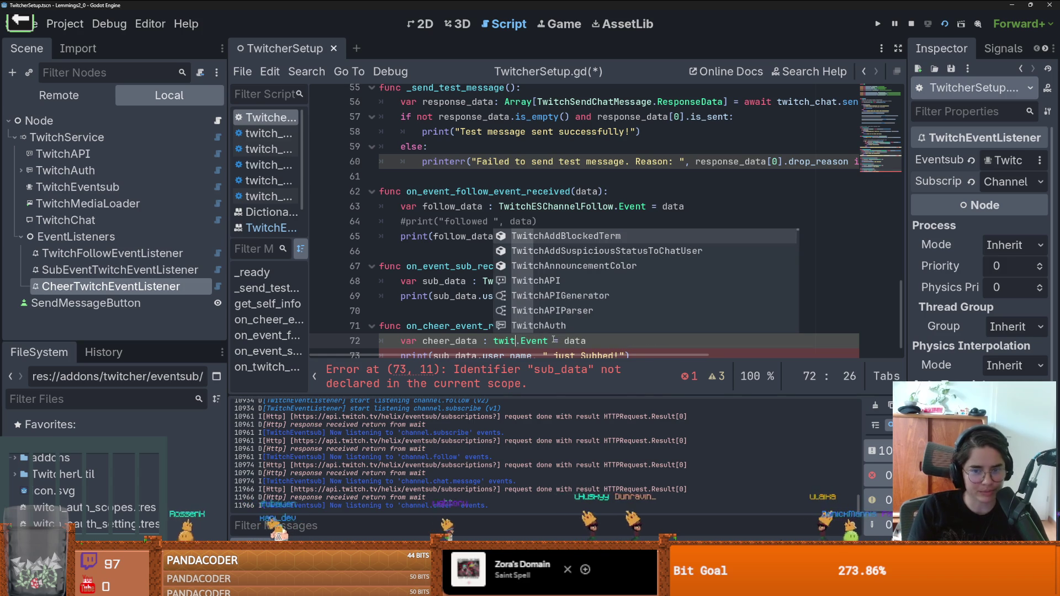
key("Return")
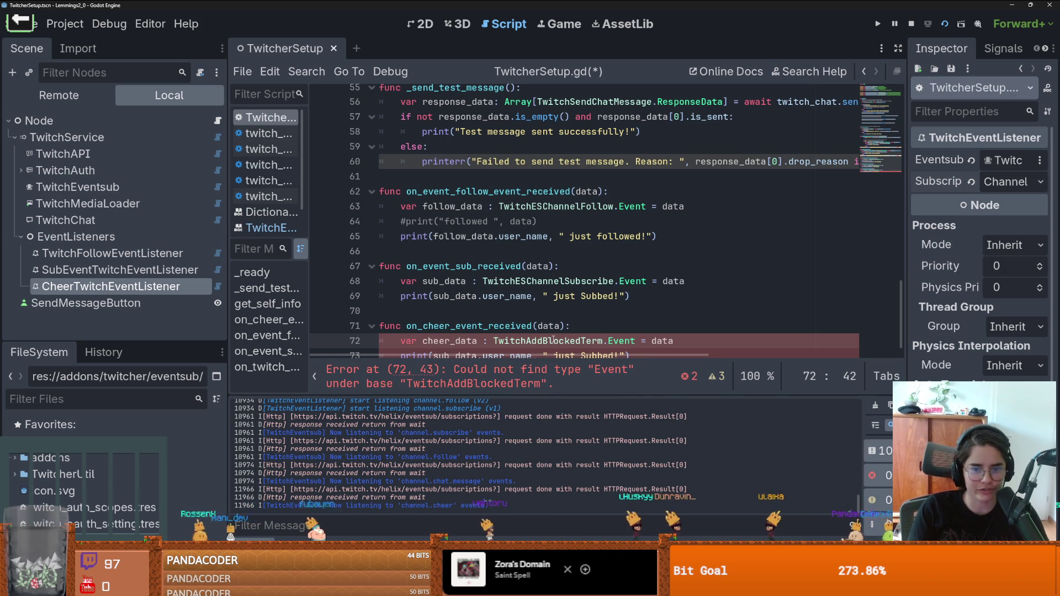
key("ctrl+z")
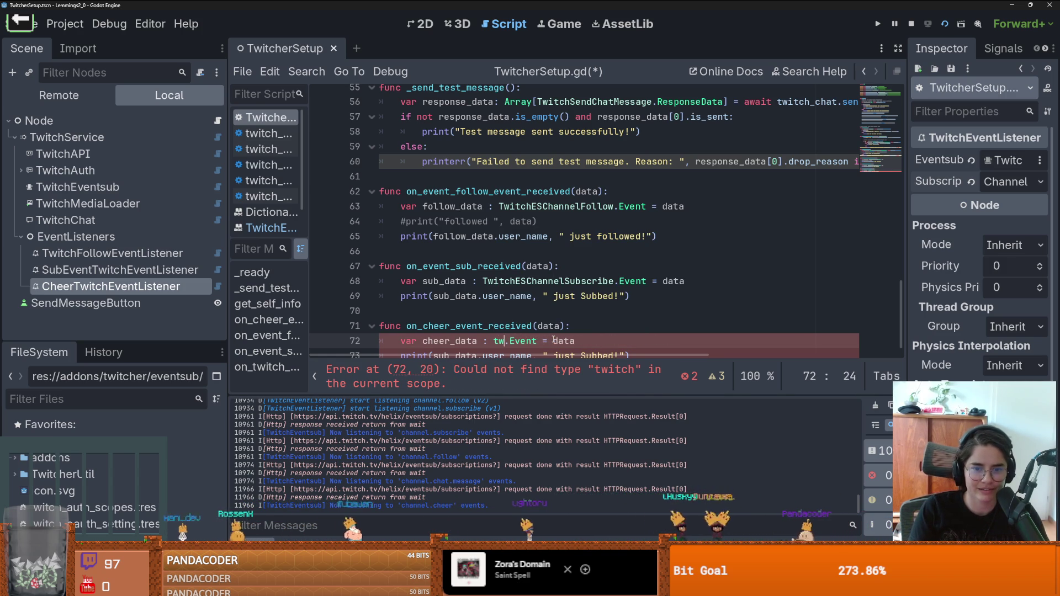
type("Twitch")
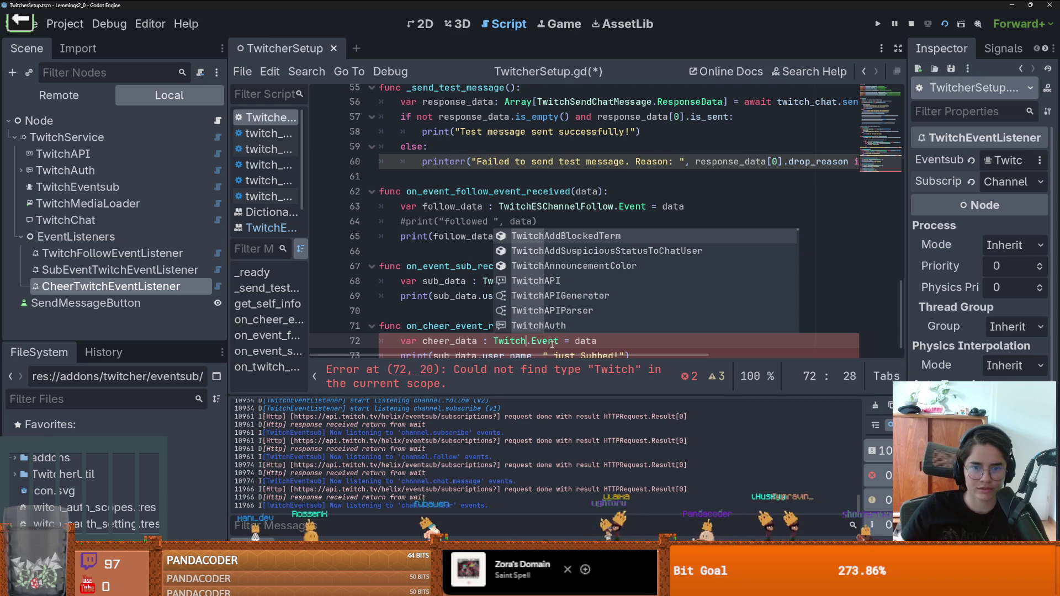
type("ESChanne")
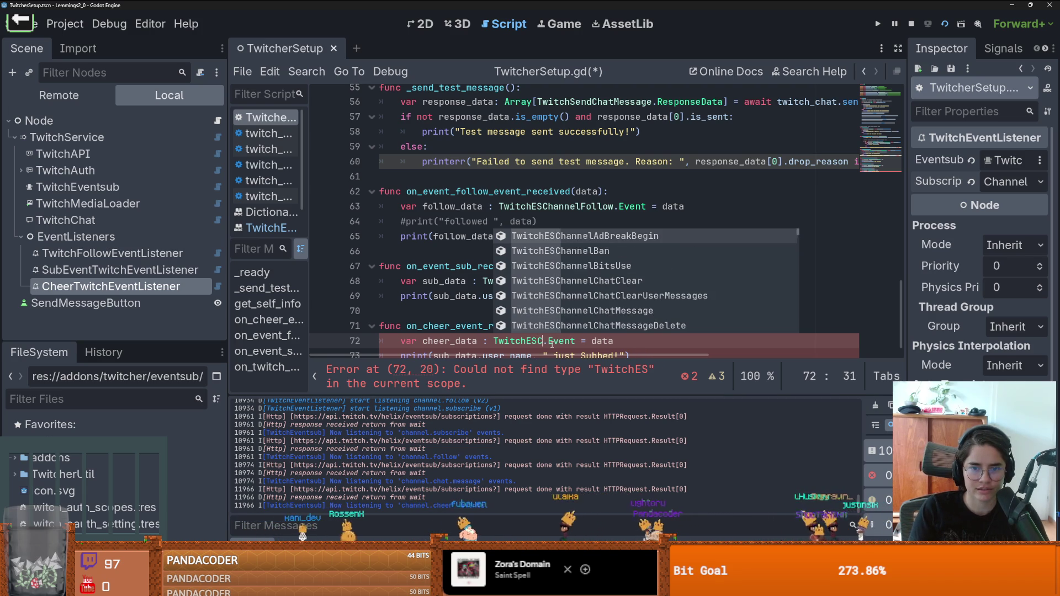
type("lC")
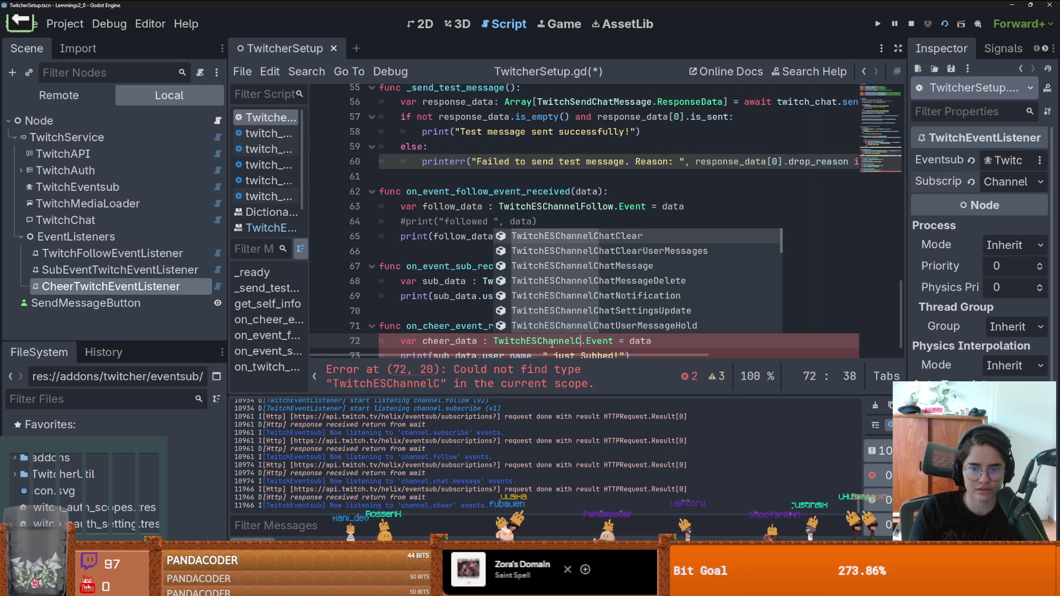
key("Return")
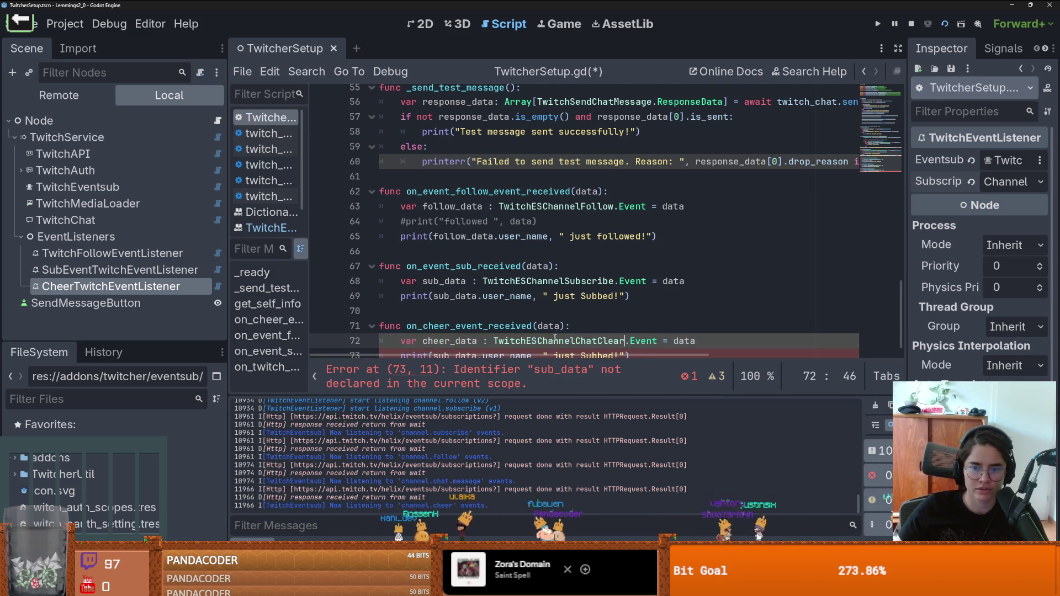
- Edit line 73's print message to " just cheered ", cheer_data
scroll(553, 343, "down", 1)
double_click(598, 341)
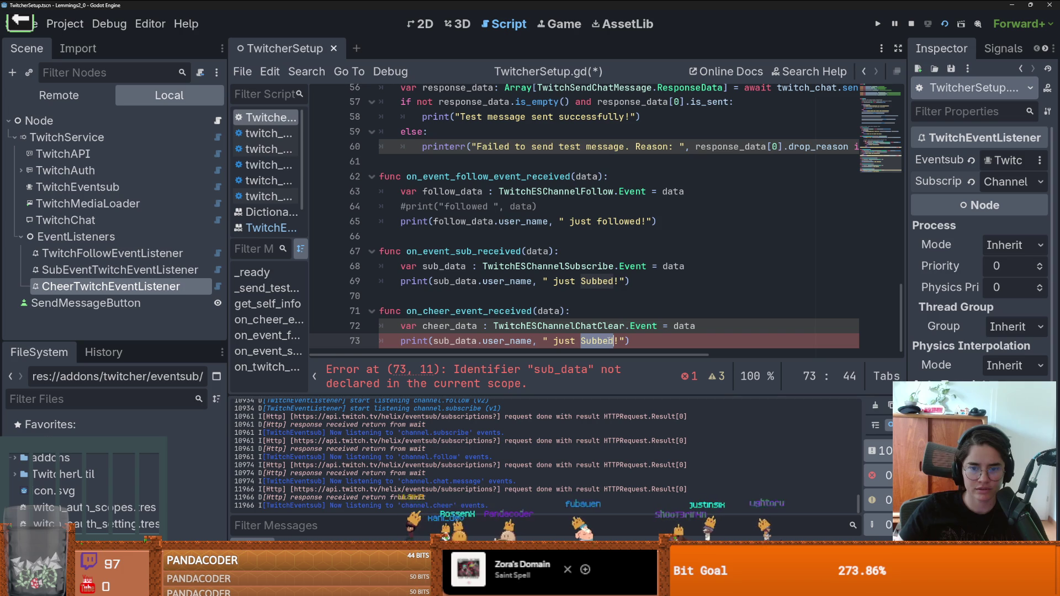
type("S")
key("Delete")
key("BackSpace")
type("cheered \", ")
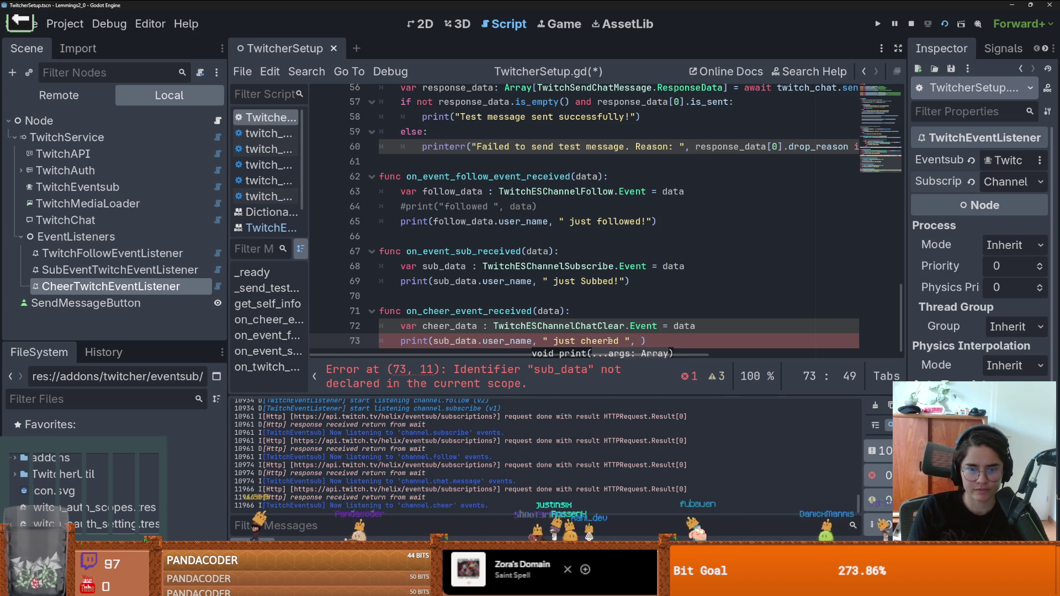
type("cheer_data.")
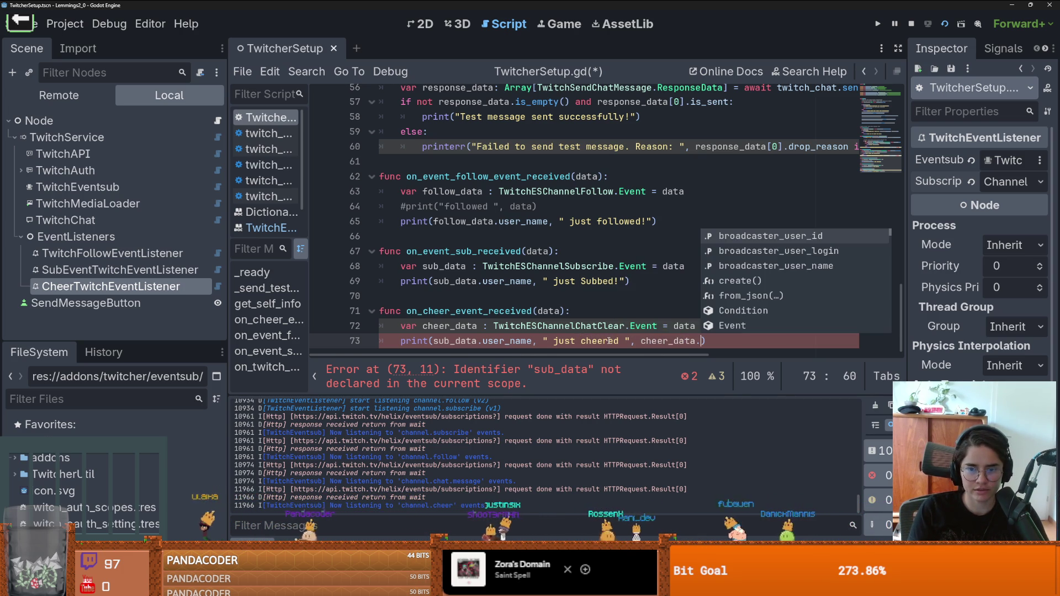
- Browse cheer_data's members, then open the TwitchESChannelChatClear class definition
key("Down")
key("Down")
key("Down")
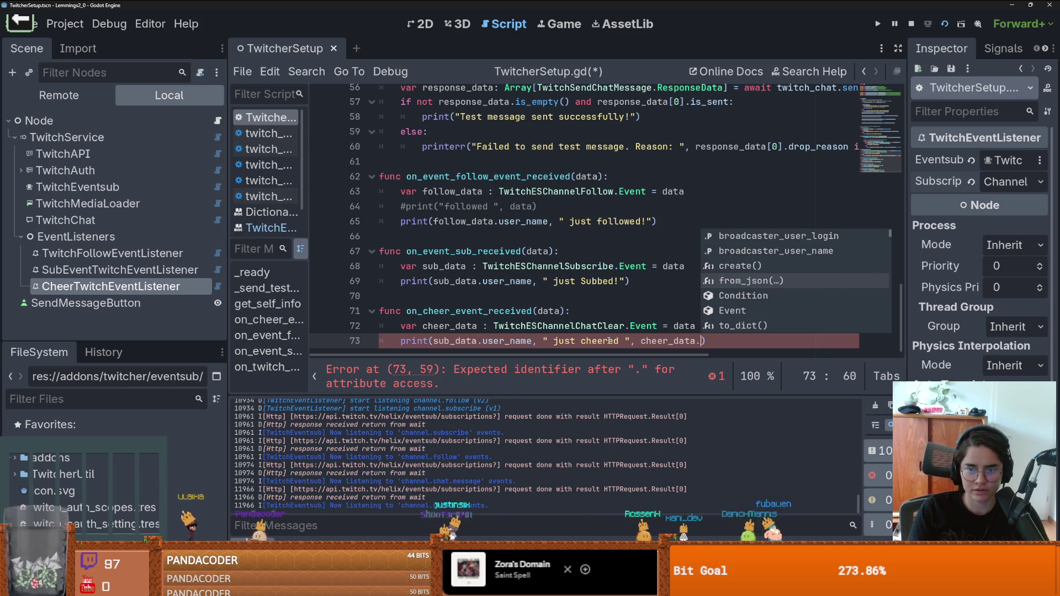
key("Down")
key("Down")
key("Down")
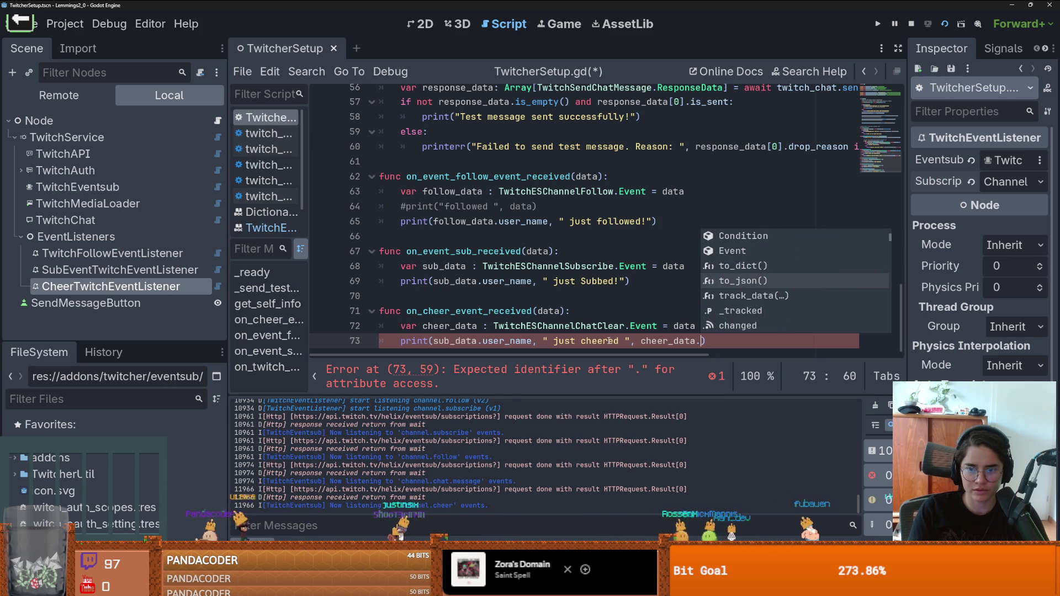
key("Down")
key("Down")
key("Down")
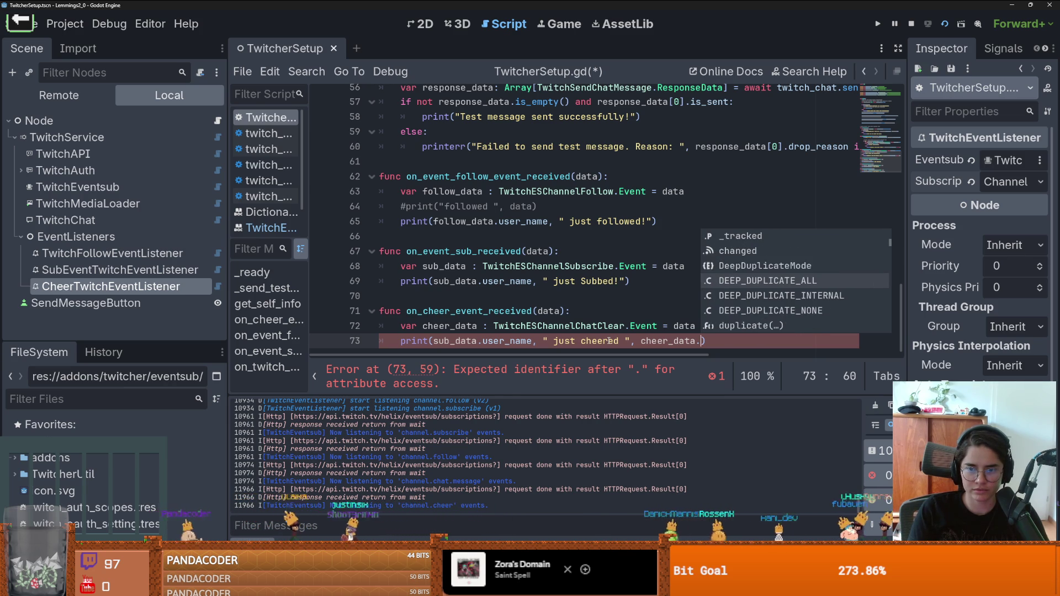
left_click(550, 324)
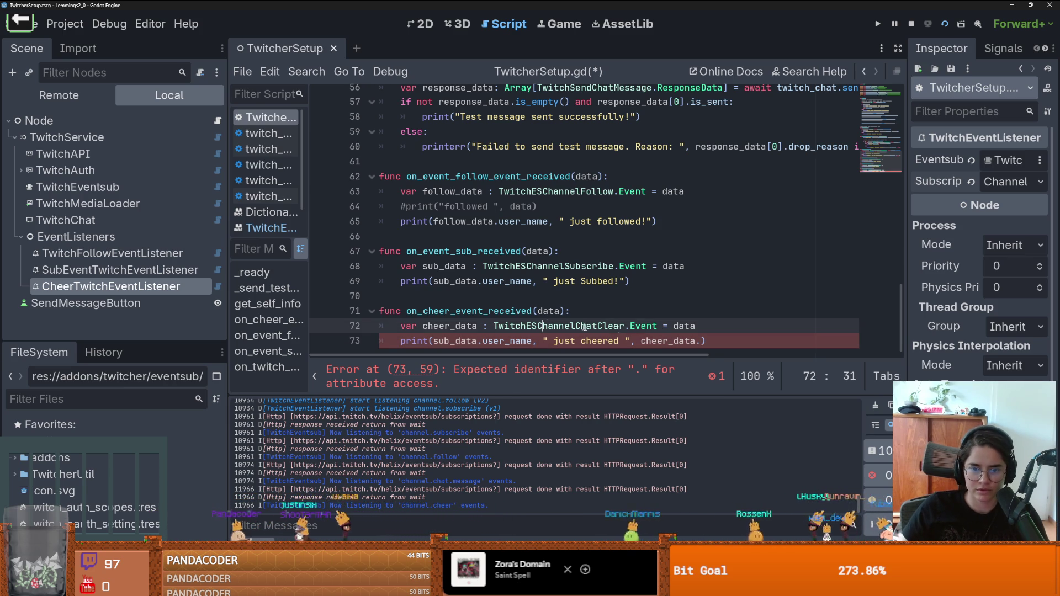
left_click(604, 325, "ctrl")
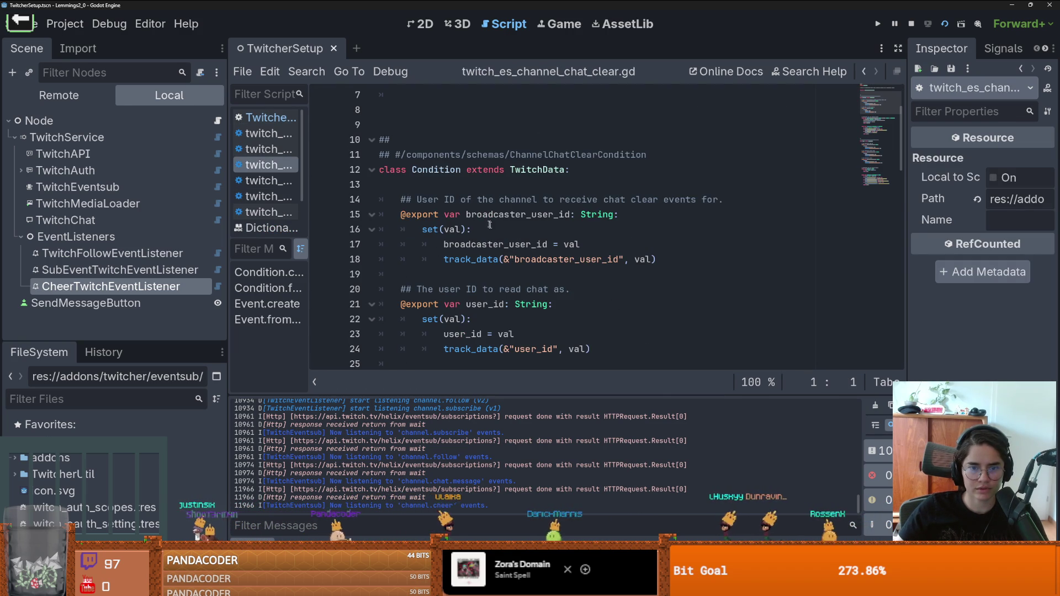
scroll(524, 245, "down", 3)
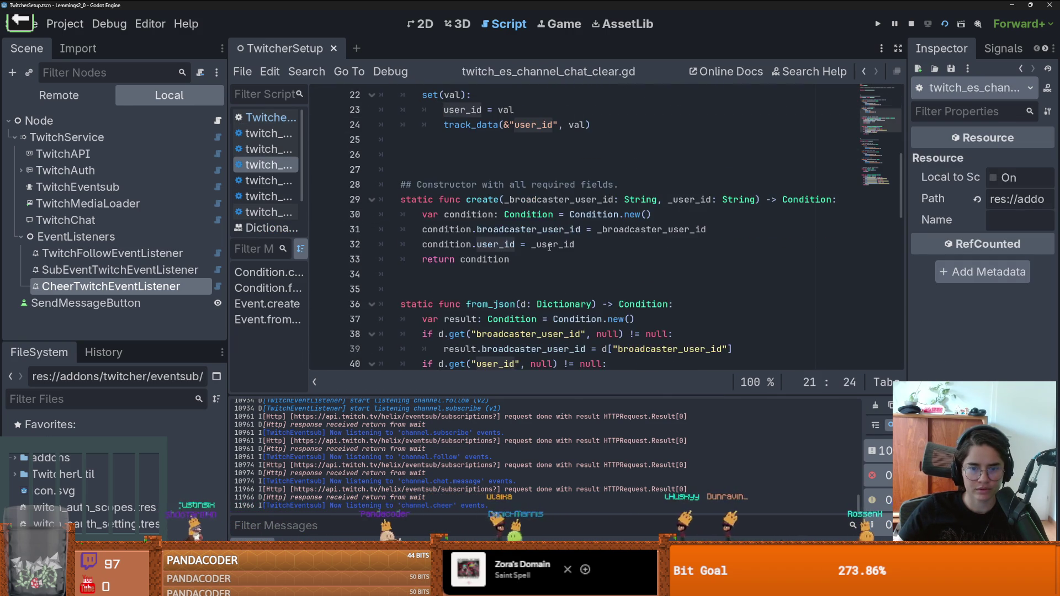
scroll(545, 248, "down", 8)
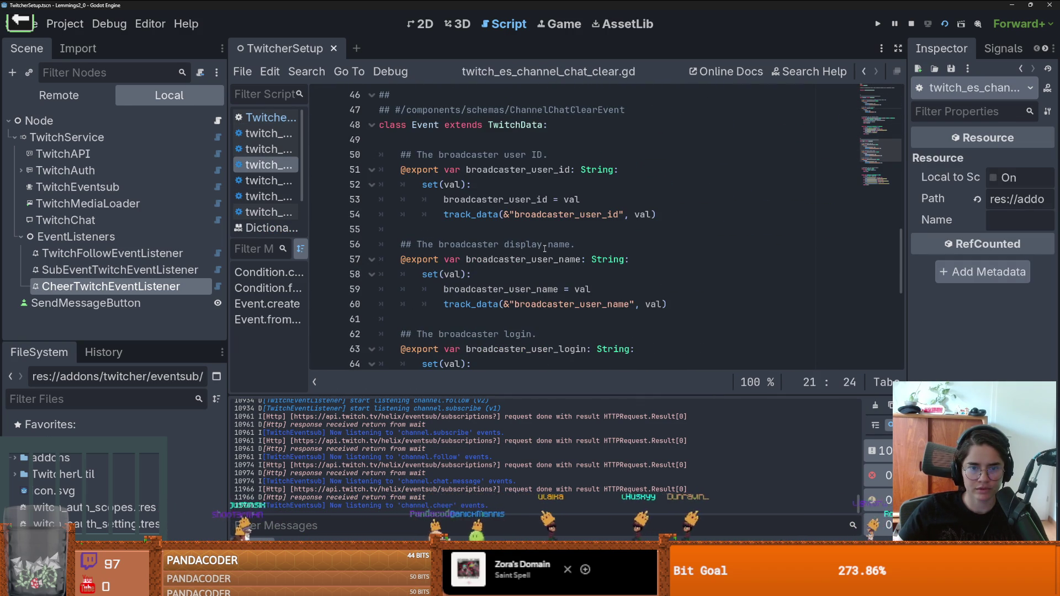
scroll(544, 248, "down", 2)
scroll(544, 248, "up", 2)
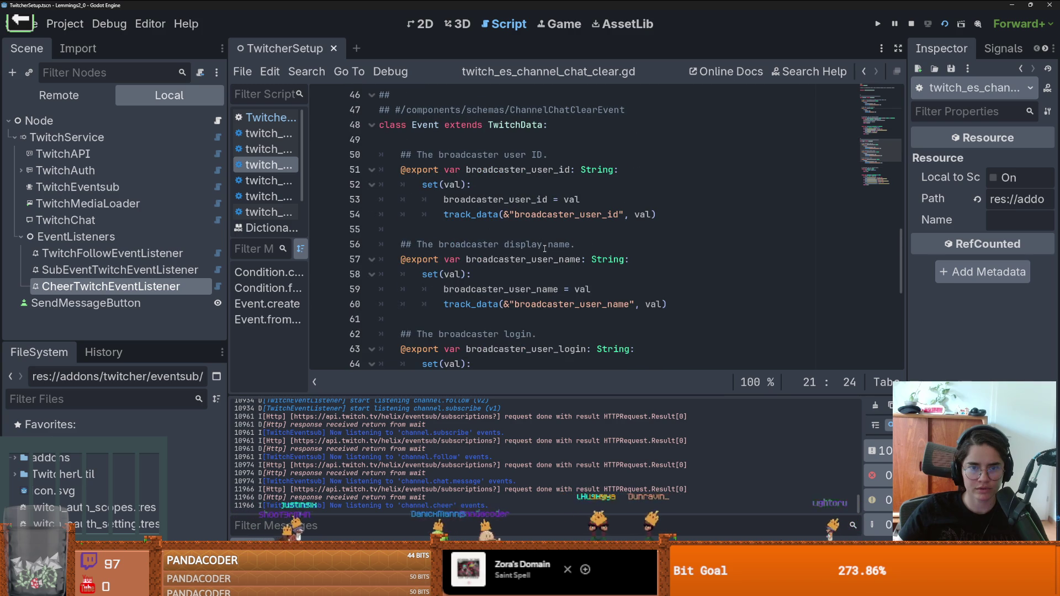
scroll(544, 248, "down", 6)
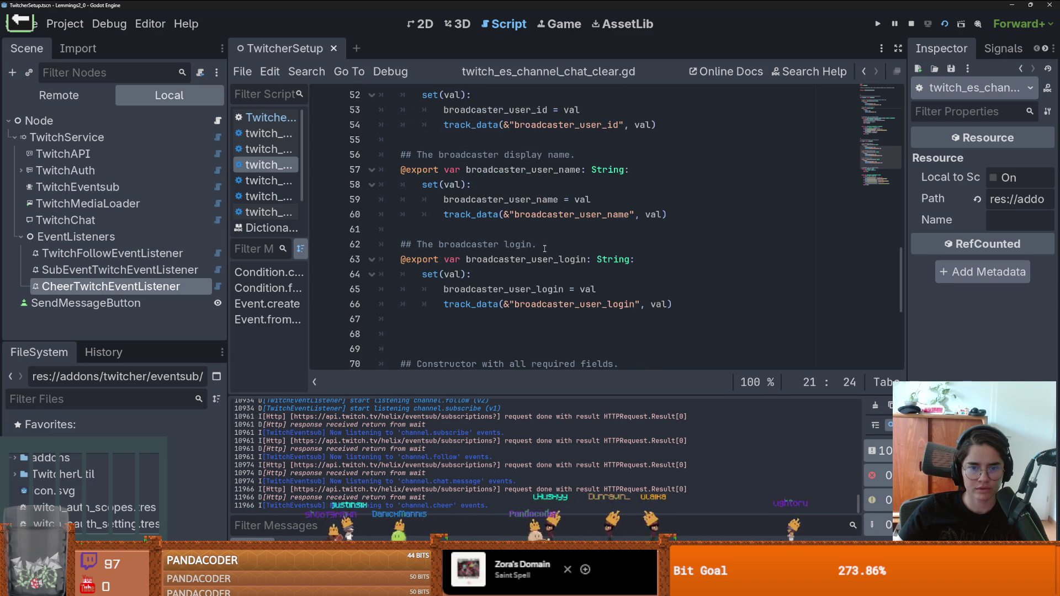
scroll(545, 250, "down", 1)
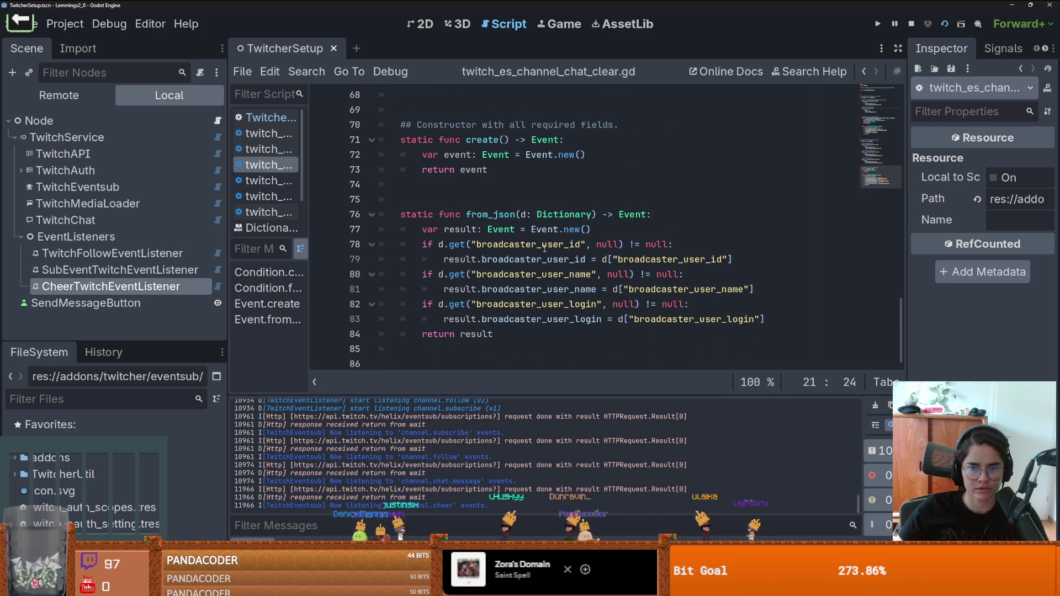
scroll(545, 248, "up", 11)
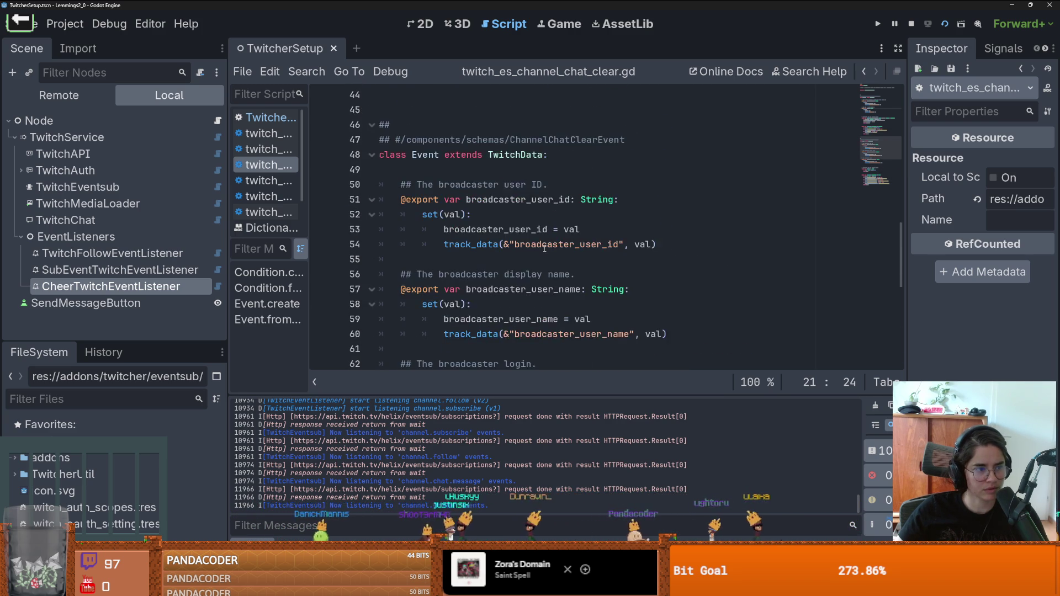
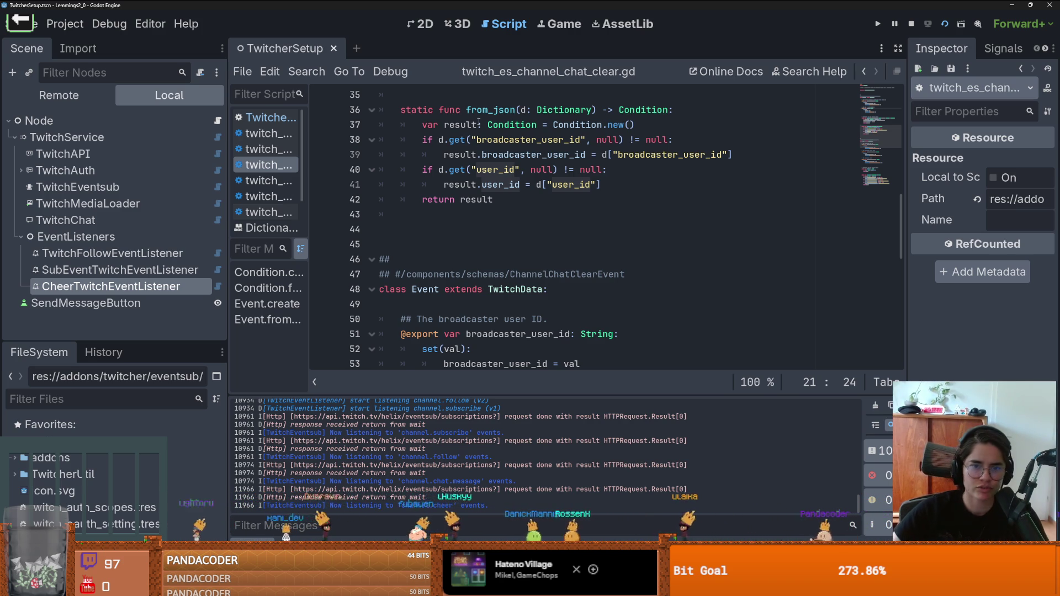
- In TwitcherSetup.gd, change the line 72 cheer_data type from ChatClear to TwitchESChannelBitsUse
left_click(218, 120)
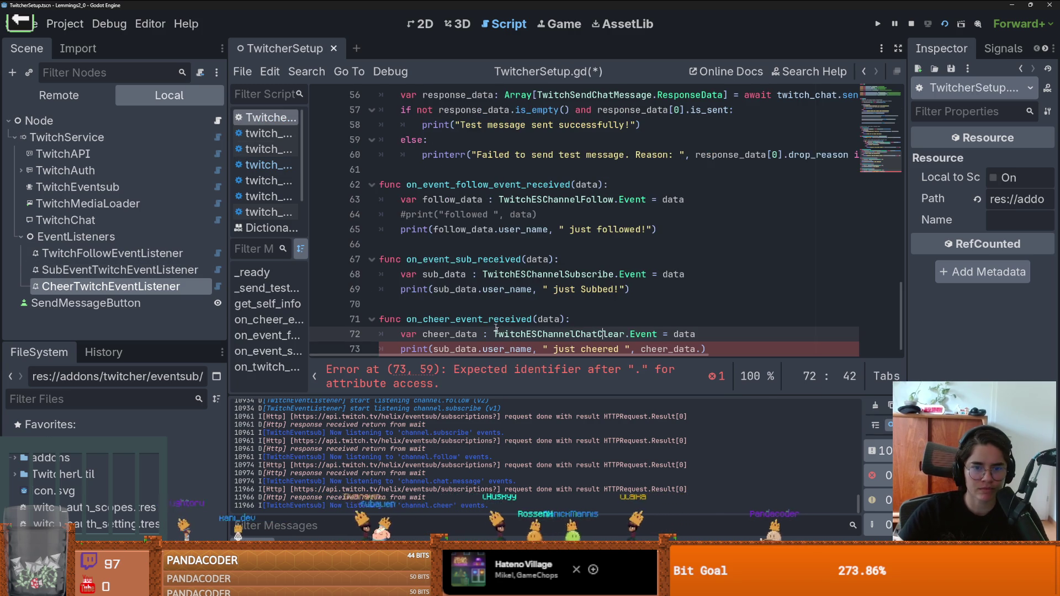
scroll(494, 301, "down", 1)
left_click_drag(620, 326, 576, 325)
key("BackSpace")
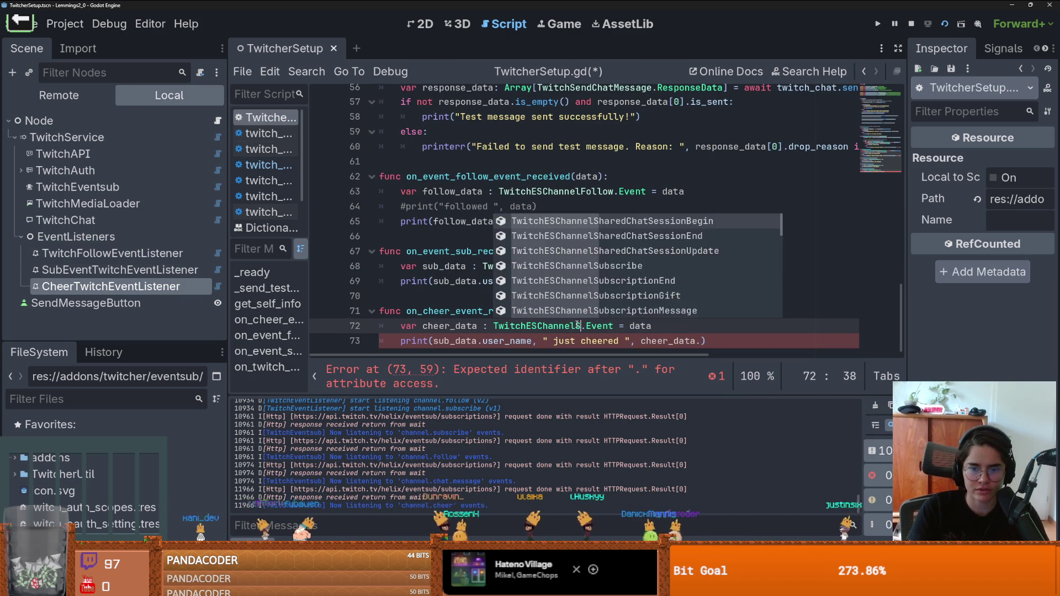
type("Che")
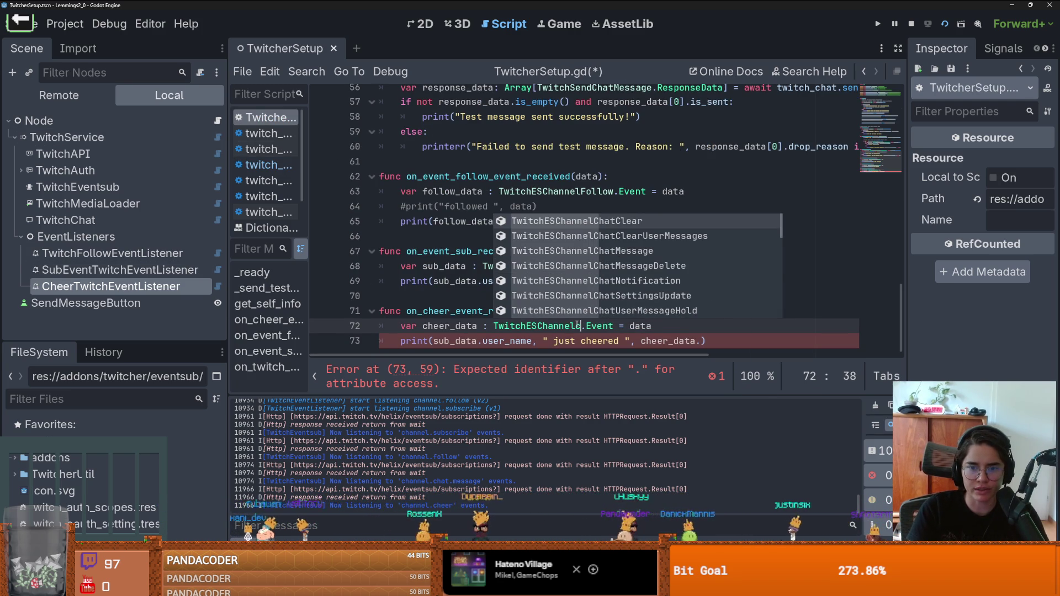
key("BackSpace")
key("BackSpace")
key("BackSpace")
type("BitsUse")
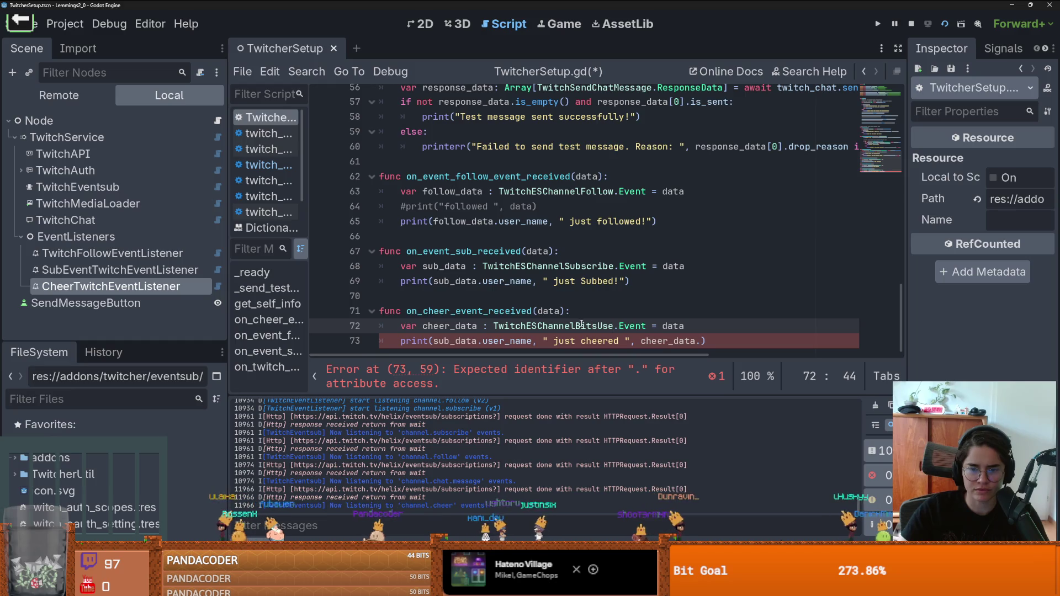
- Add .bits after cheer_data in the print line and look up where bits is defined
double_click(663, 341)
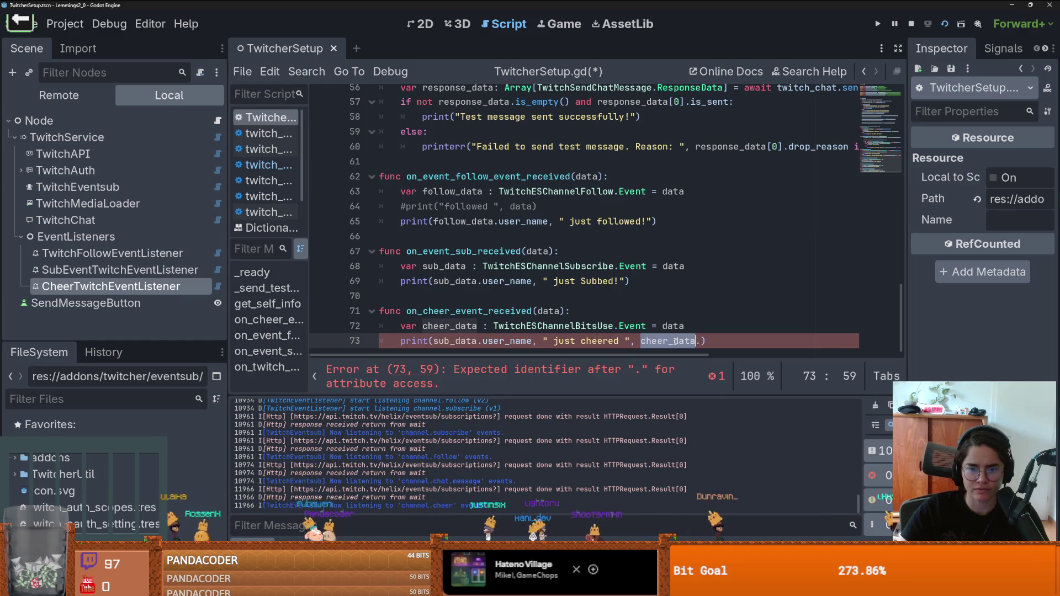
key("Right")
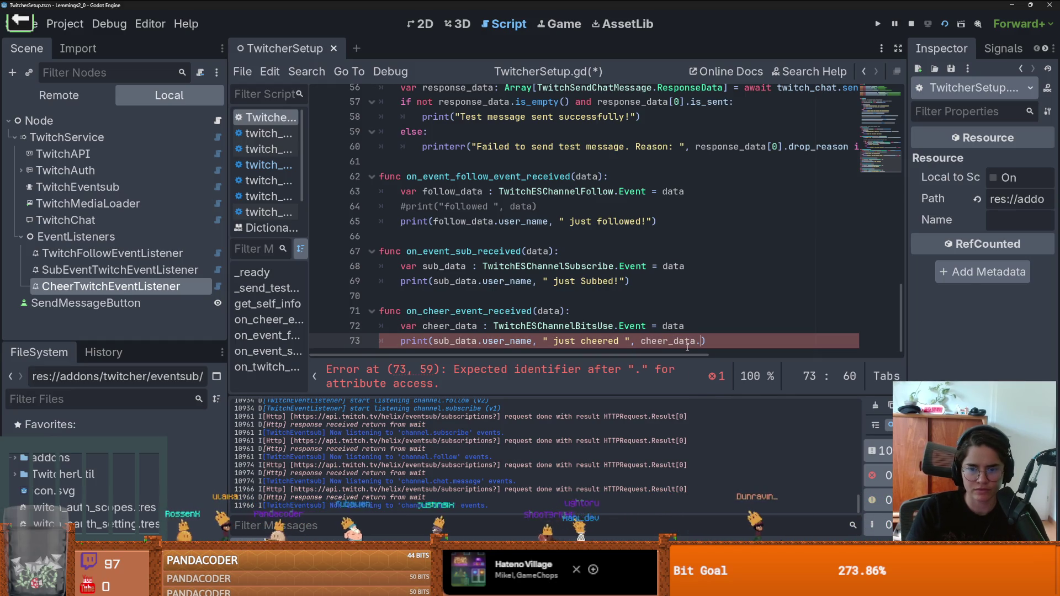
key("ctrl+space")
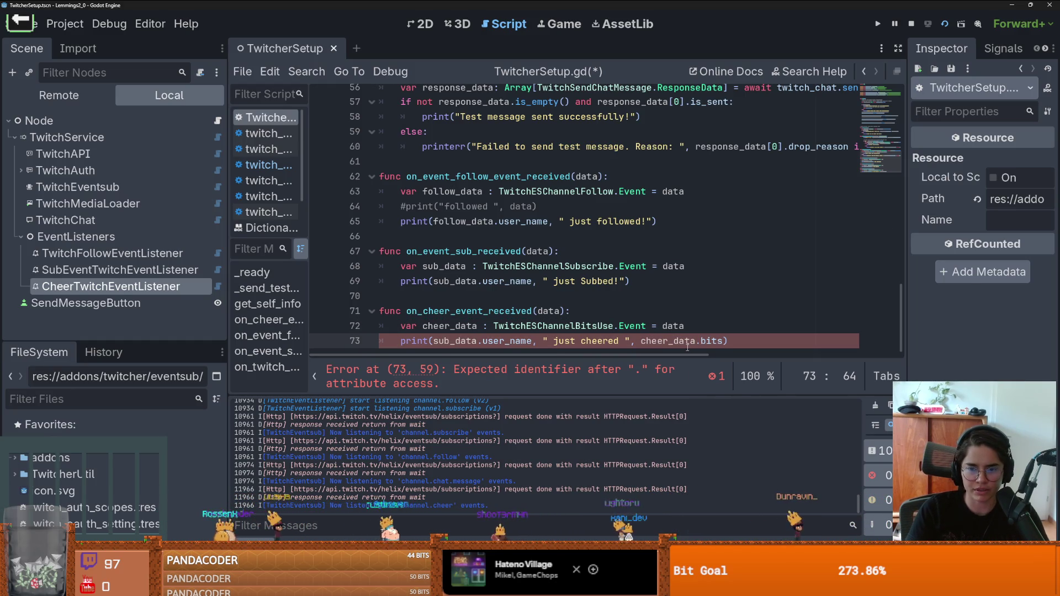
key("Return")
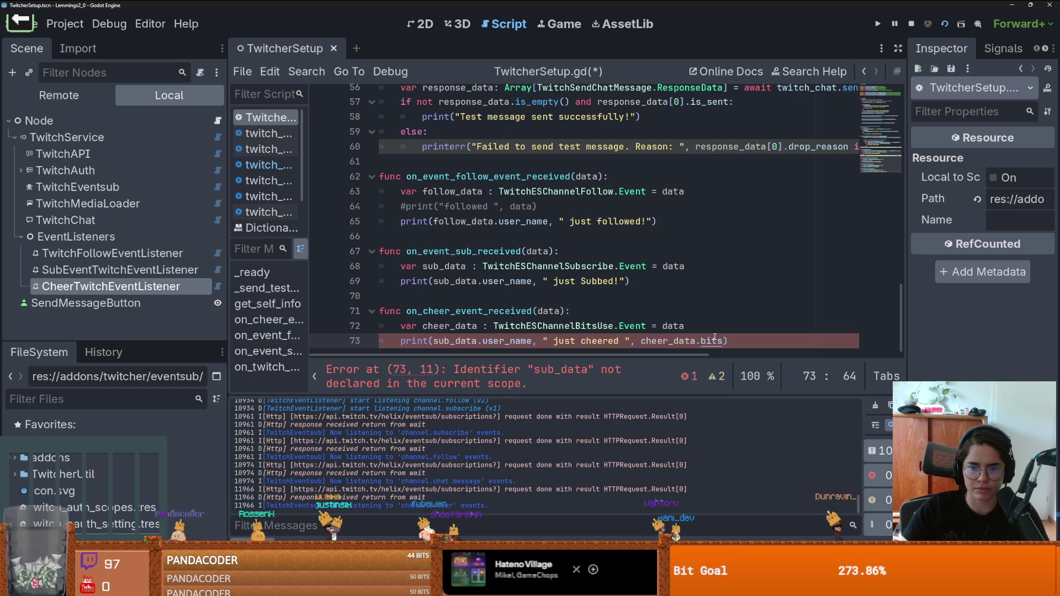
left_click(711, 341, "ctrl")
scroll(560, 266, "up", 2)
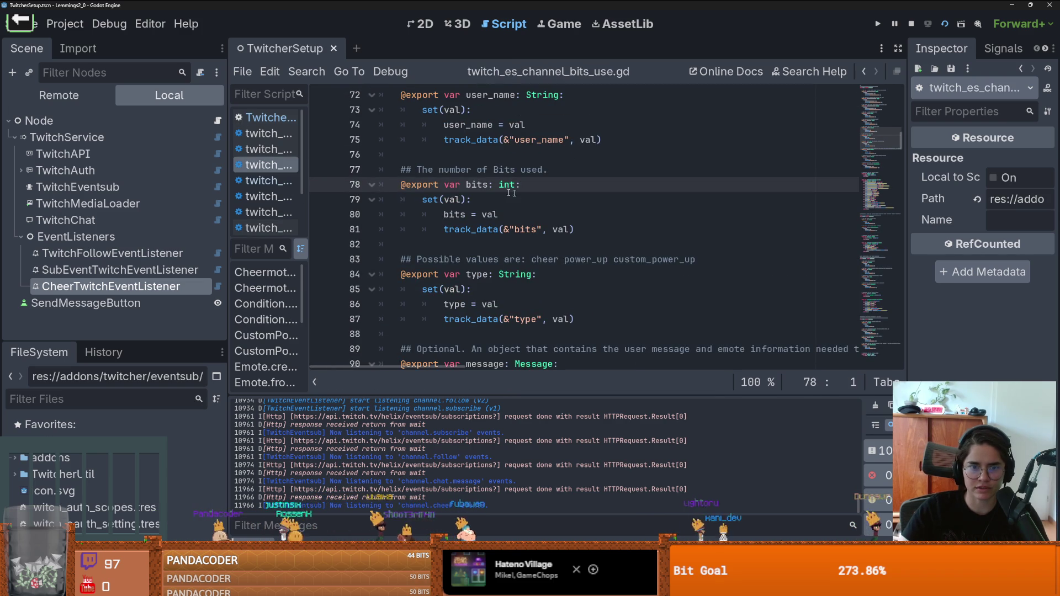
- Replace sub_data with cheer_data on line 73 to fix the error, and save the script
left_click(218, 120)
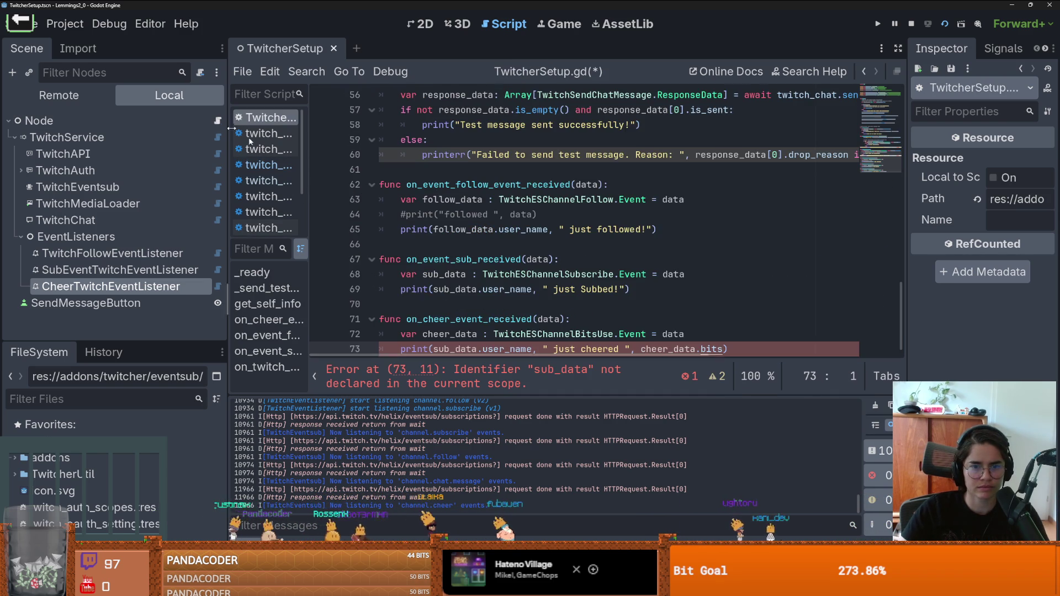
left_click(500, 384)
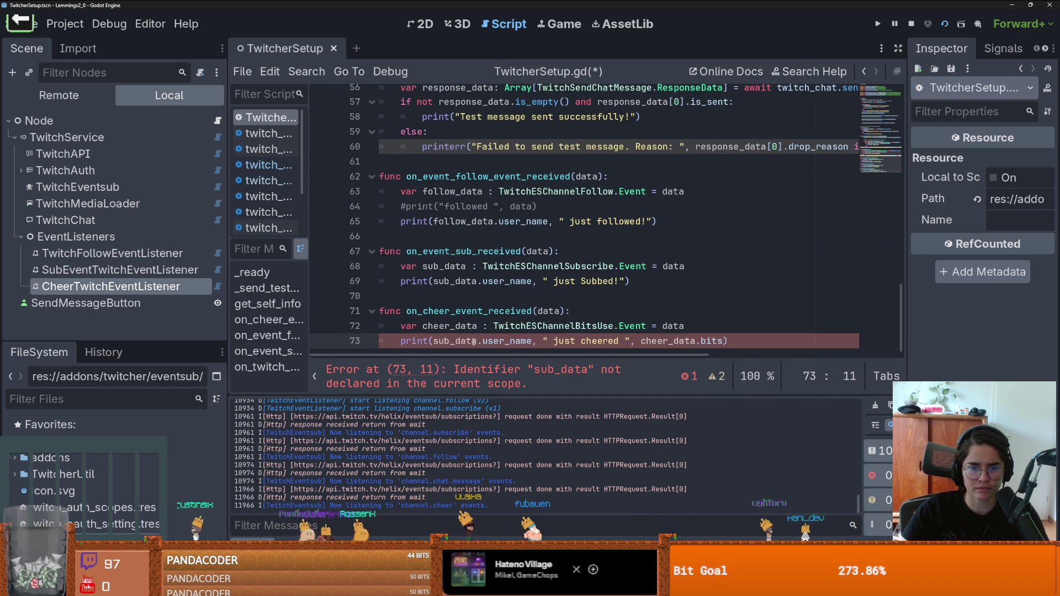
double_click(457, 326)
key("ctrl+c")
double_click(428, 340)
key("ctrl+v")
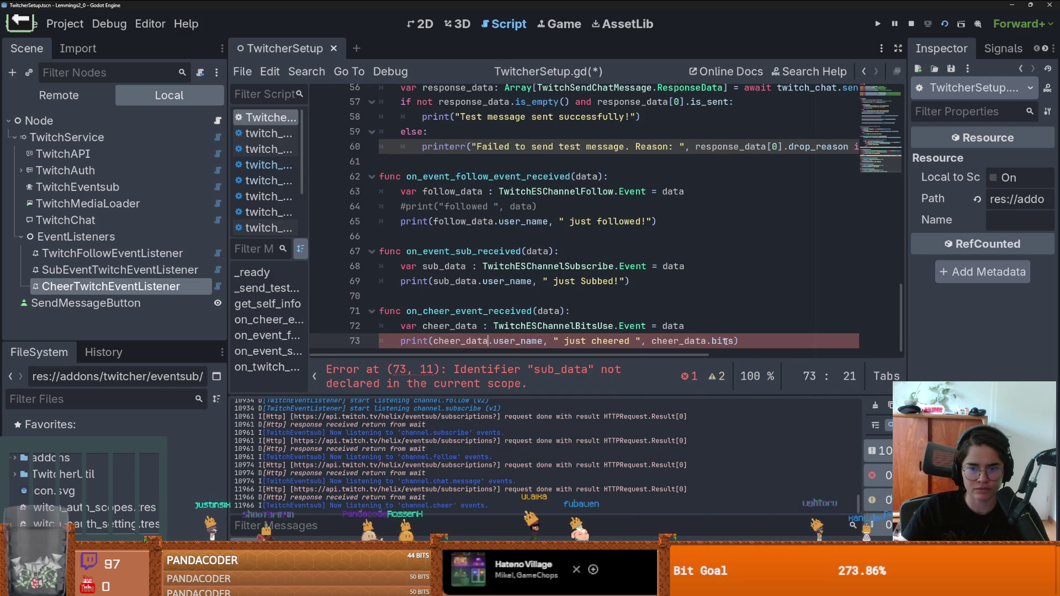
key("ctrl+s")
left_click(688, 338)
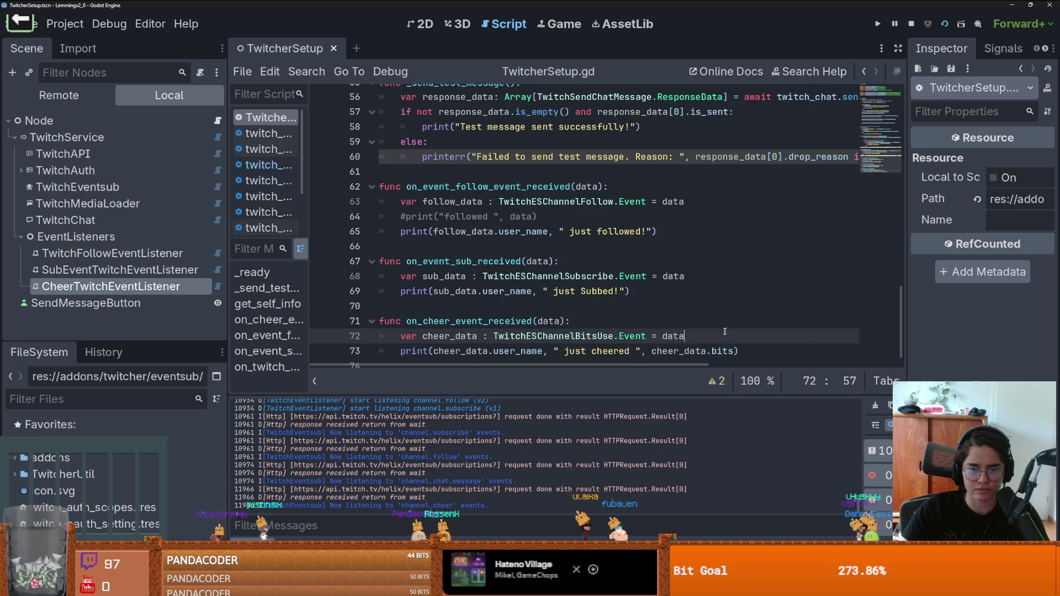
scroll(768, 259, "up", 13)
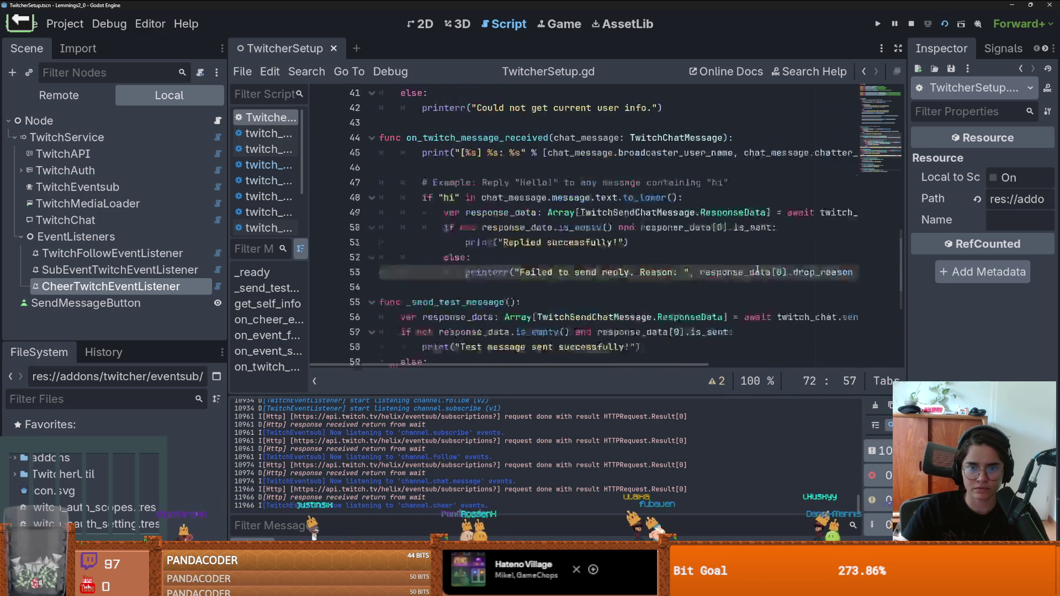
- Run the game to test the cheer handler, then bring up the Twitcher log settings
key("F5")
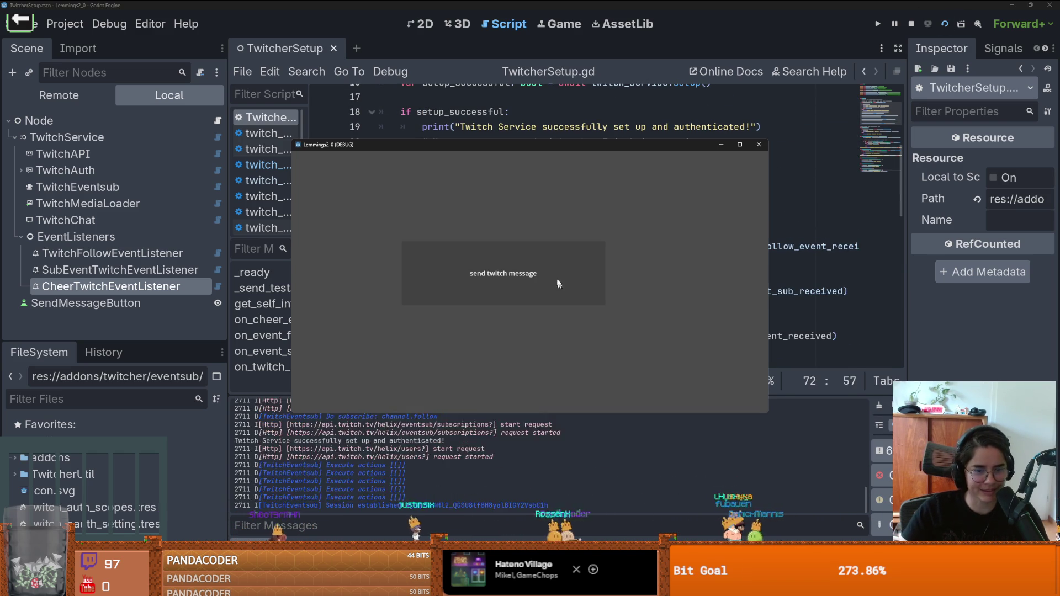
left_click_drag(525, 142, 331, 142)
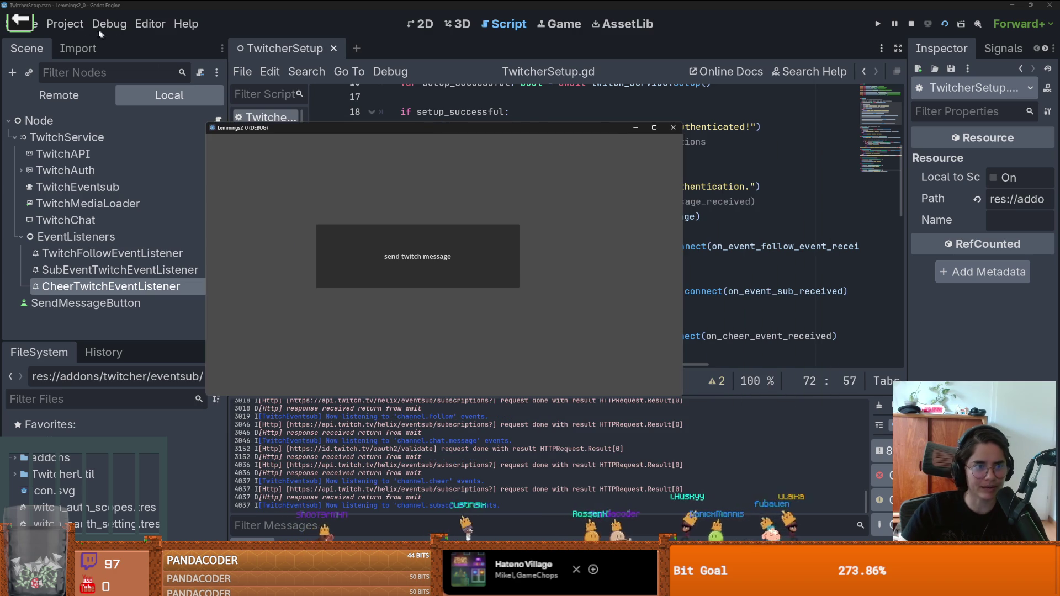
left_click(65, 24)
left_click(105, 40)
scroll(133, 341, "down", 20)
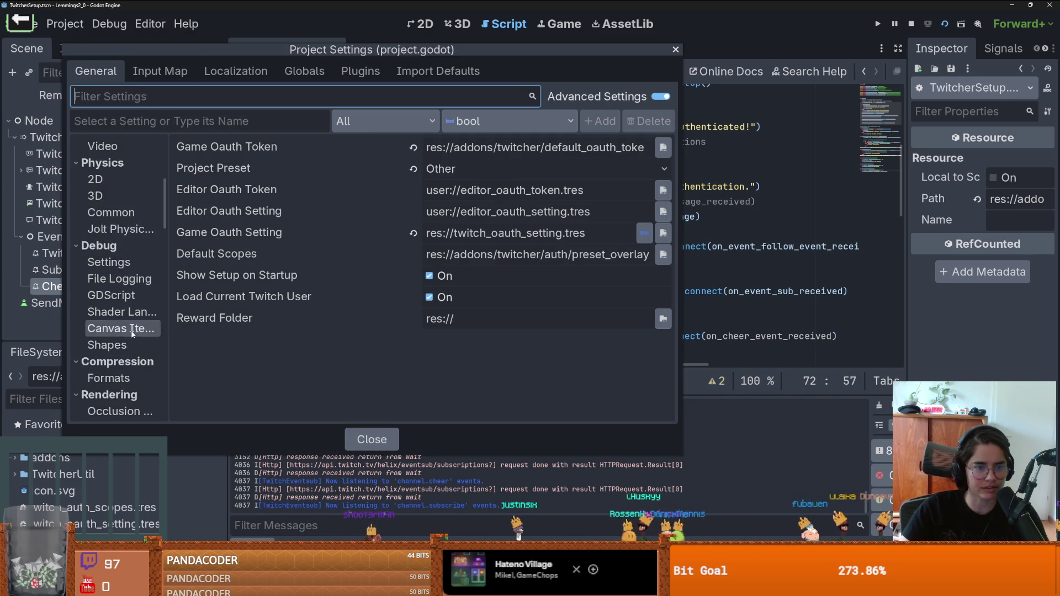
left_click(115, 408)
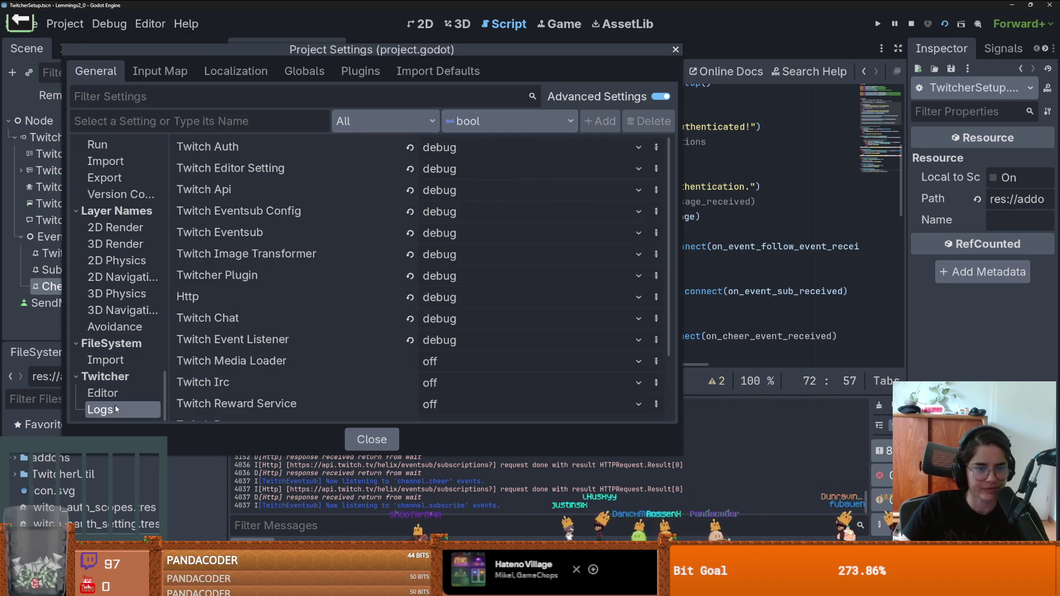
- Reset all ten Twitcher log categories, from Twitch Auth to Twitch Event Listener, to off
left_click(409, 147)
left_click(409, 169)
left_click(409, 190)
left_click(409, 211)
left_click(410, 233)
left_click(409, 255)
left_click(409, 276)
left_click(409, 297)
left_click(410, 319)
left_click(410, 341)
- Close Project Settings and run the current scene again
scroll(389, 297, "down", 3)
scroll(391, 298, "up", 3)
left_click(676, 50)
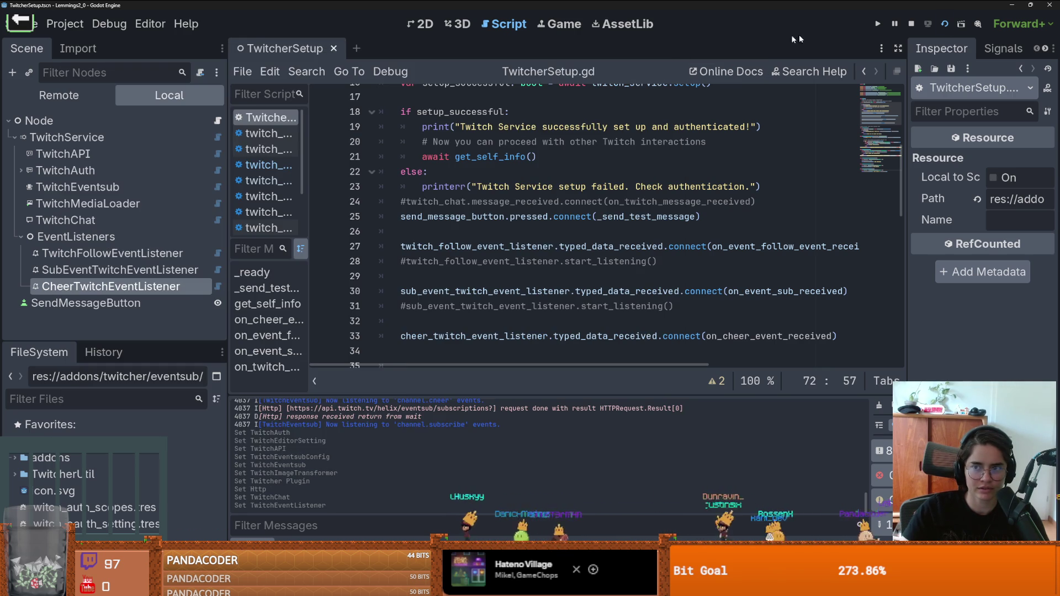
left_click(945, 24)
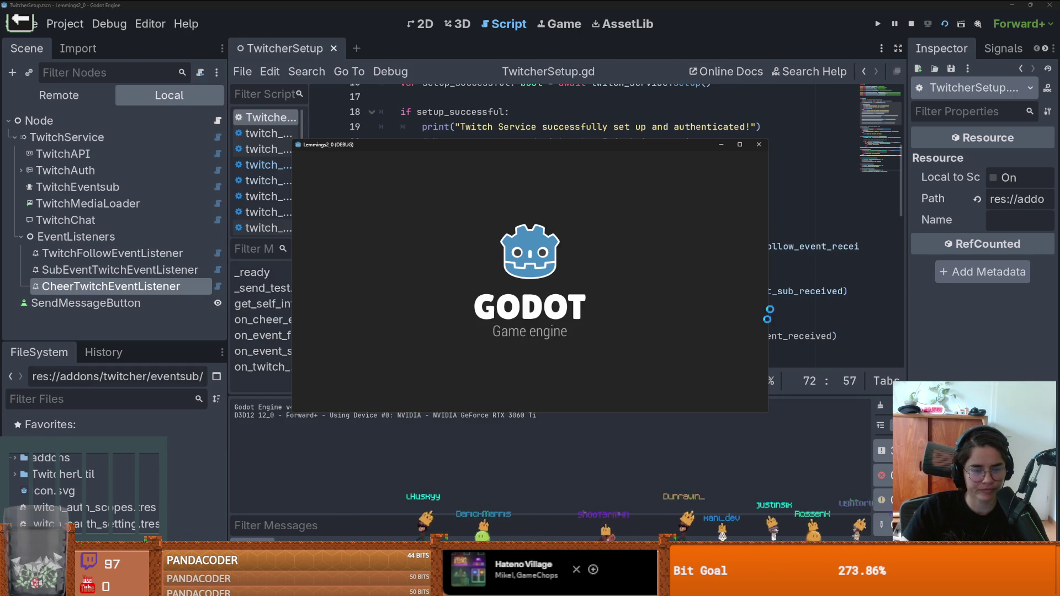
- Bring the editor back to line 73 and enlarge the output panel to await a cheer
left_click(811, 351)
scroll(543, 338, "down", 10)
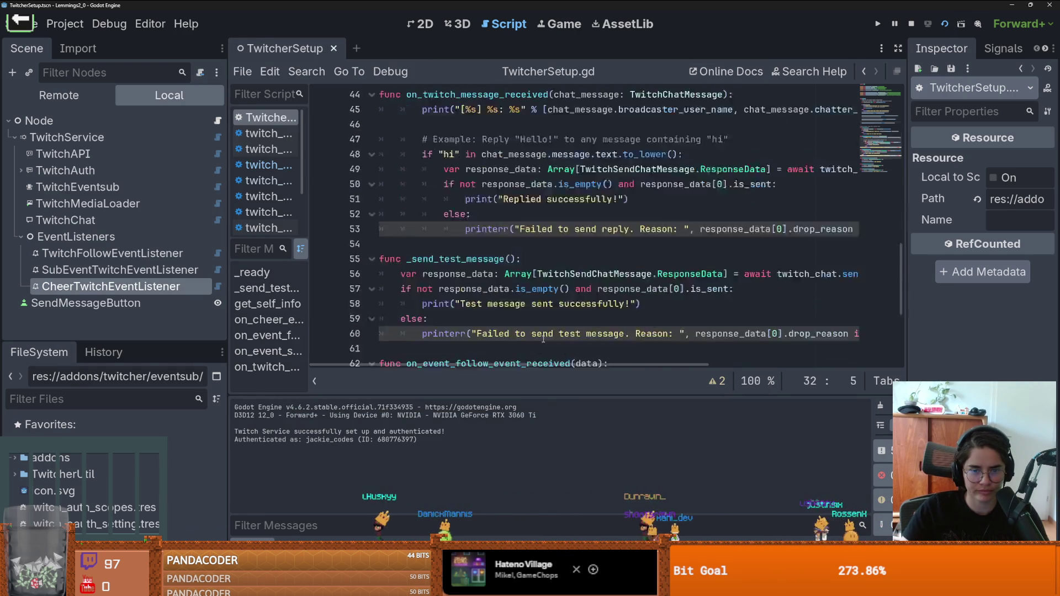
left_click(489, 335)
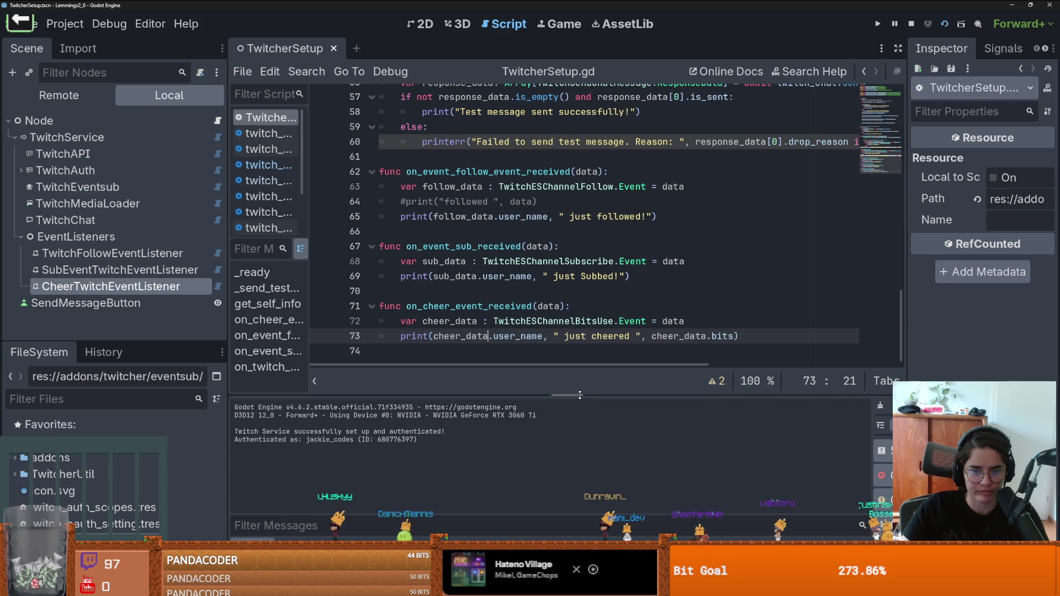
mouse_move(579, 394)
left_mouse_down()
mouse_move(570, 259)
mouse_move(571, 271)
left_mouse_up()
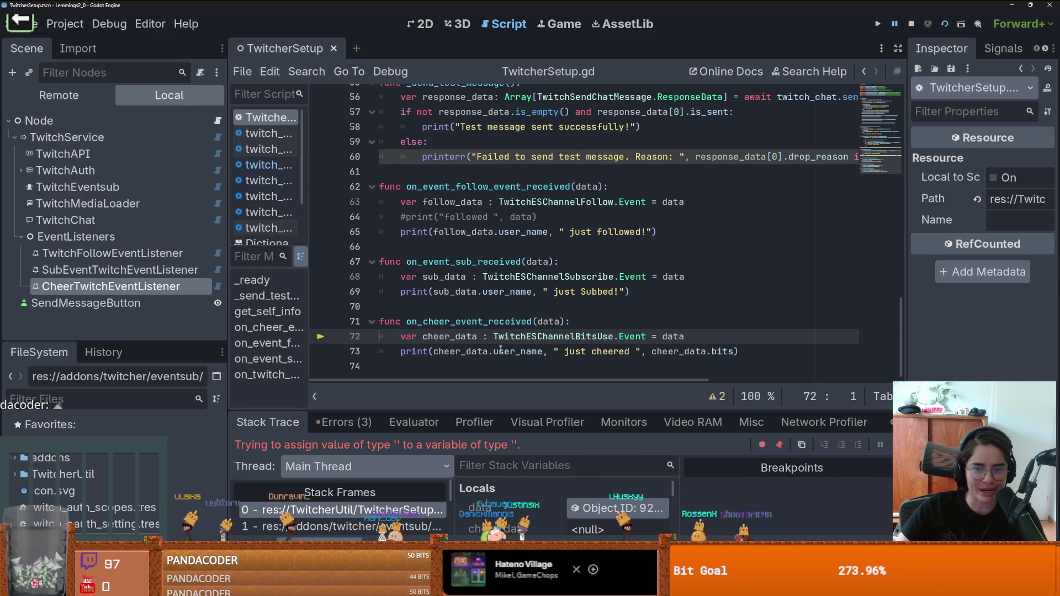
- Enlarge the debugger, inspect the incoming cheer data object, then restore room for the code
mouse_move(569, 411)
left_mouse_down()
mouse_move(569, 310)
mouse_move(569, 442)
mouse_move(570, 411)
left_mouse_up()
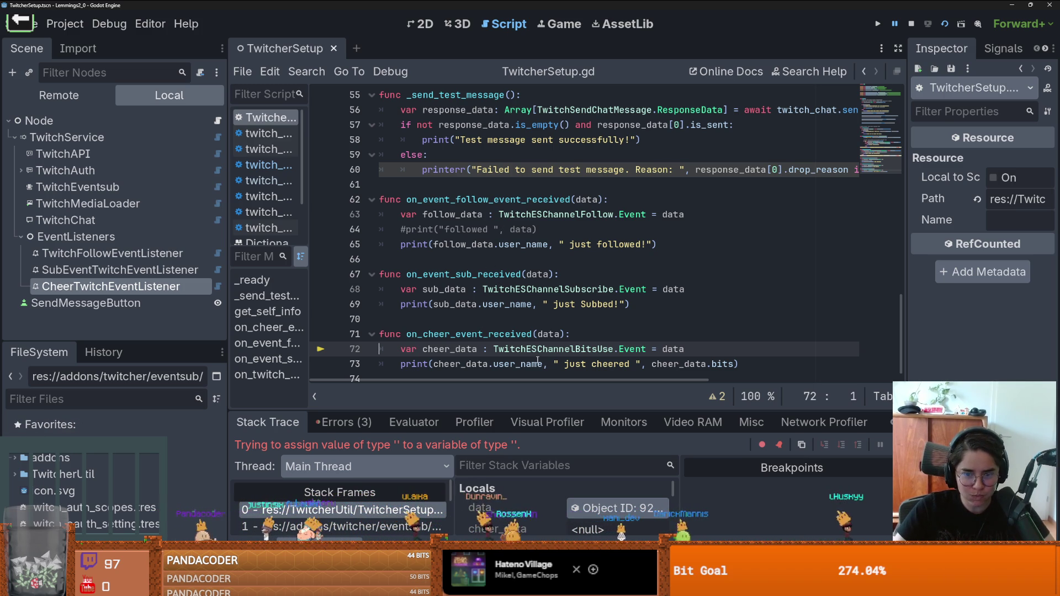
mouse_move(543, 360)
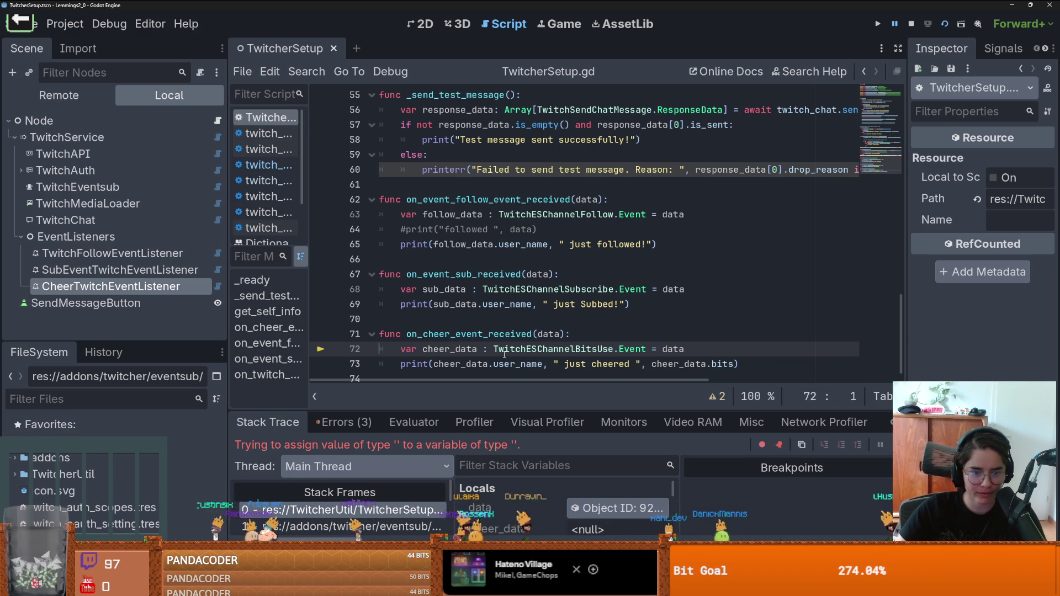
left_click_drag(557, 408, 558, 255)
left_click(618, 353)
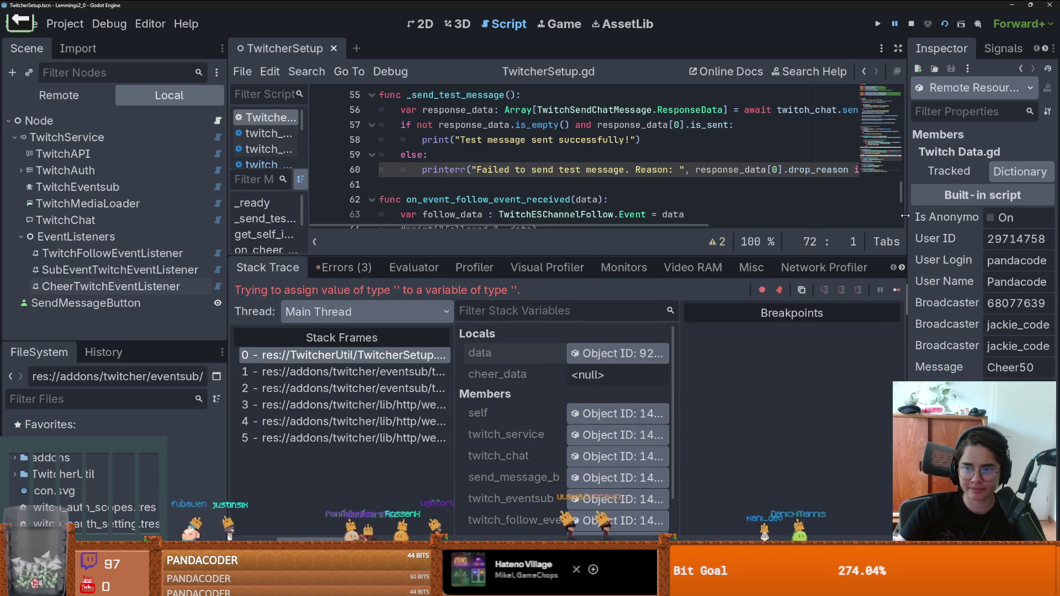
left_click_drag(905, 216, 572, 194)
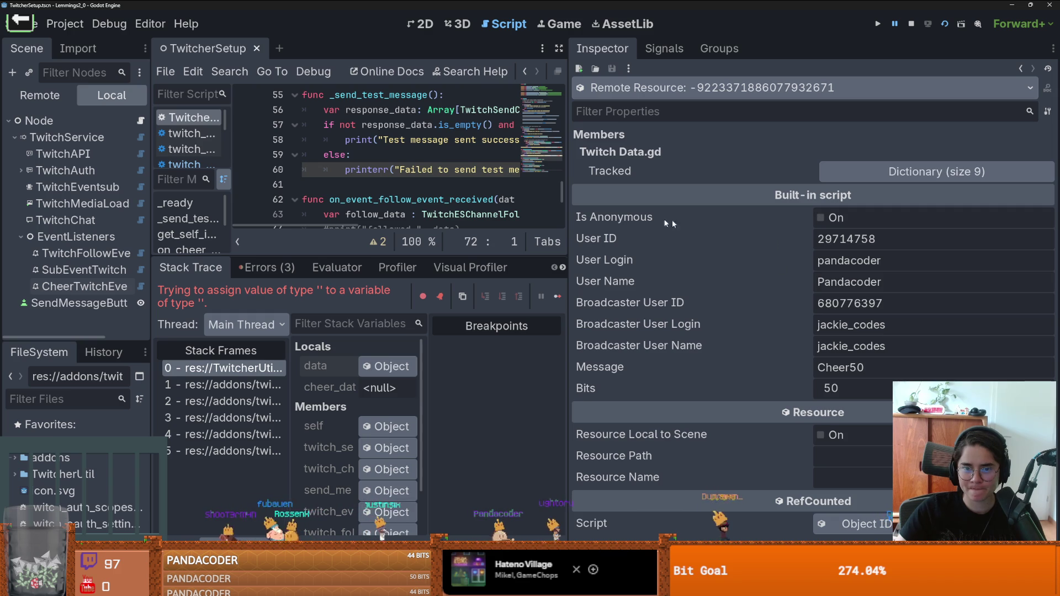
left_click_drag(568, 245, 768, 244)
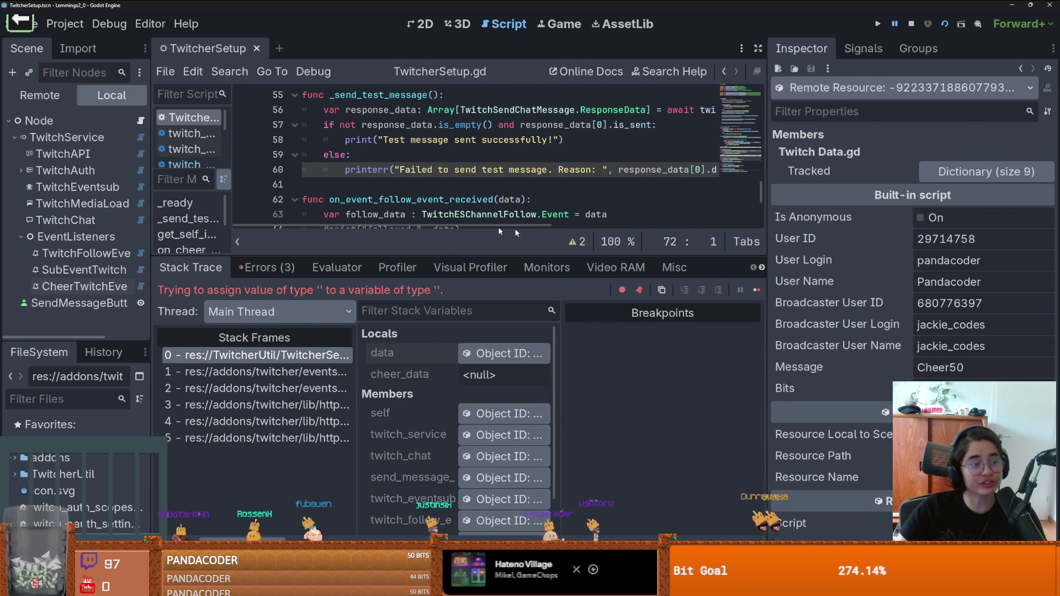
mouse_move(485, 257)
left_mouse_down()
mouse_move(481, 464)
mouse_move(475, 386)
left_mouse_up()
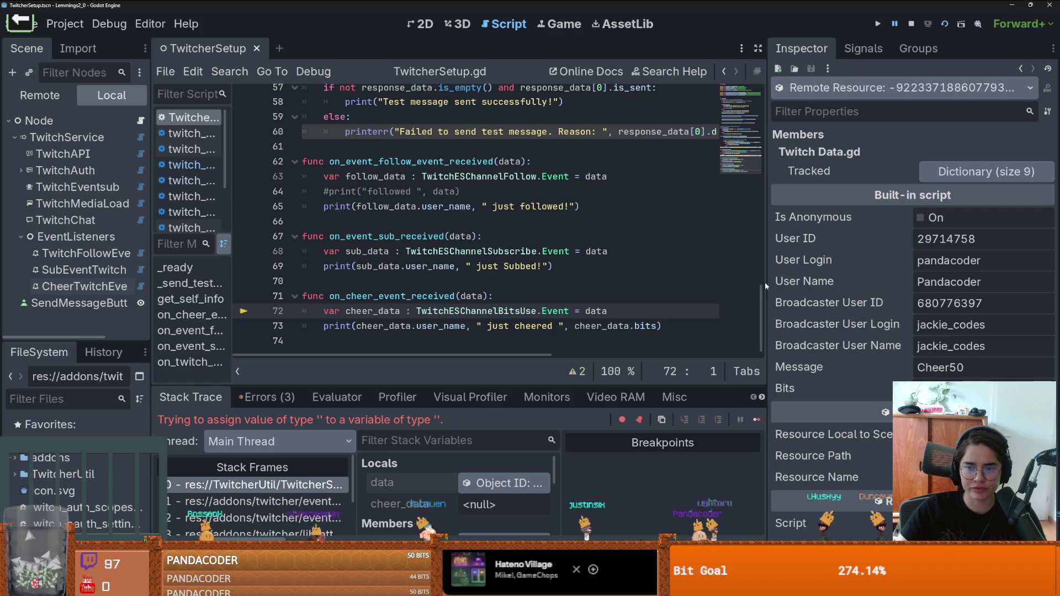
- Review the Tracked cheer dictionary, select the line 72 type, and show TwitchService's properties
left_click(1008, 173)
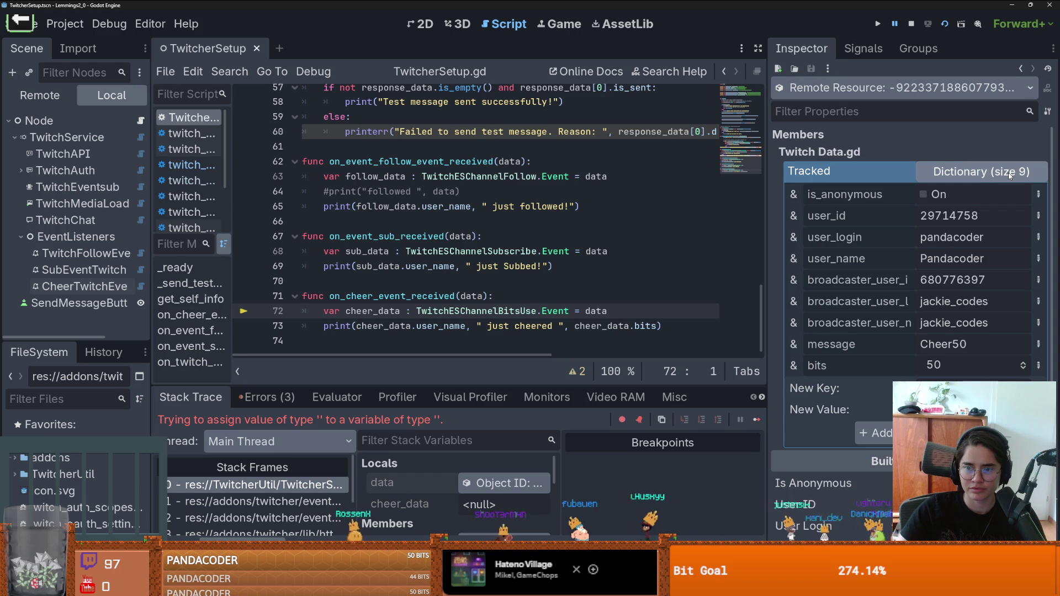
left_click(1008, 173)
double_click(500, 313)
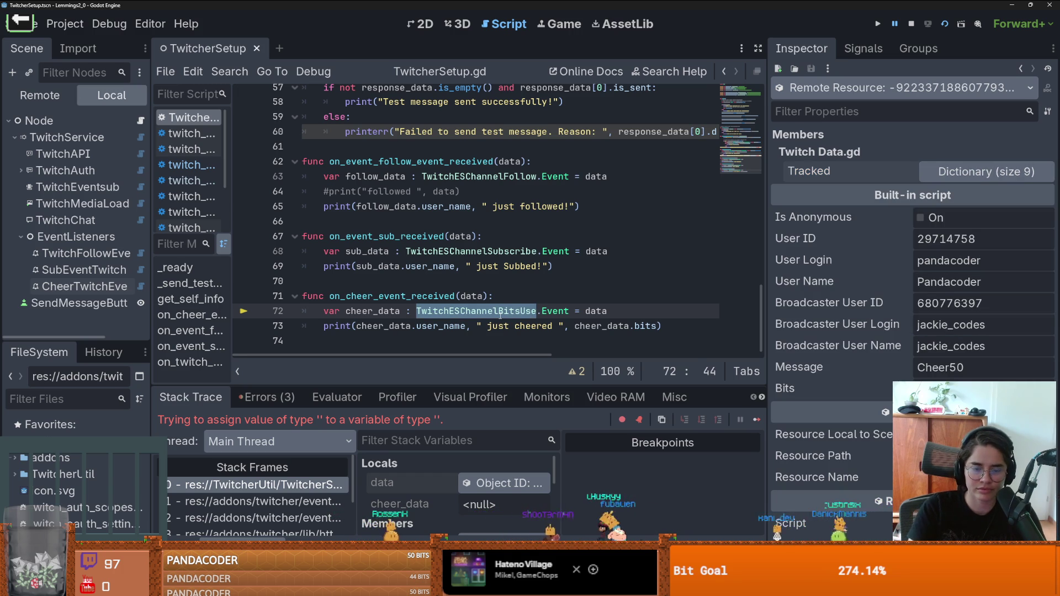
left_click(82, 138)
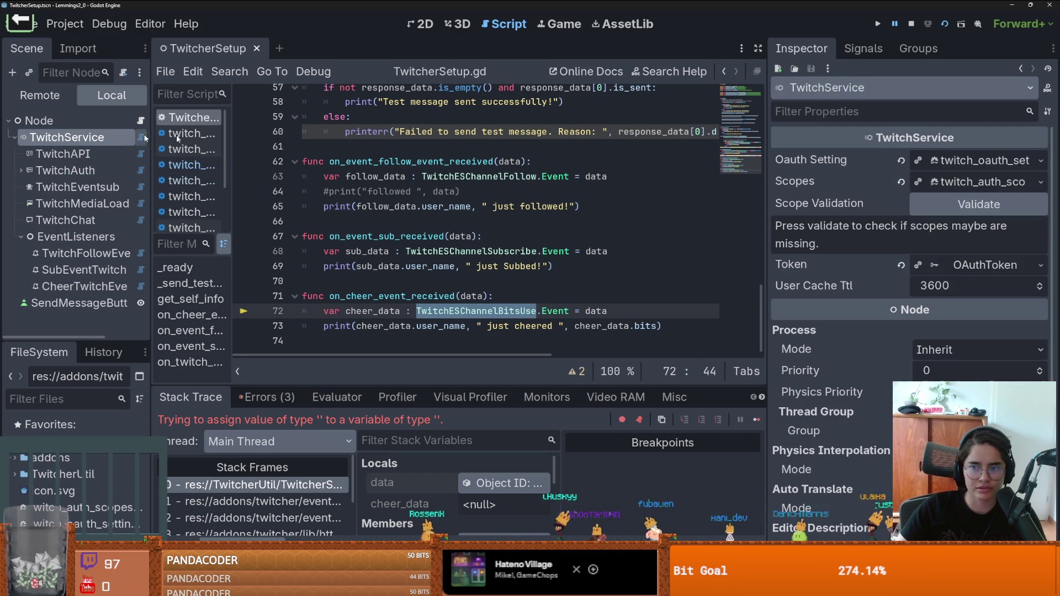
- Expand Scopes, browse the Bits class suggestions on line 72, and keep TwitchESChannelBitsUse
left_click(969, 185)
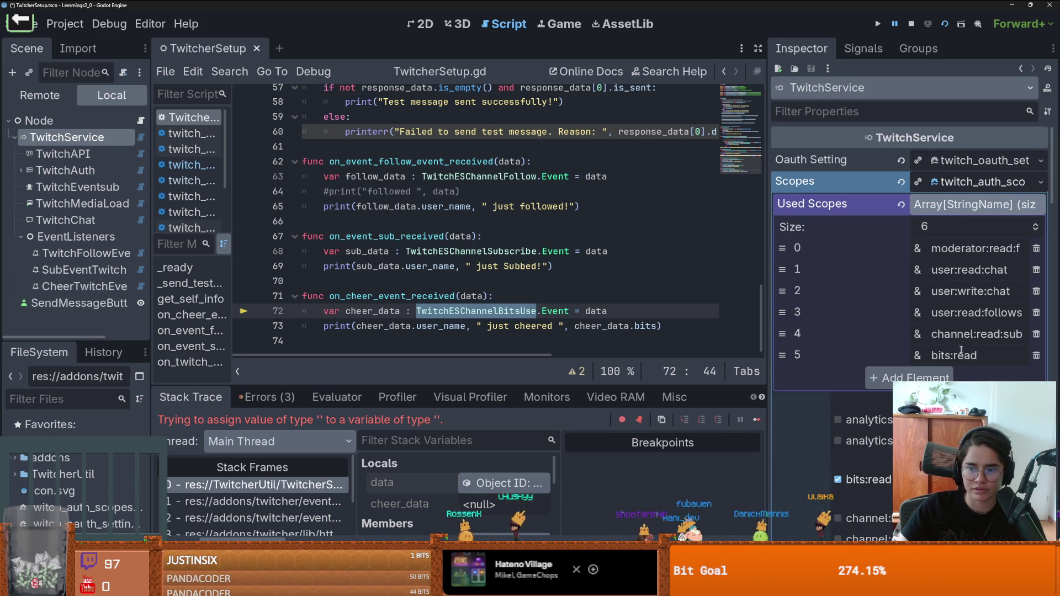
double_click(501, 311)
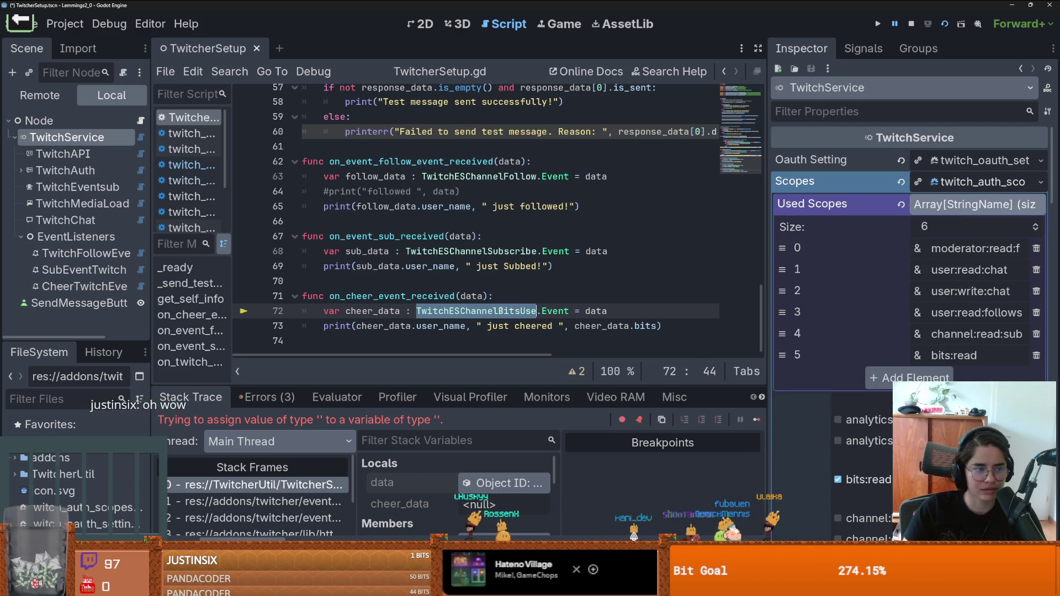
type("Bits")
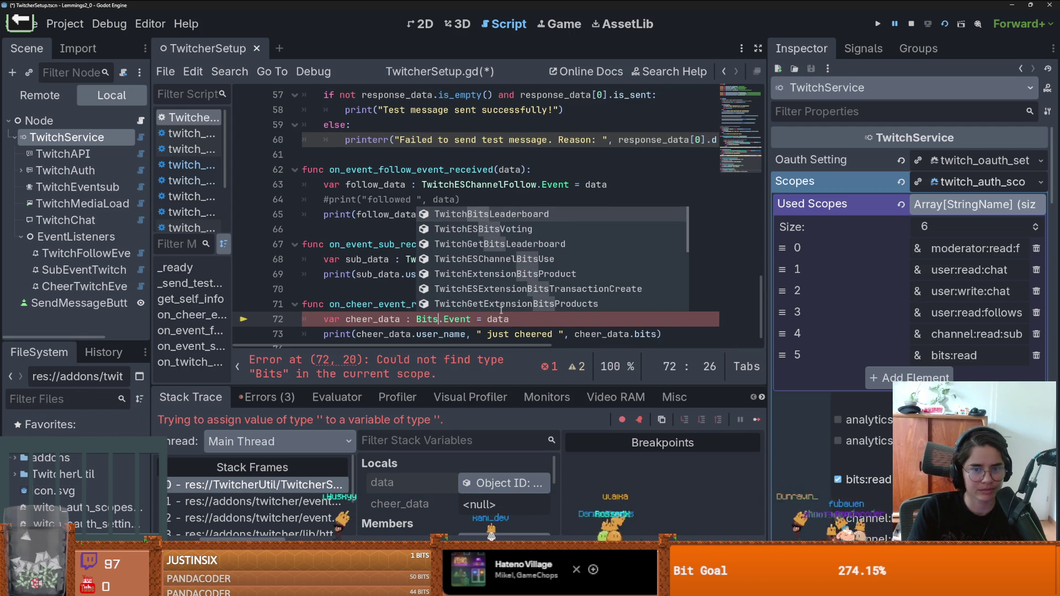
key("Down")
key("Down")
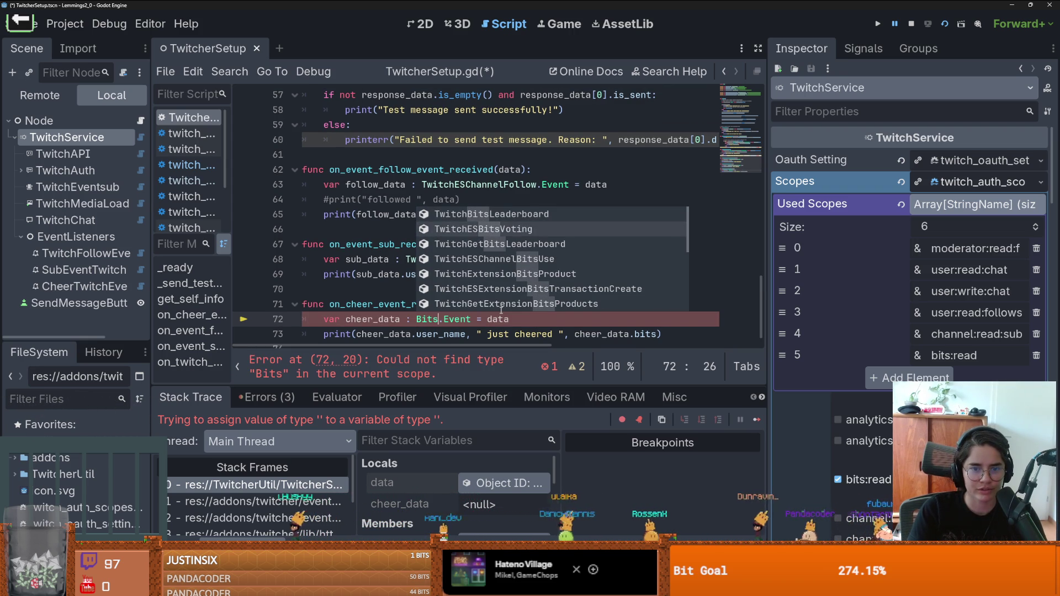
key("Down")
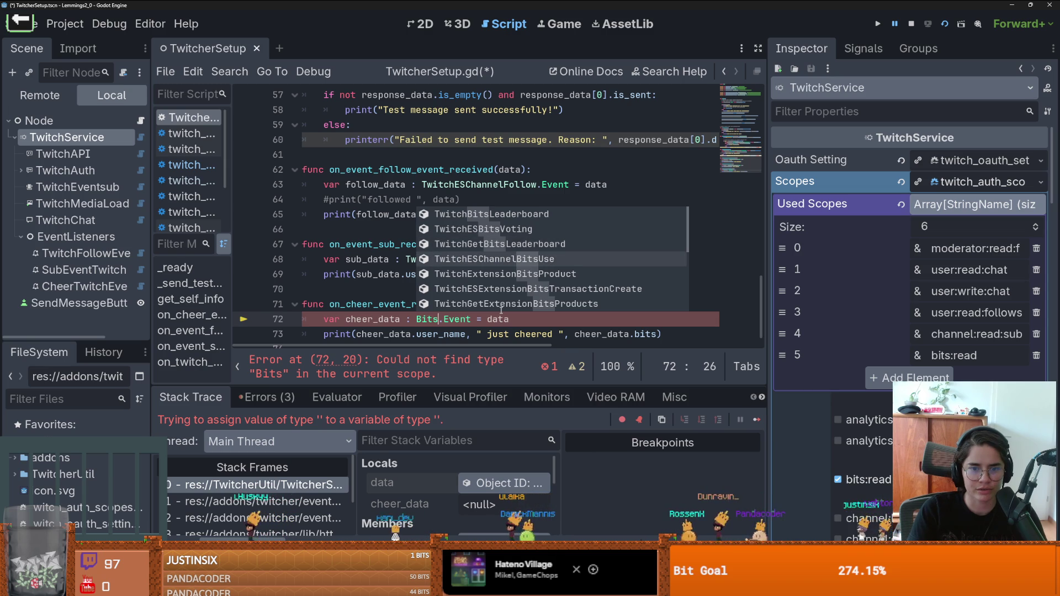
key("Down")
key("Down")
key("Down")
key("Down")
key("Up")
key("Up")
key("Up")
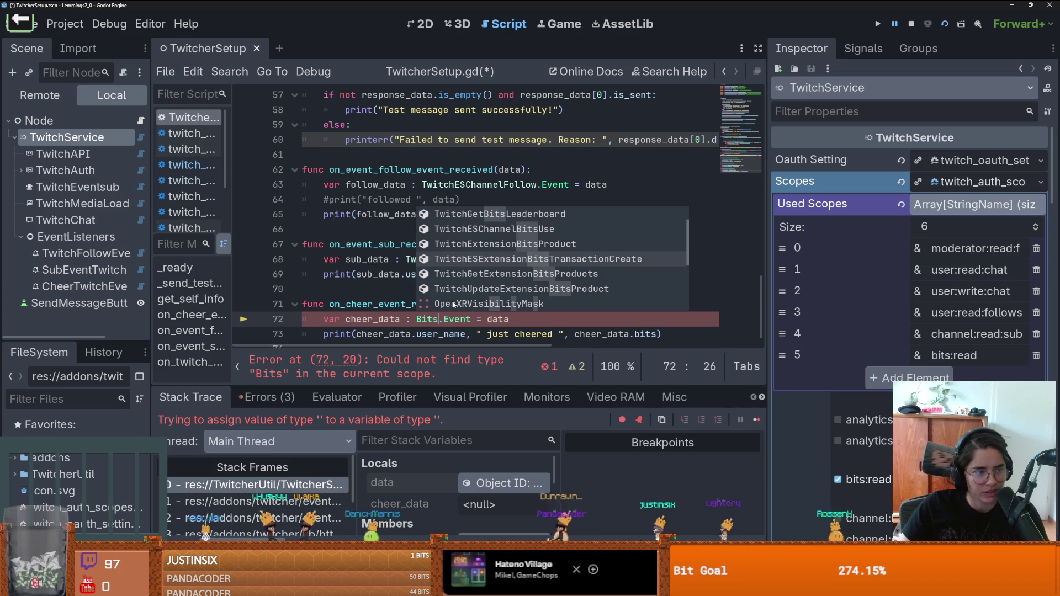
key("Up")
key("Up")
key("Up")
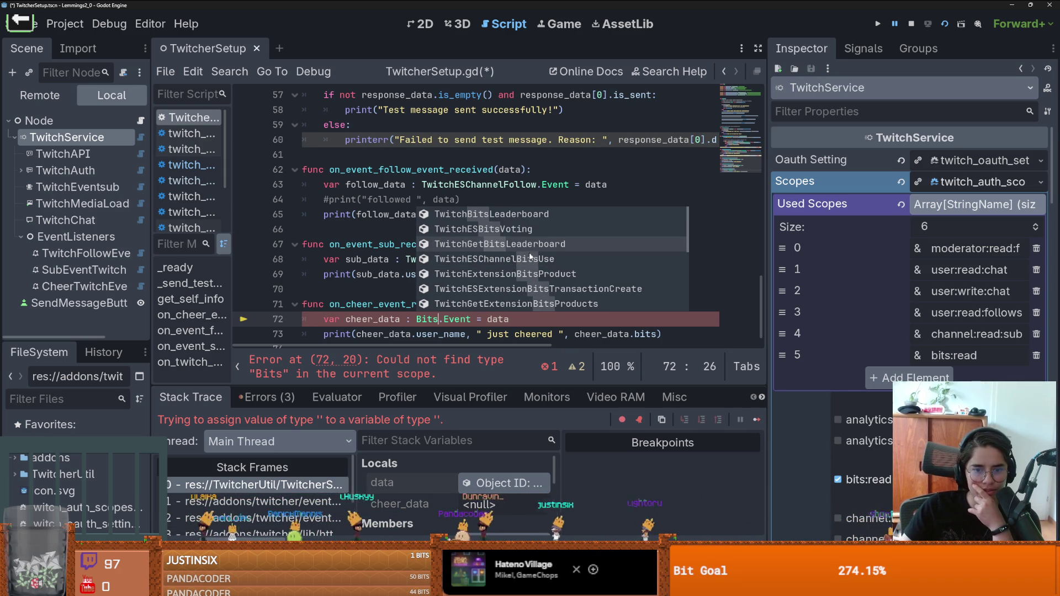
left_click(500, 264)
- Jump to stack frame 0 in TwitcherSetup.gd and inspect the received data object
double_click(498, 321)
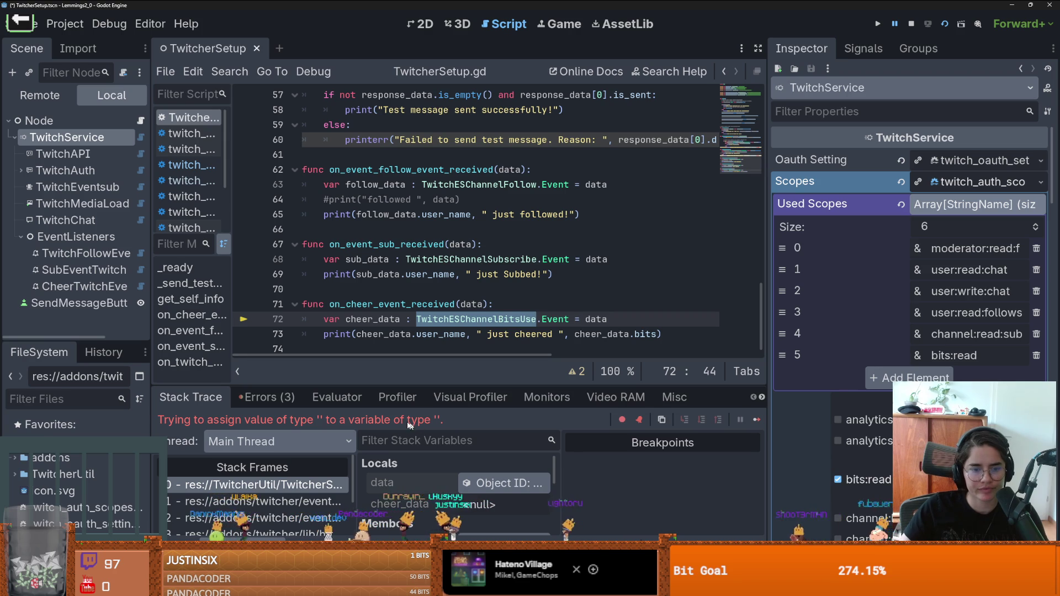
left_click(266, 484)
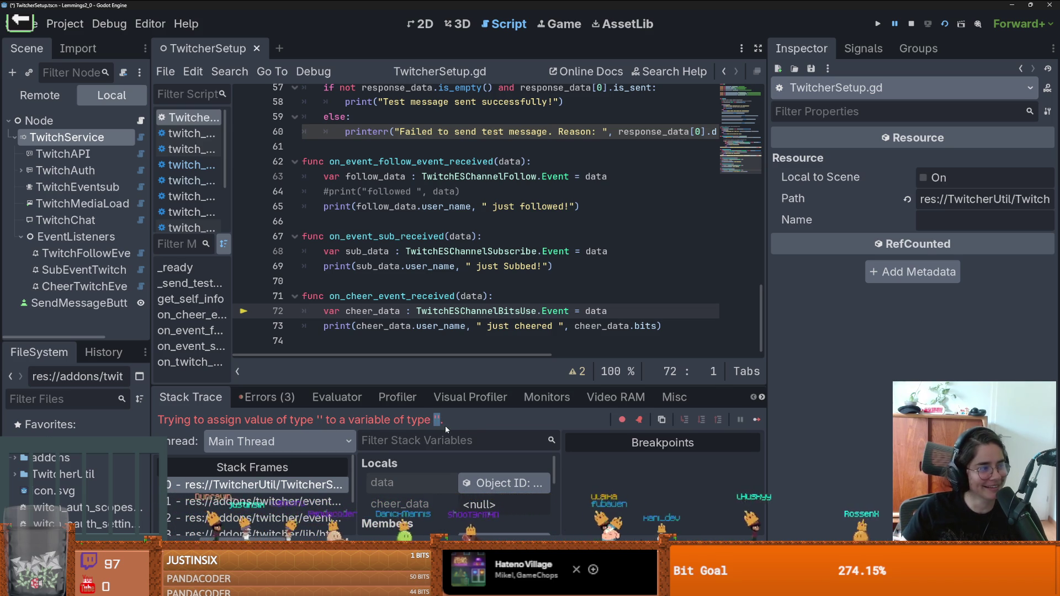
left_click(527, 489)
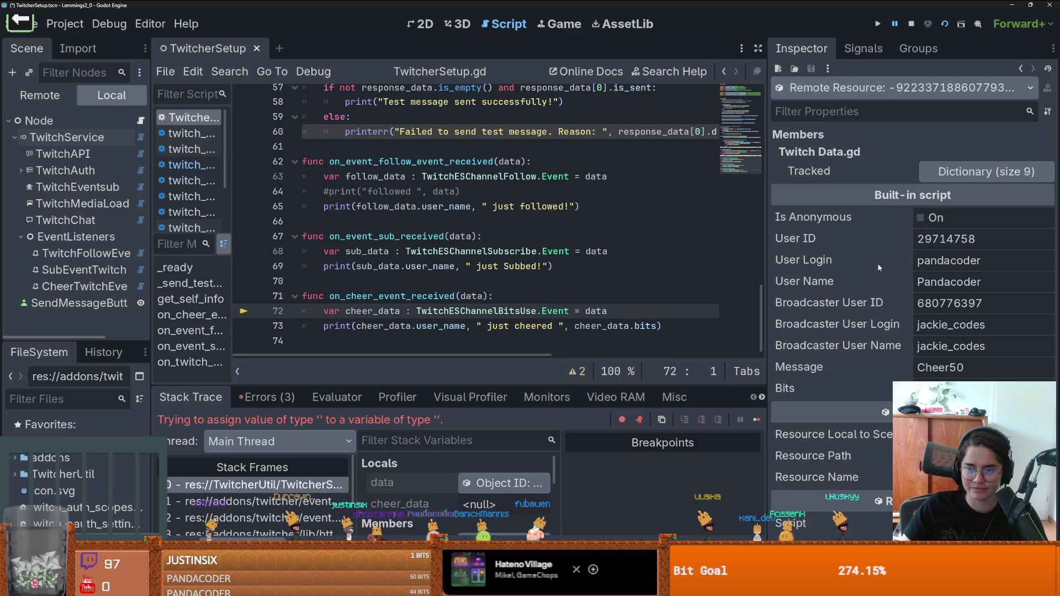
- Expand the Tracked event dictionary showing Cheer50 and 50 bits, check typed_data_received, then collapse it
left_click(978, 173)
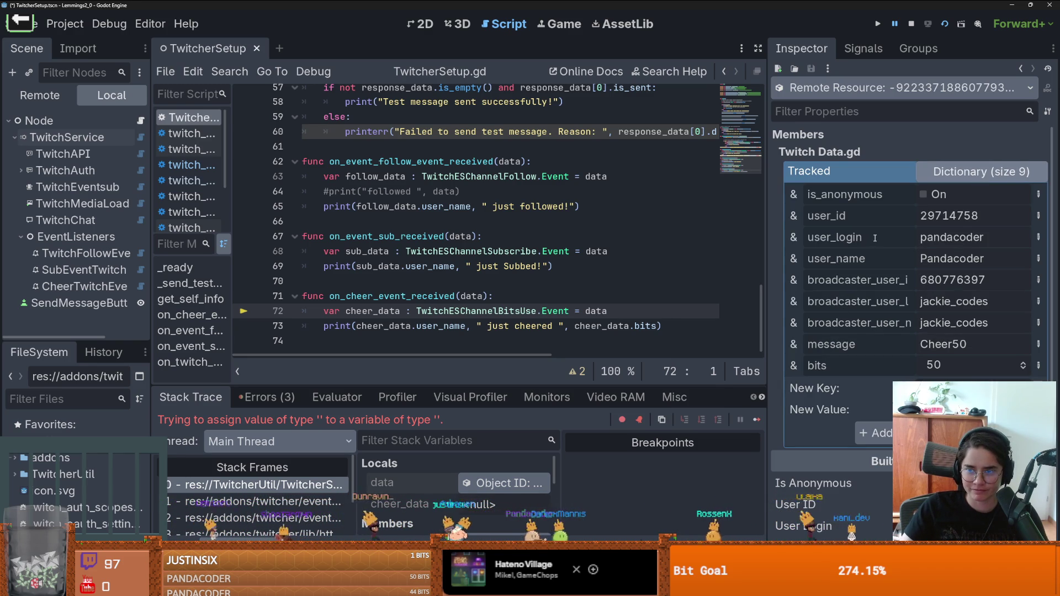
scroll(509, 301, "up", 10)
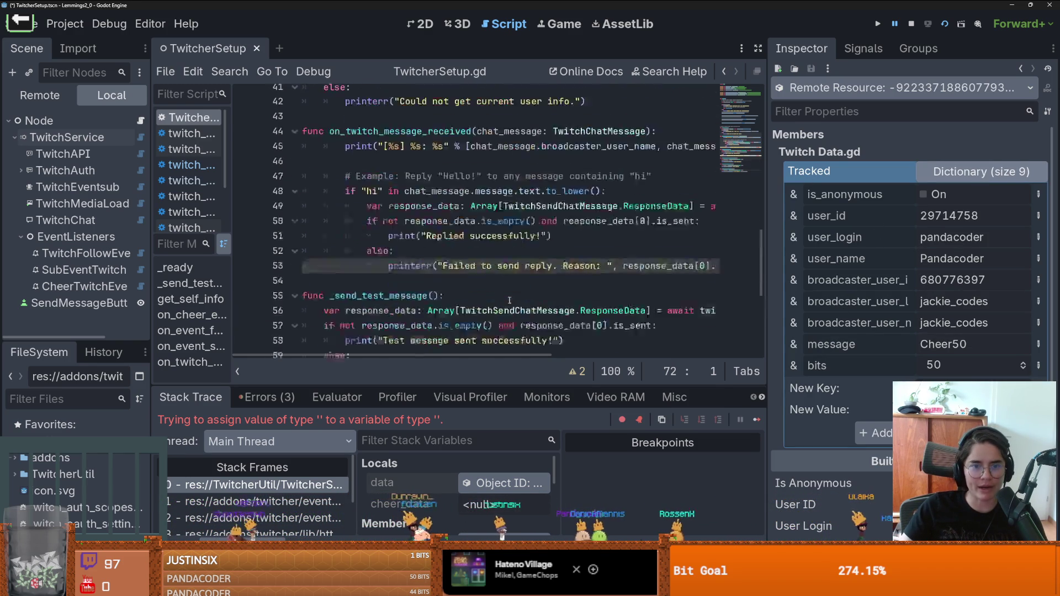
double_click(519, 223)
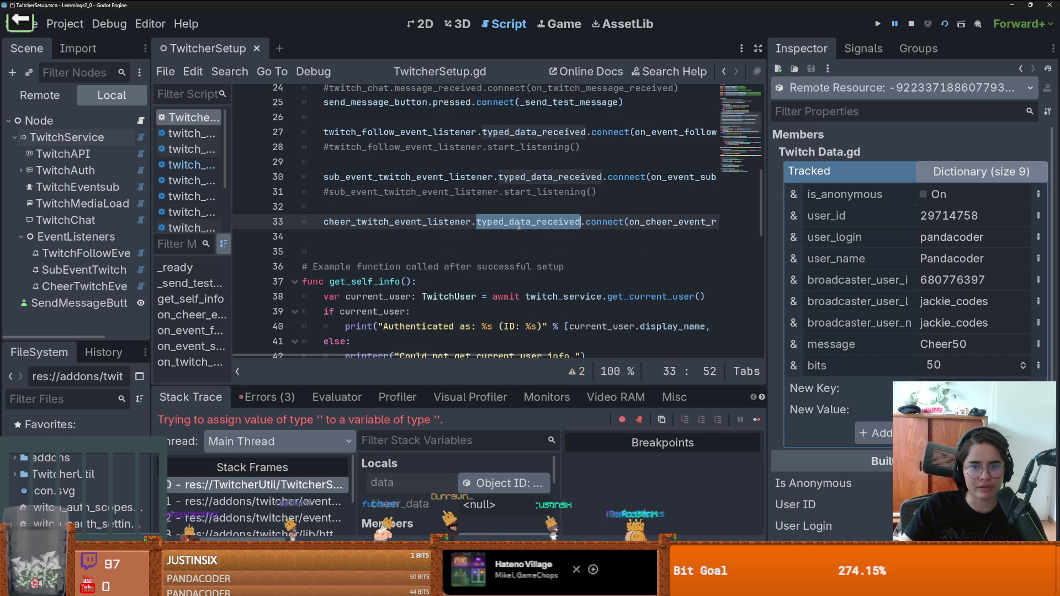
scroll(539, 232, "down", 10)
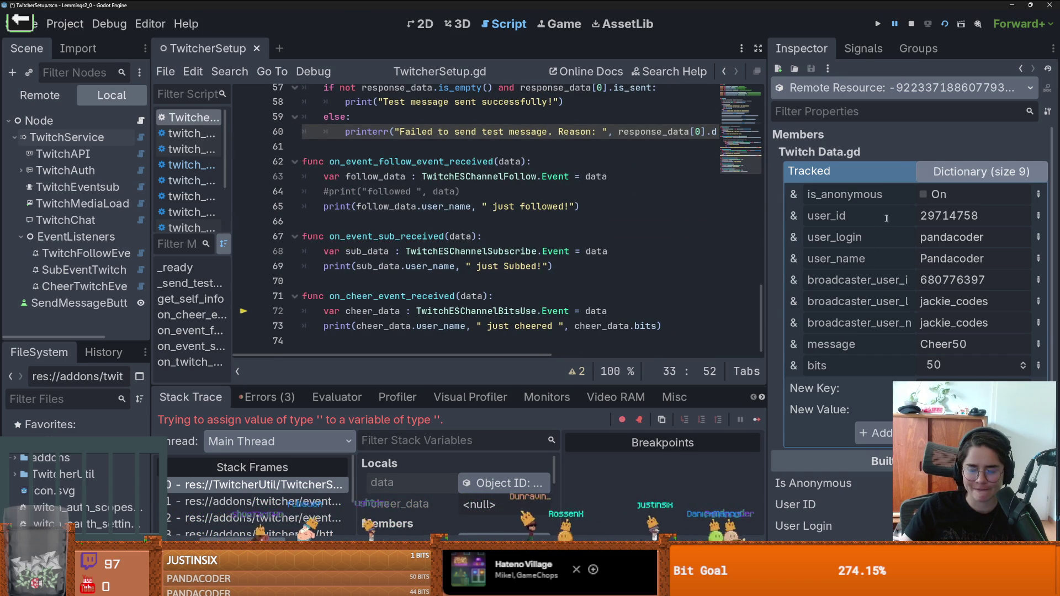
left_click(977, 171)
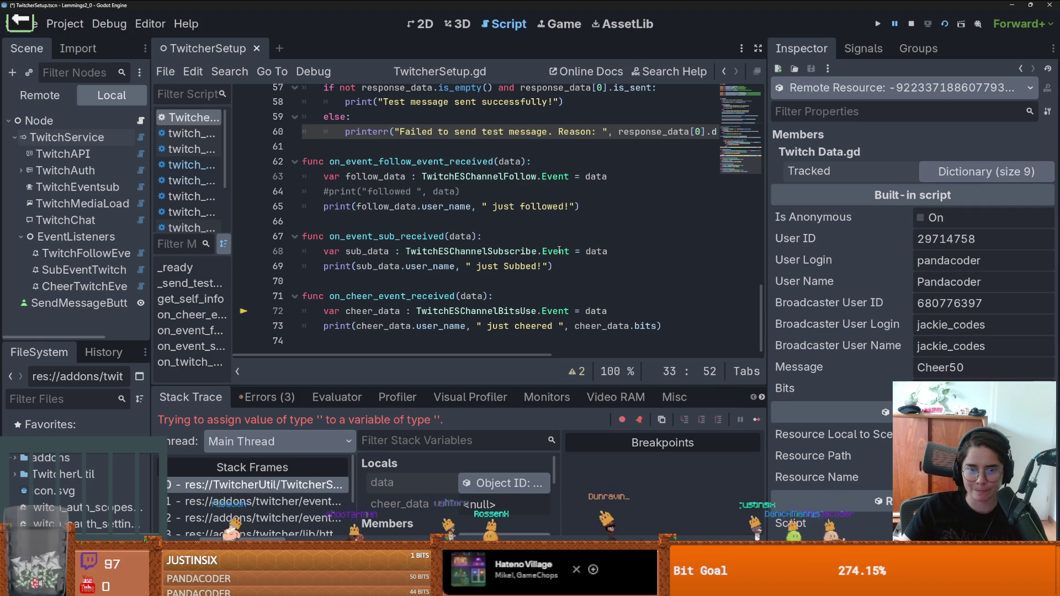
- Replace the TwitchESChannelBitsUse type on line 72 with a partially typed TWIT
double_click(504, 315)
mouse_move(596, 314)
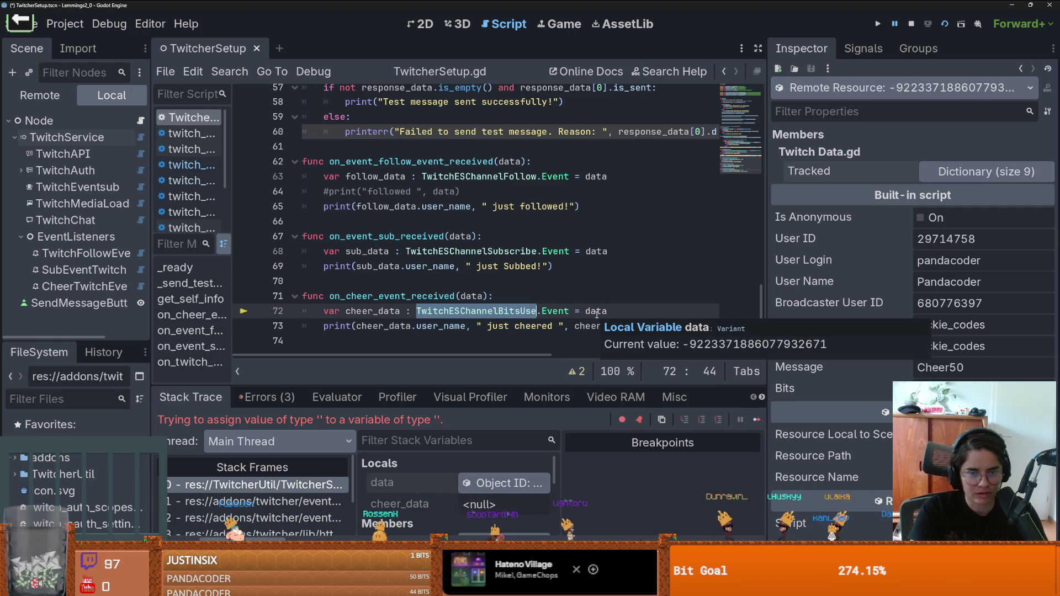
type("TWIT")
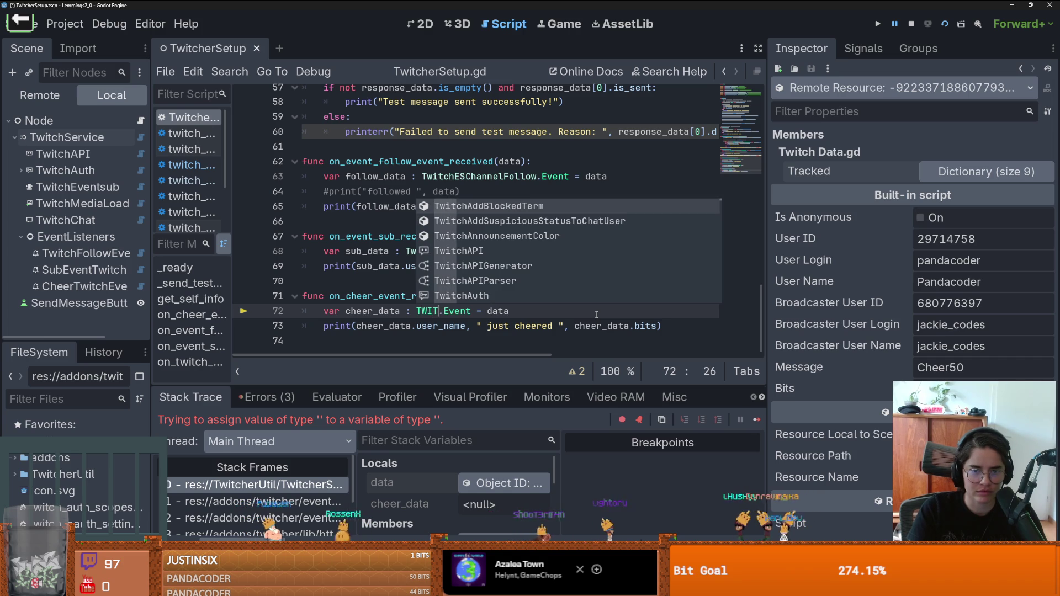
- Retype the line 72 cheer_data type as Bits and scroll the autocomplete for a Bits event class
key("BackSpace")
key("BackSpace")
key("BackSpace")
type("Bits")
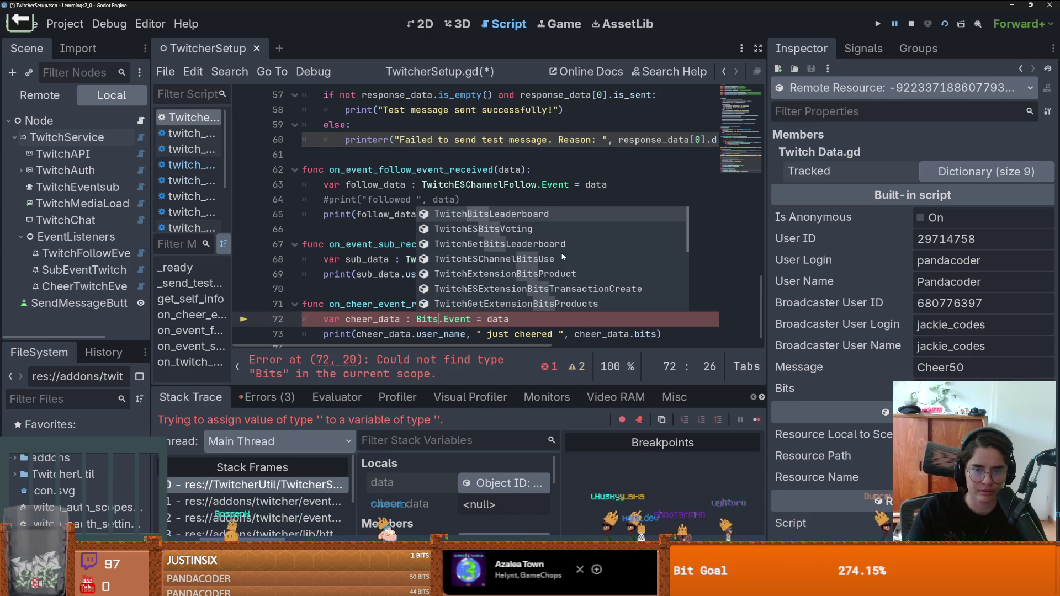
scroll(564, 259, "down", 4)
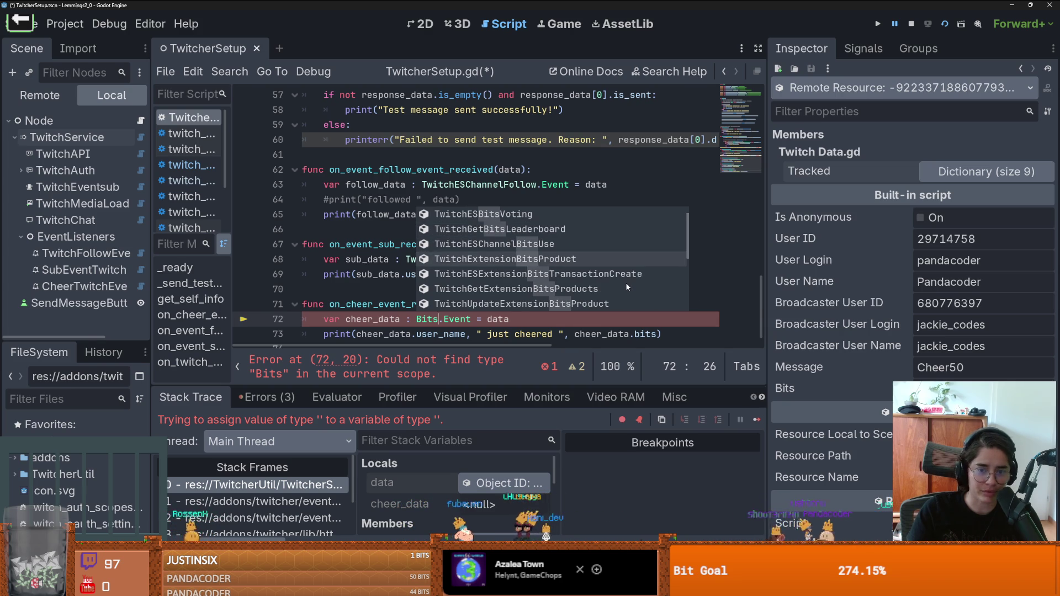
scroll(609, 298, "down", 1)
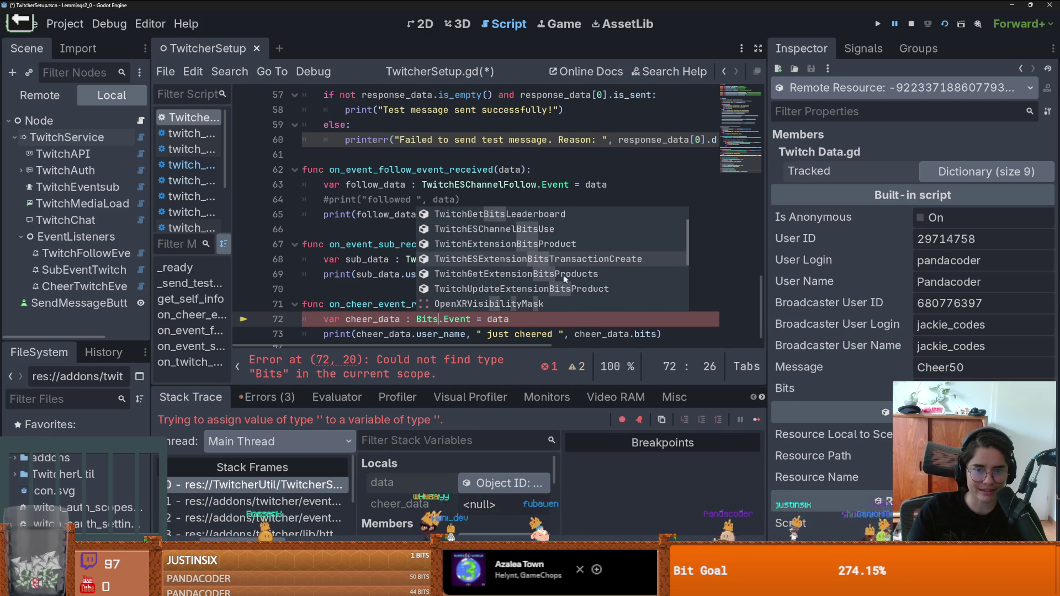
scroll(577, 282, "down", 1)
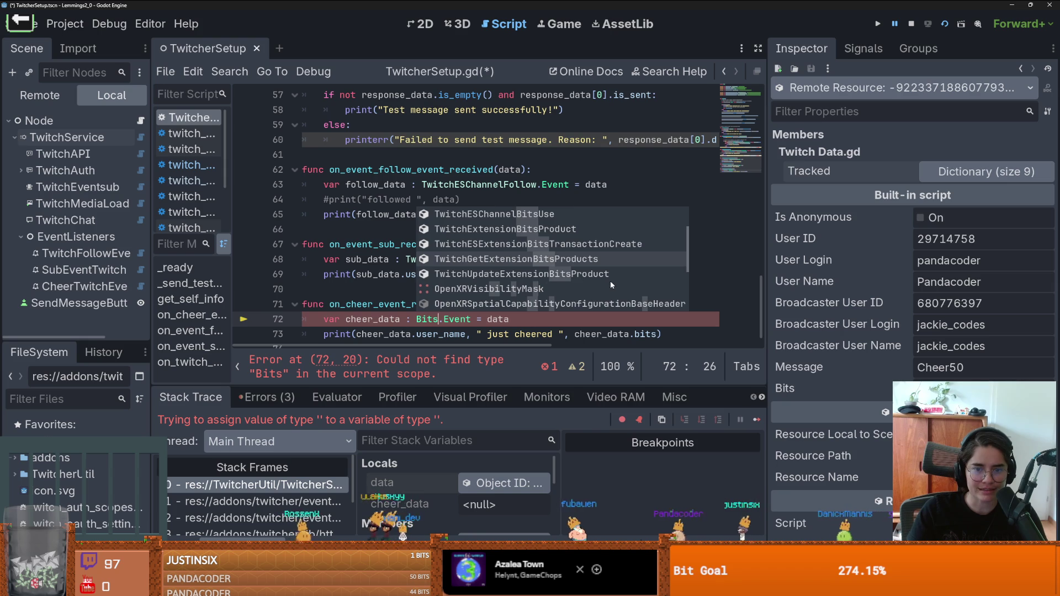
scroll(613, 285, "down", 1)
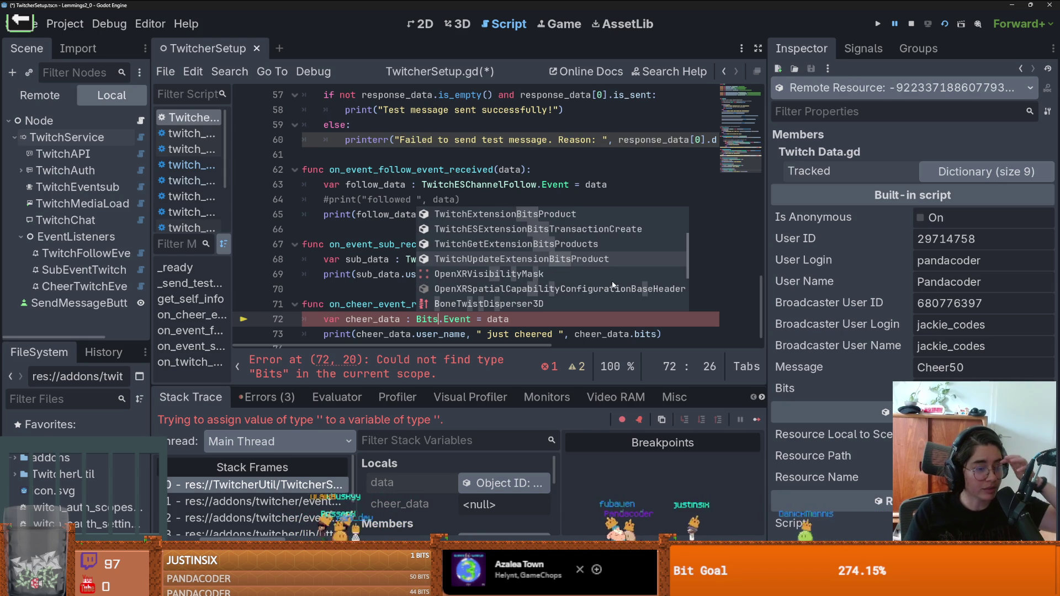
scroll(612, 285, "down", 3)
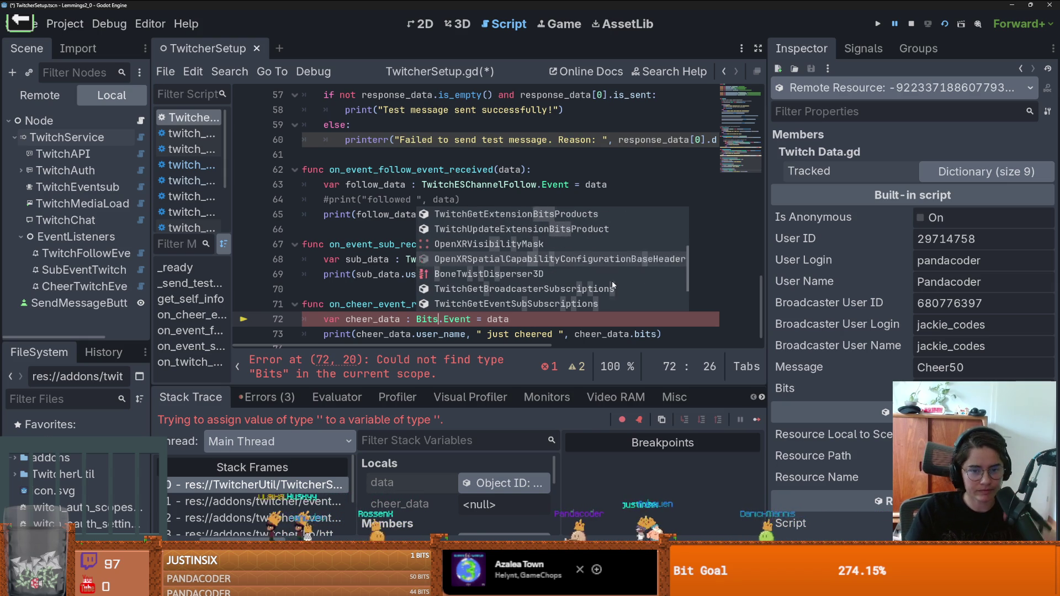
scroll(611, 285, "down", 1)
scroll(570, 271, "down", 1)
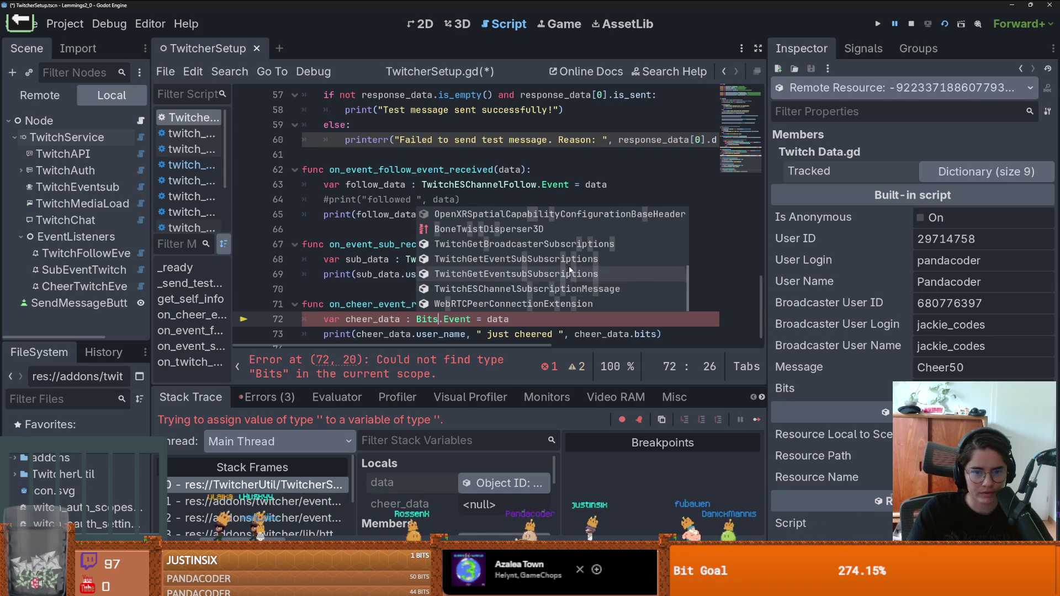
scroll(570, 270, "up", 7)
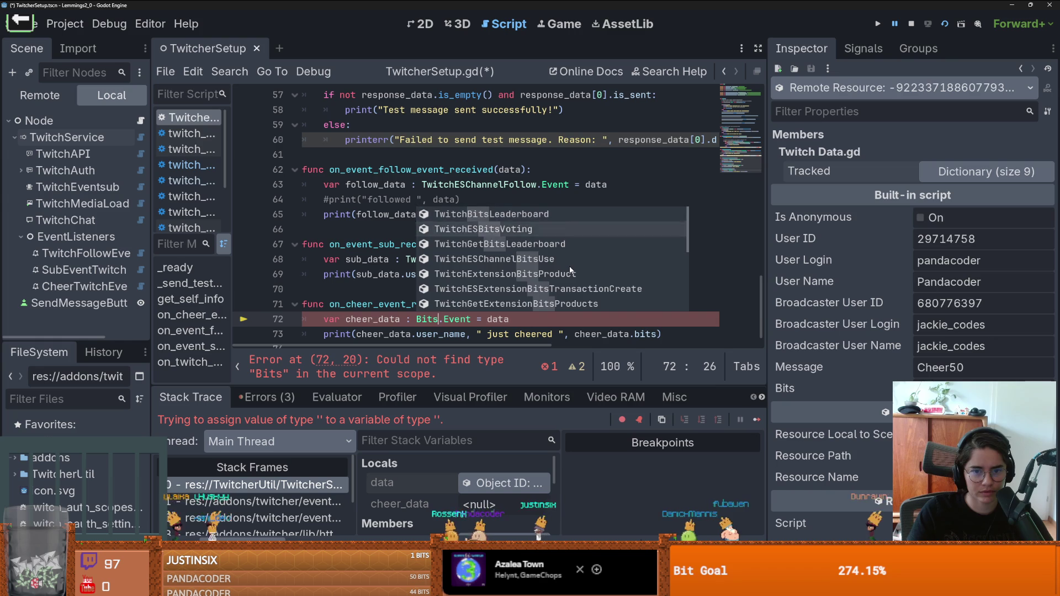
scroll(570, 270, "down", 1)
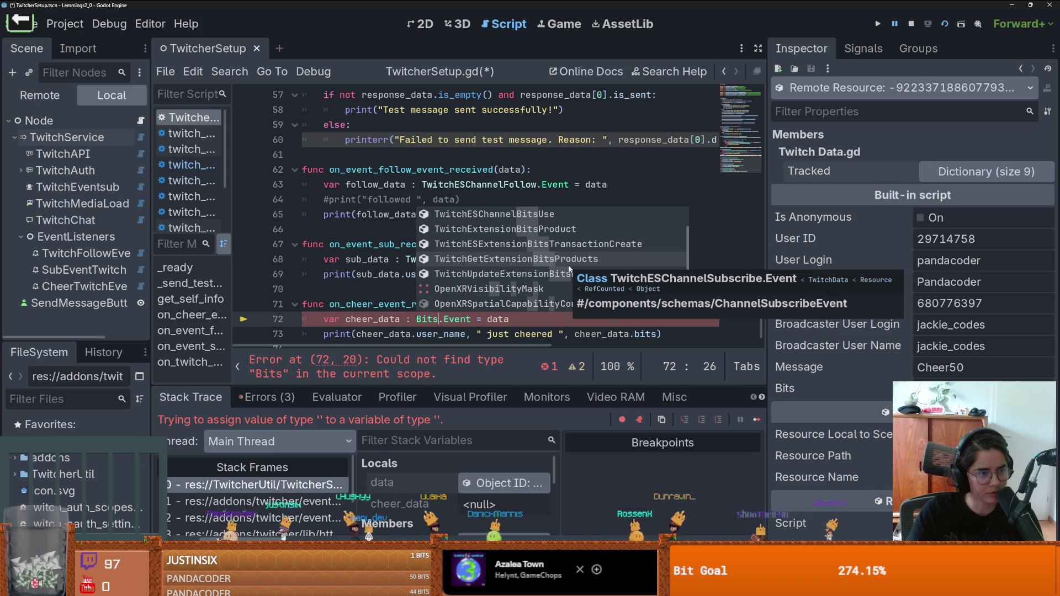
scroll(529, 271, "up", 1)
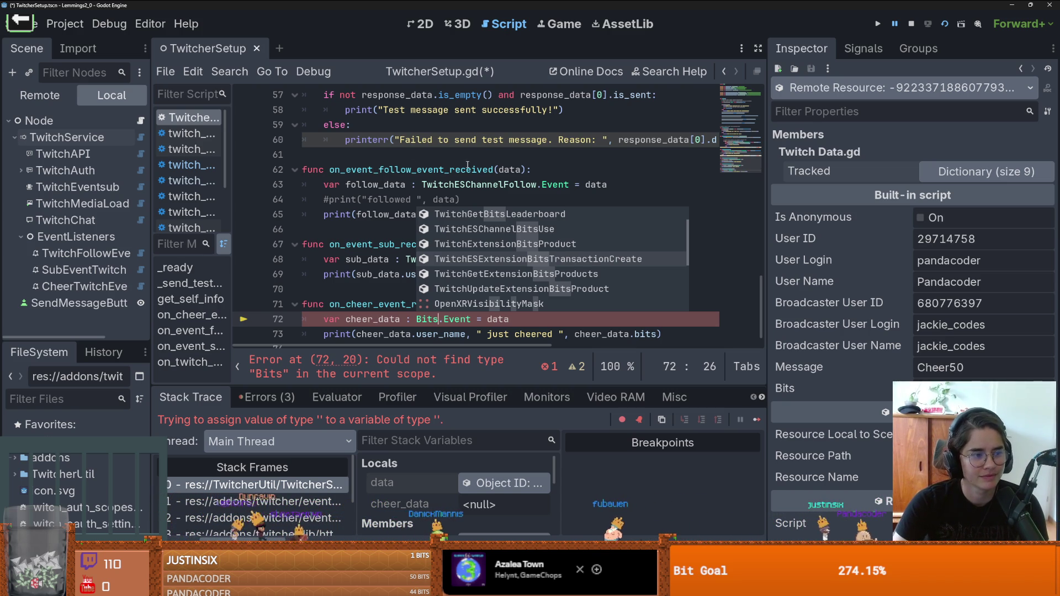
key("Escape")
- Remove the Bits.Event type annotation from cheer_data on line 72
scroll(459, 182, "down", 1)
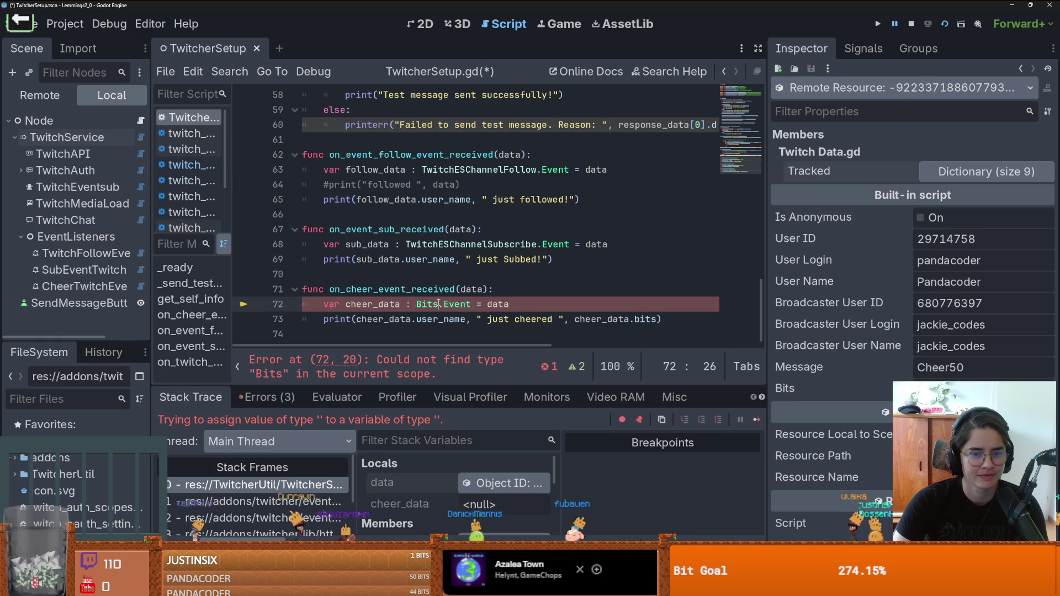
type("Bits")
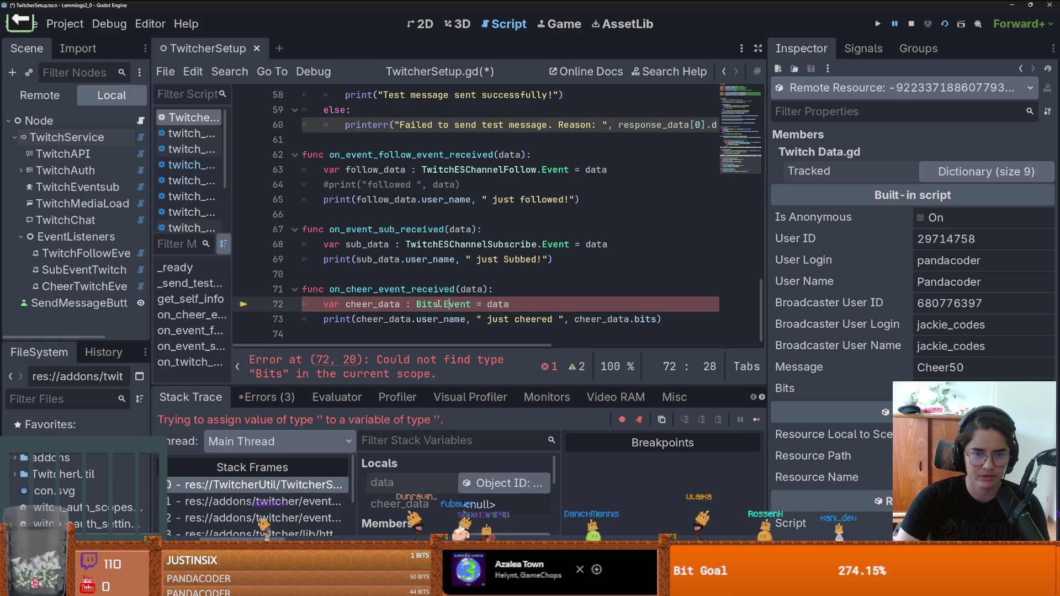
left_click_drag(472, 304, 401, 303)
key("BackSpace")
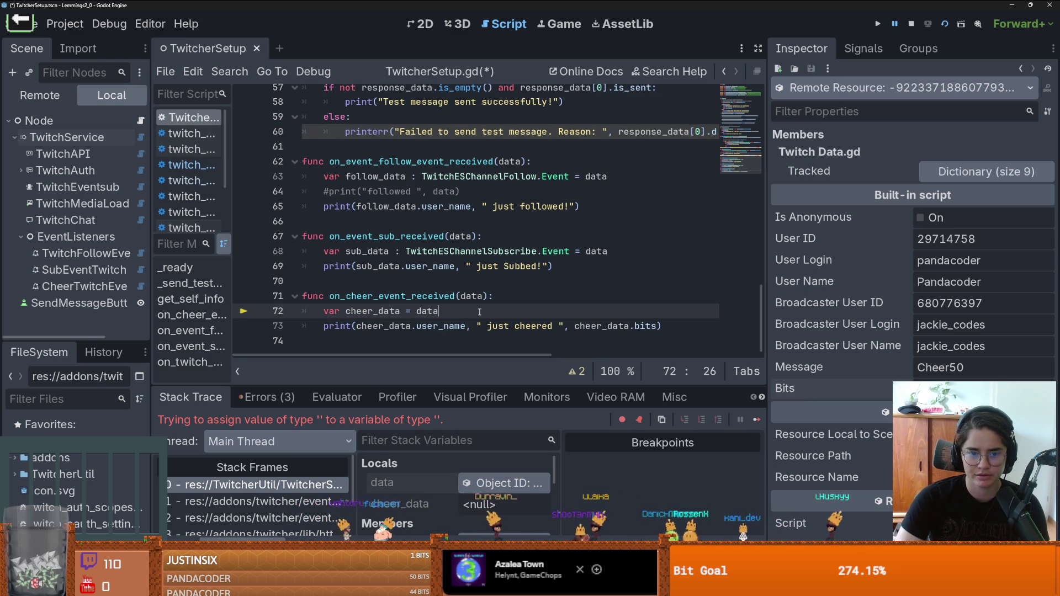
- Change line 73 to print cheer_data["user_name"] and cheer_data["bits"]
double_click(442, 326)
key("ctrl+c")
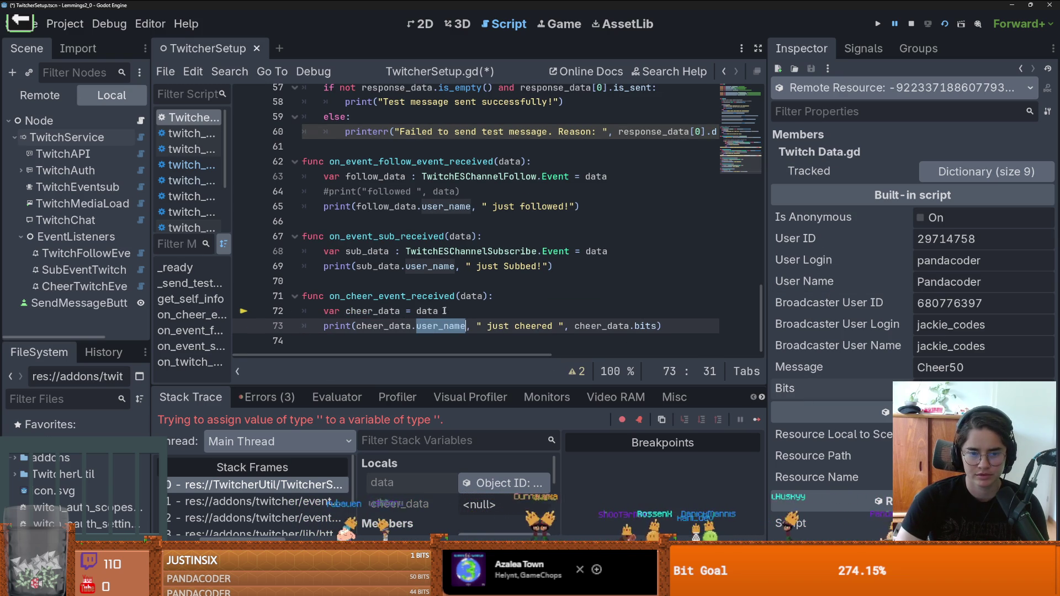
key("BackSpace")
key("BackSpace")
type("[\"user")
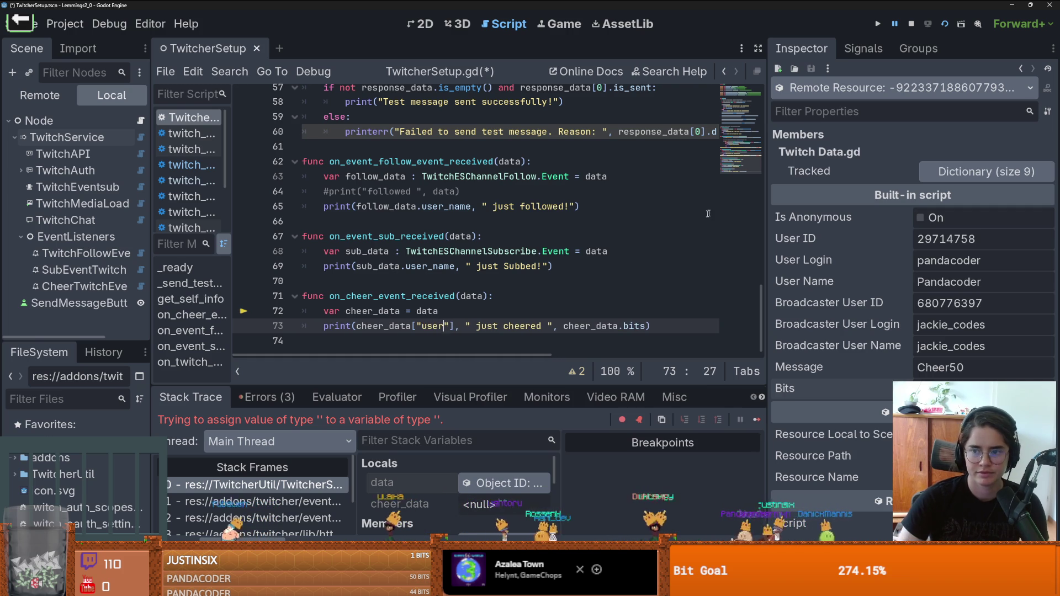
left_click(982, 169)
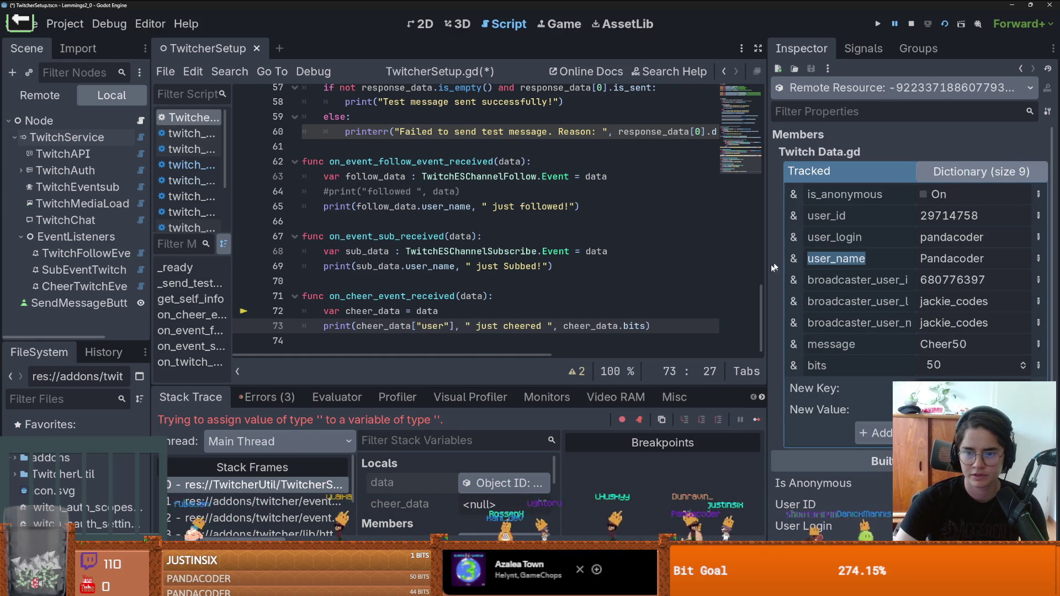
key("ctrl+v")
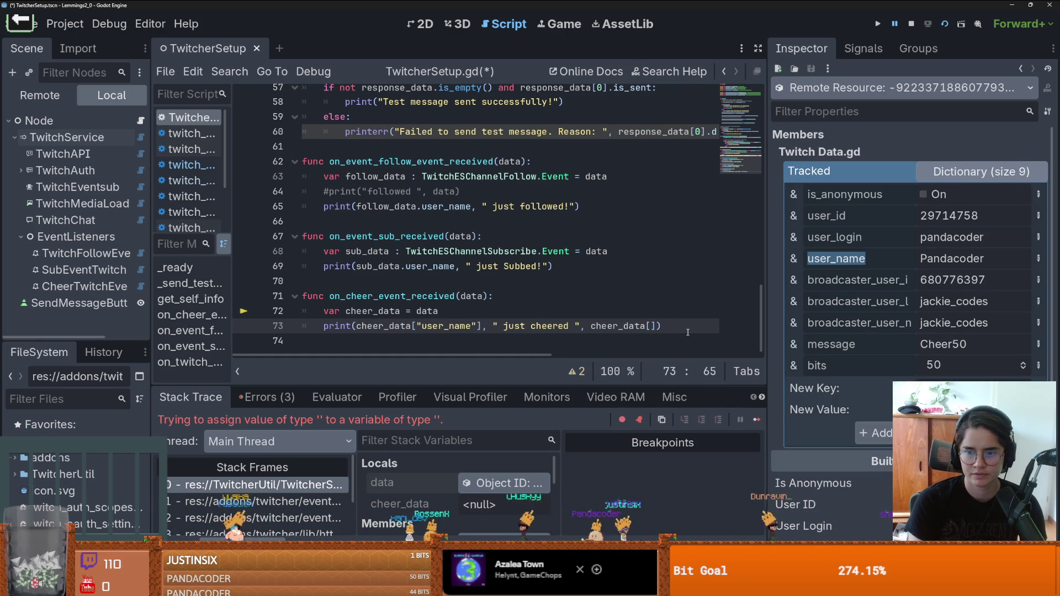
type("\"bits\"")
- Save the script and restart the running game with F5
key("ctrl+s")
left_click(619, 263)
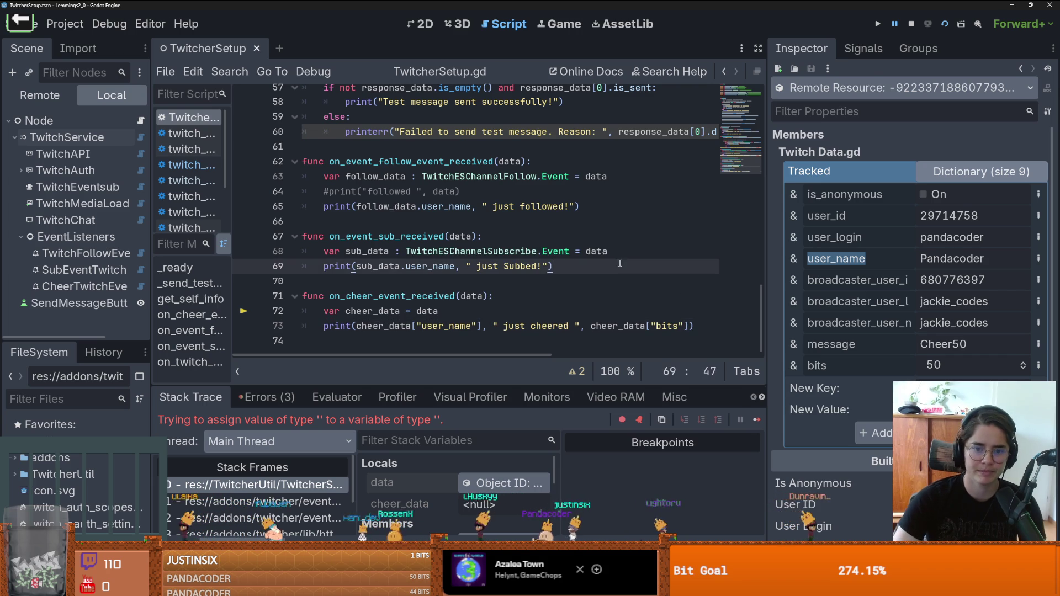
key("F5")
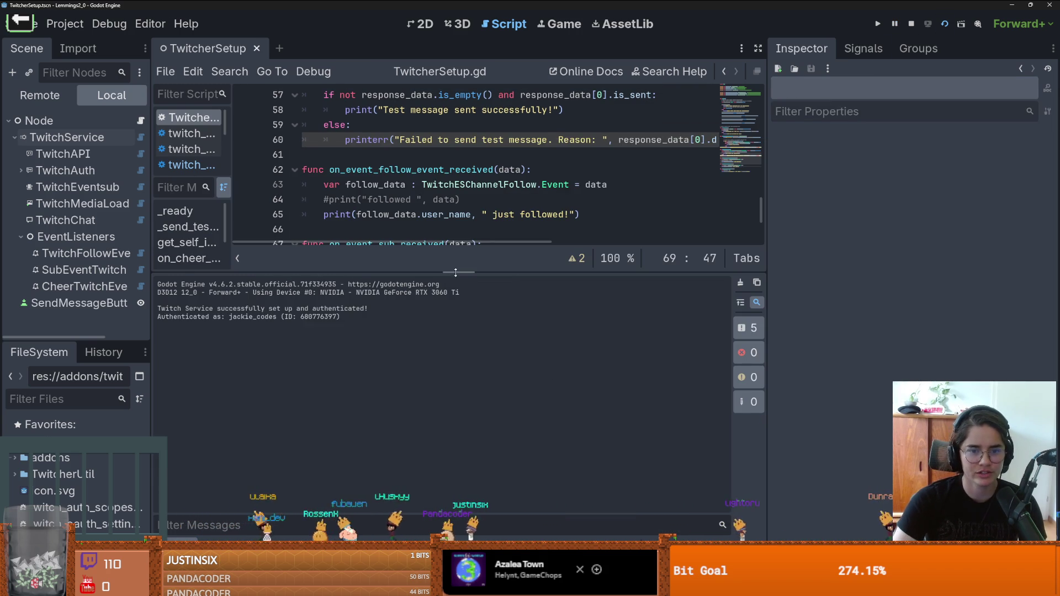
- Enlarge the Output panel to read the 'just cheered' lines with 49 and 66 bits
left_click_drag(456, 272, 450, 510)
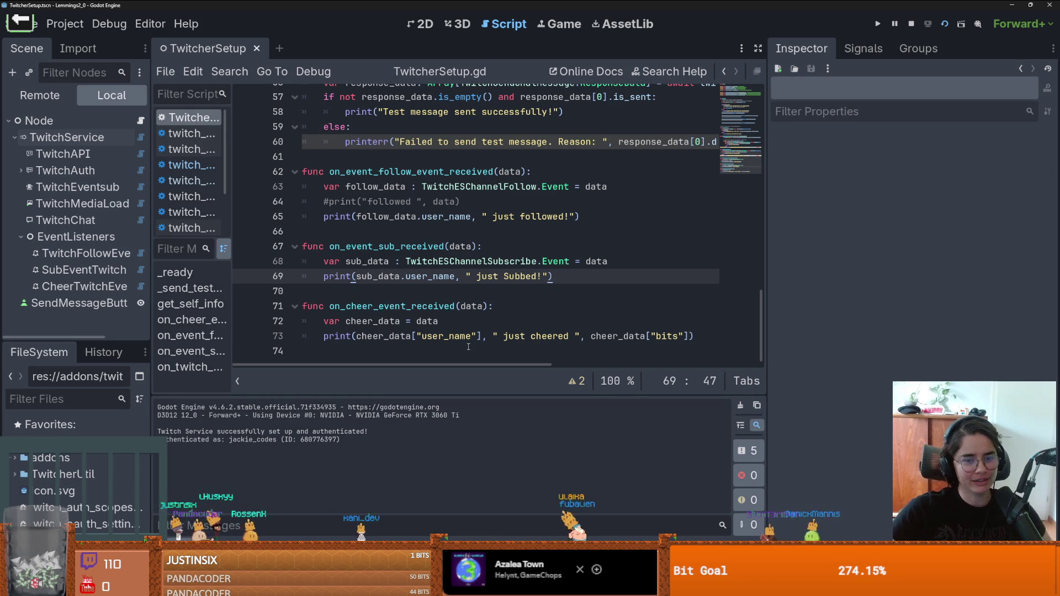
left_click(442, 321)
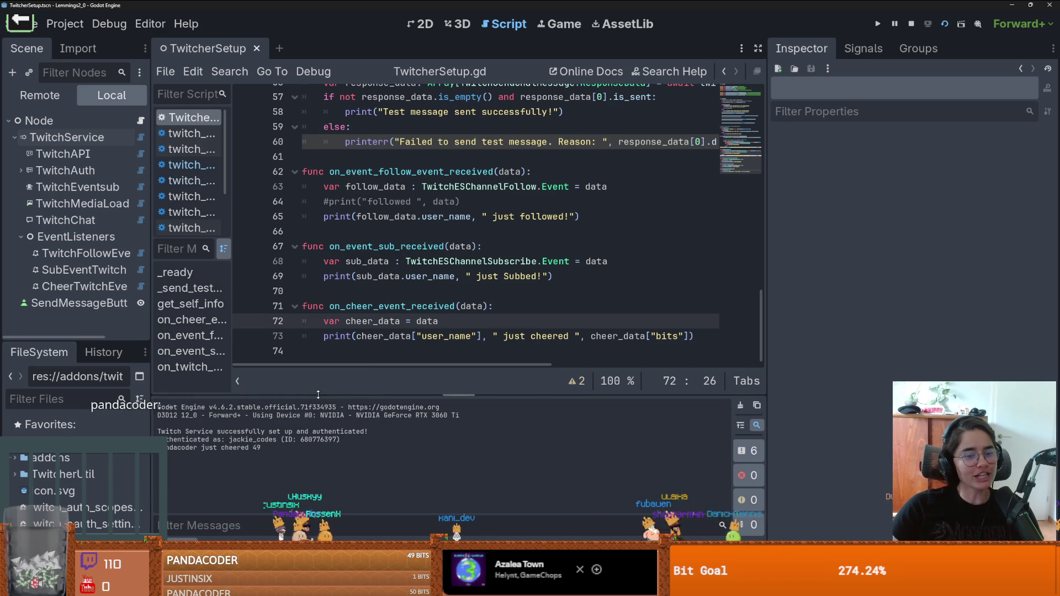
left_click_drag(318, 394, 319, 193)
left_click_drag(276, 246, 158, 246)
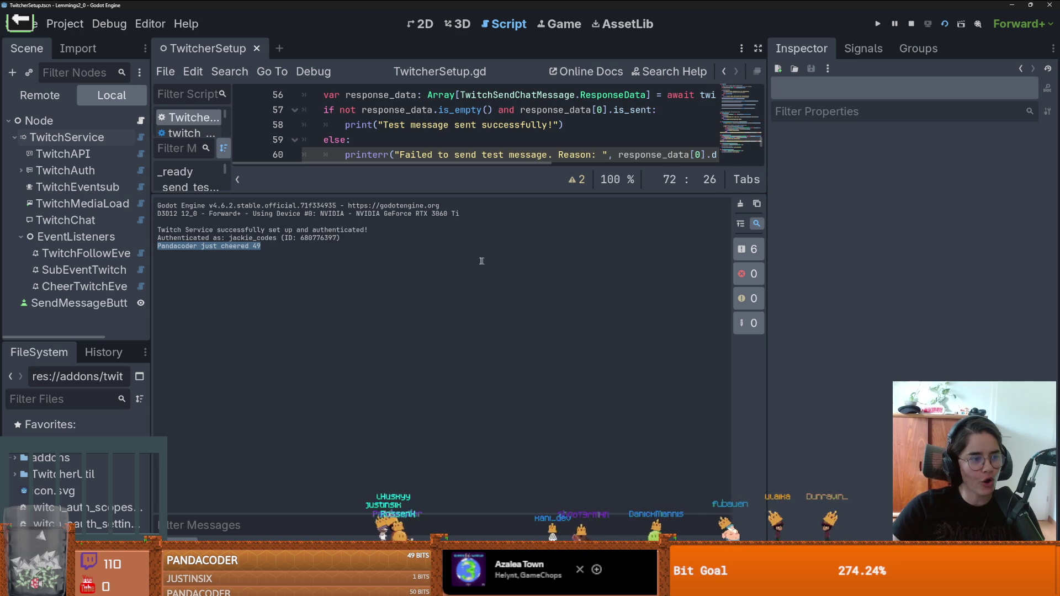
left_click_drag(411, 192, 407, 402)
key("Up")
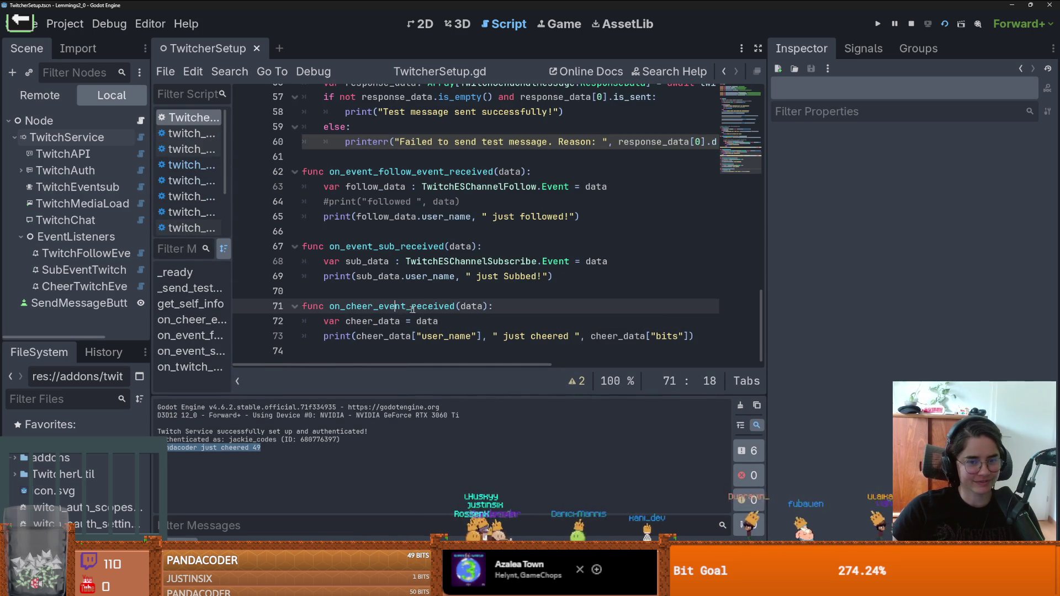
key("Up")
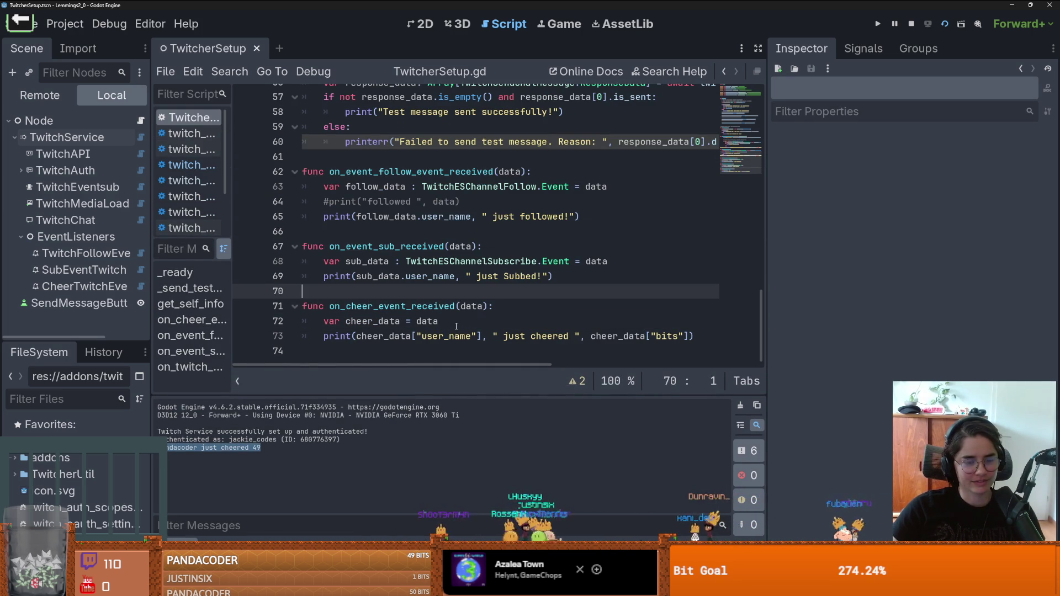
key("Down")
key("Down")
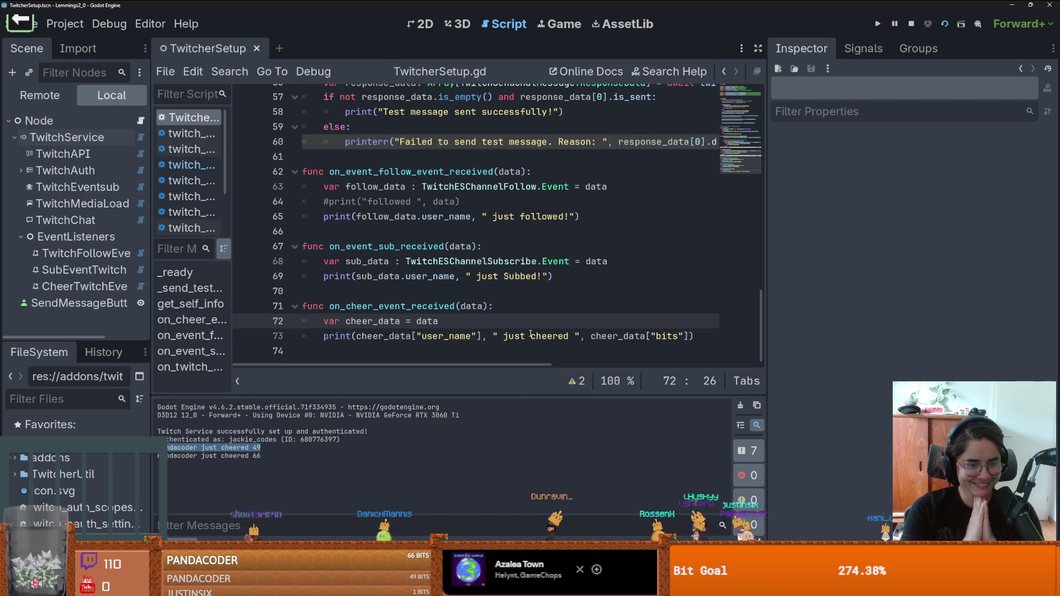
mouse_move(529, 395)
left_mouse_down()
mouse_move(529, 210)
mouse_move(528, 330)
left_mouse_up()
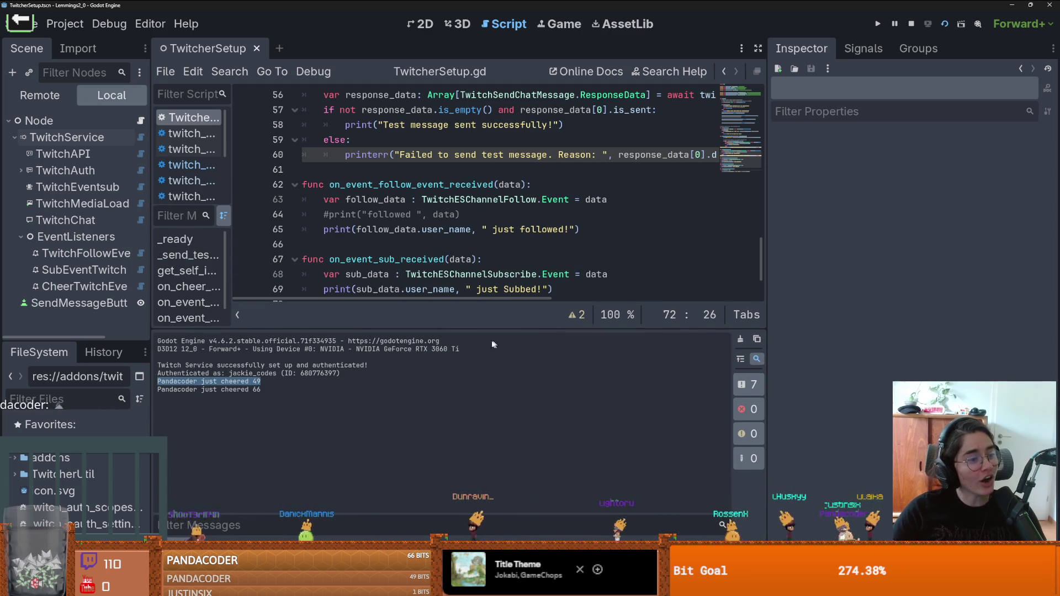
left_click_drag(459, 329, 462, 356)
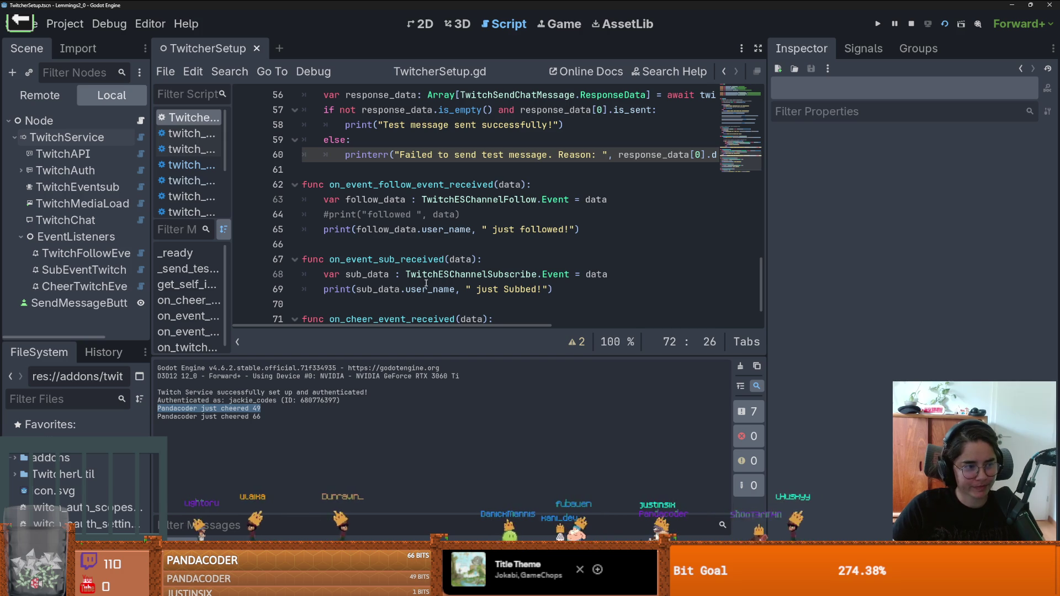
left_click(384, 255)
key("Up")
key("ctrl+s")
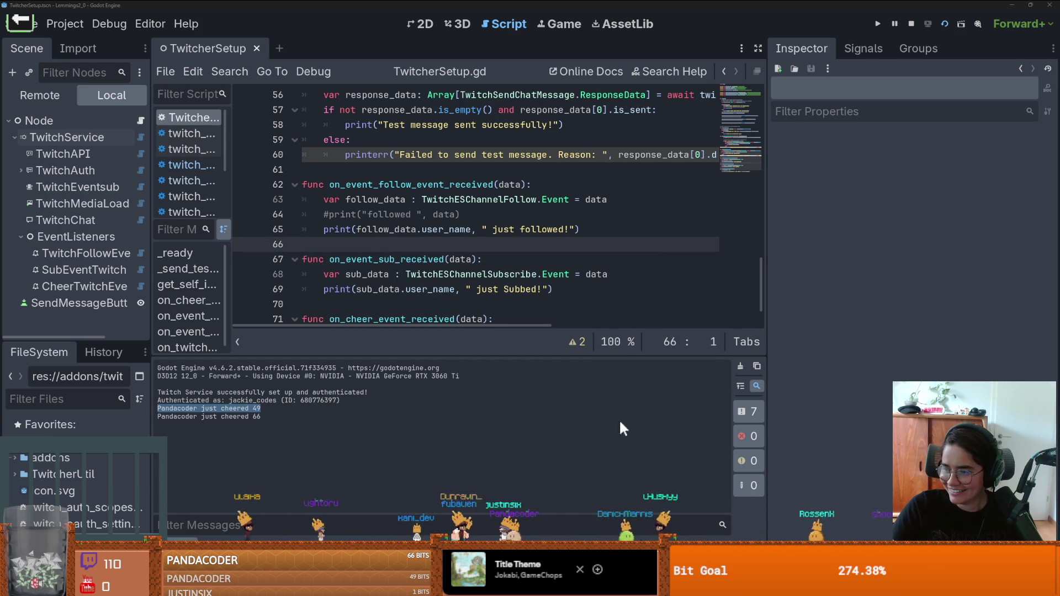
mouse_move(532, 519)
left_mouse_down()
mouse_move(572, 468)
mouse_move(565, 386)
mouse_move(654, 379)
left_mouse_up()
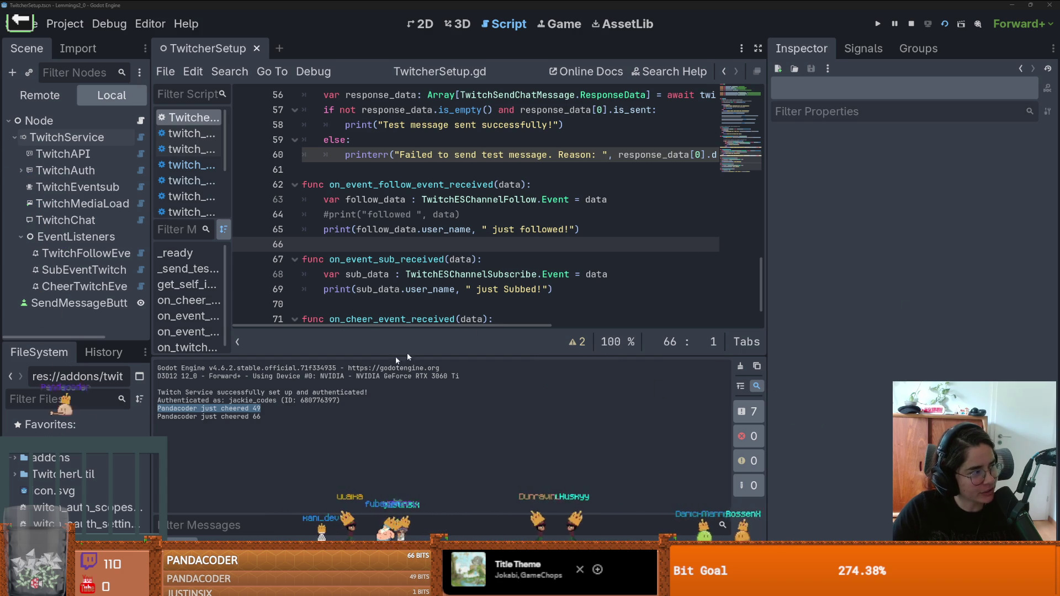
mouse_move(55, 507)
left_mouse_down()
mouse_move(146, 465)
mouse_move(93, 465)
left_mouse_up()
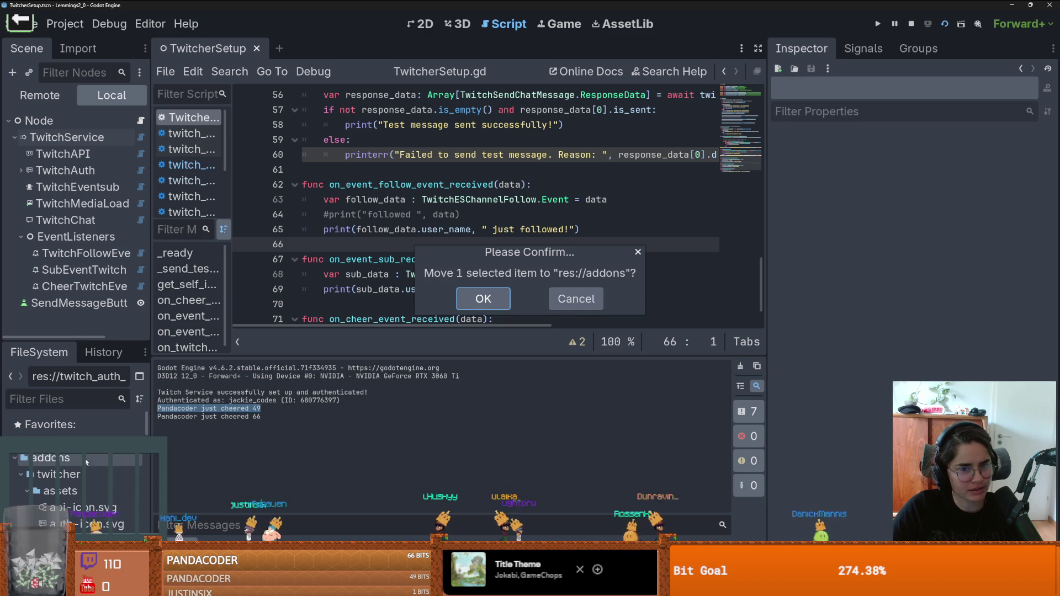
left_click(569, 301)
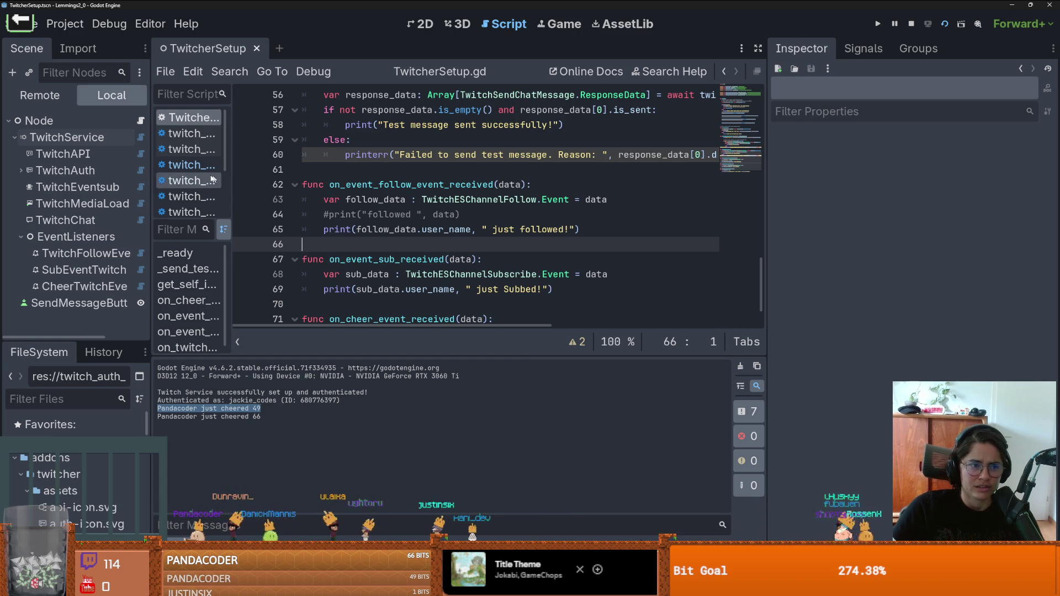
- Show TwitchService in a wider inspector and review its scopes resource and used scopes list
left_click(66, 137)
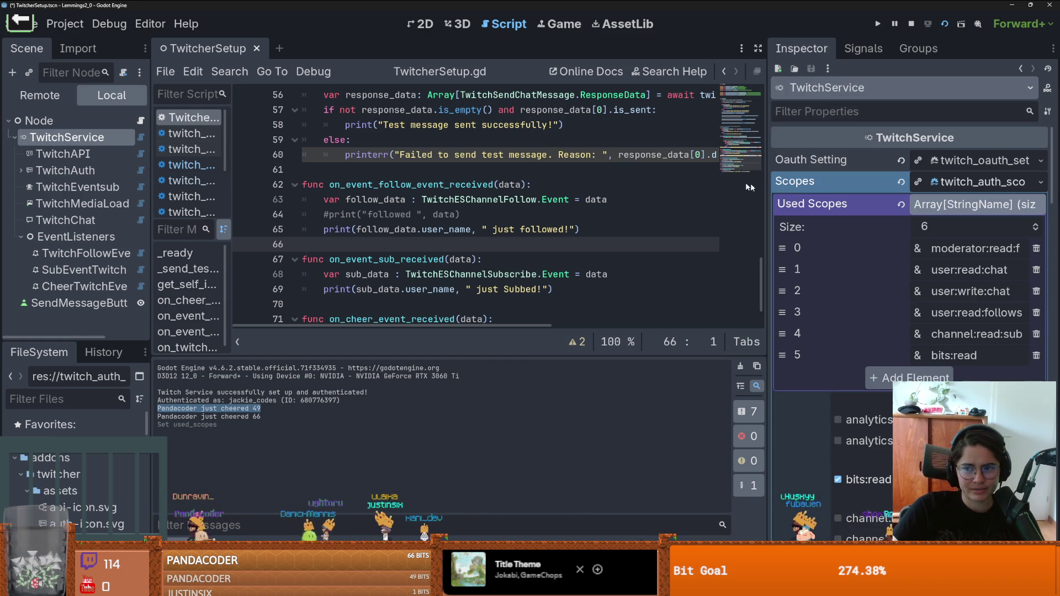
left_click_drag(768, 193, 522, 193)
left_click(881, 187)
left_click(882, 187)
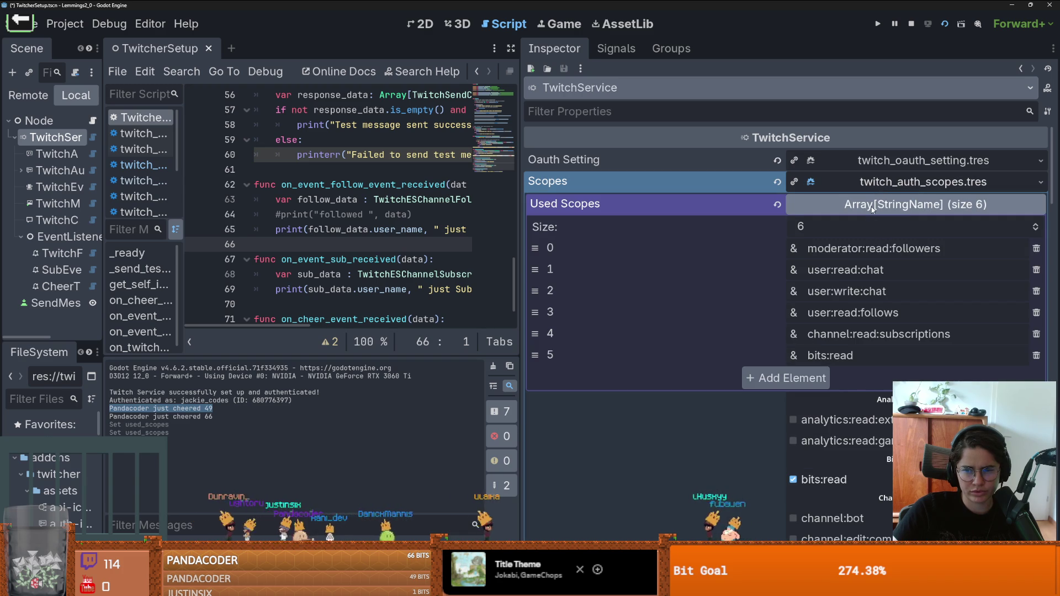
left_click(872, 205)
scroll(850, 281, "down", 5)
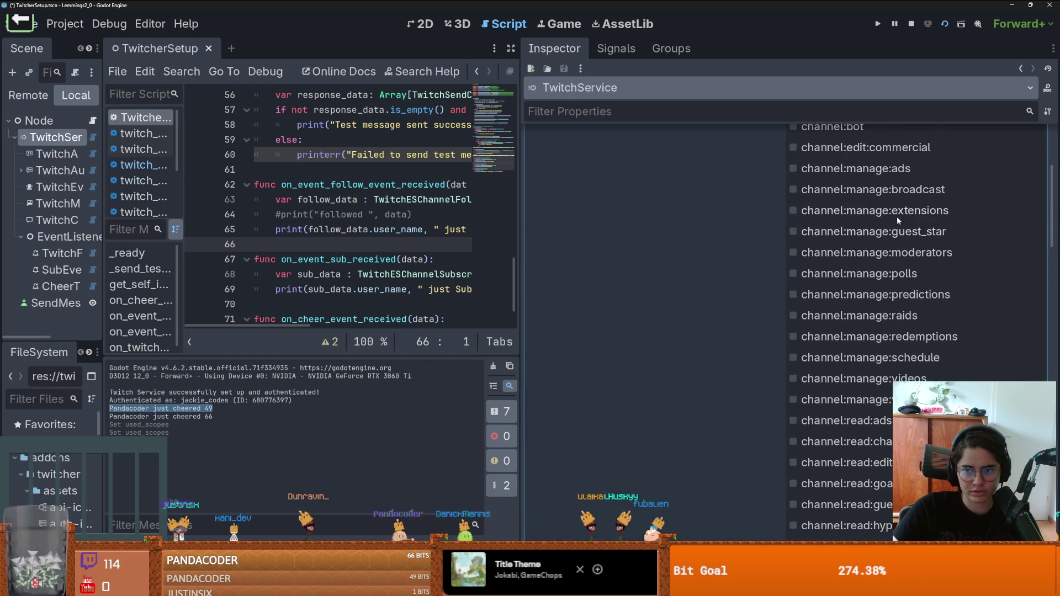
mouse_move(899, 211)
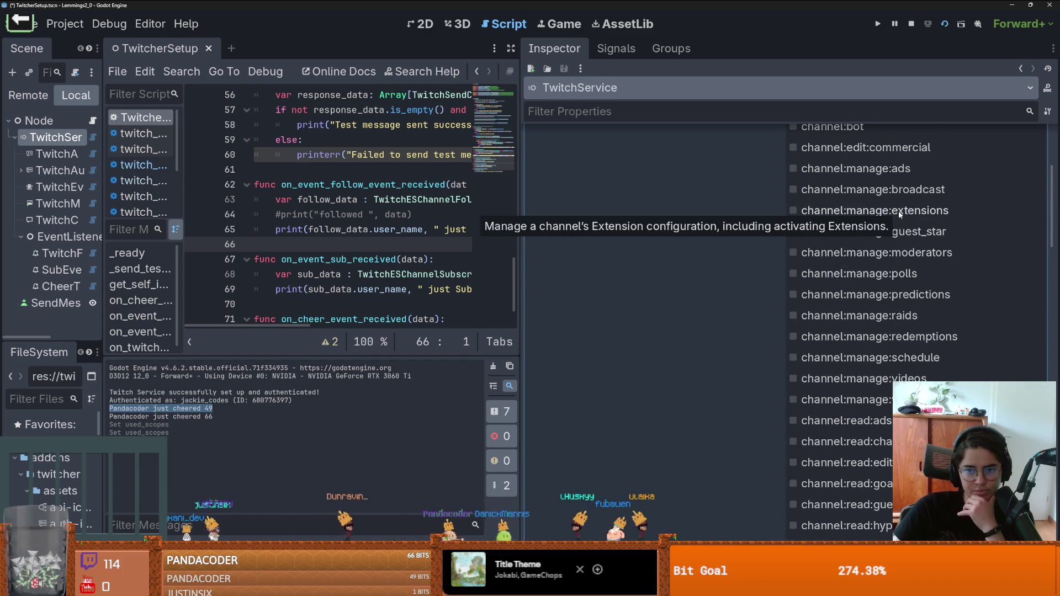
- Scroll through the remaining TwitchService properties, then widen the script editor to the right
scroll(917, 299, "down", 4)
scroll(917, 297, "down", 9)
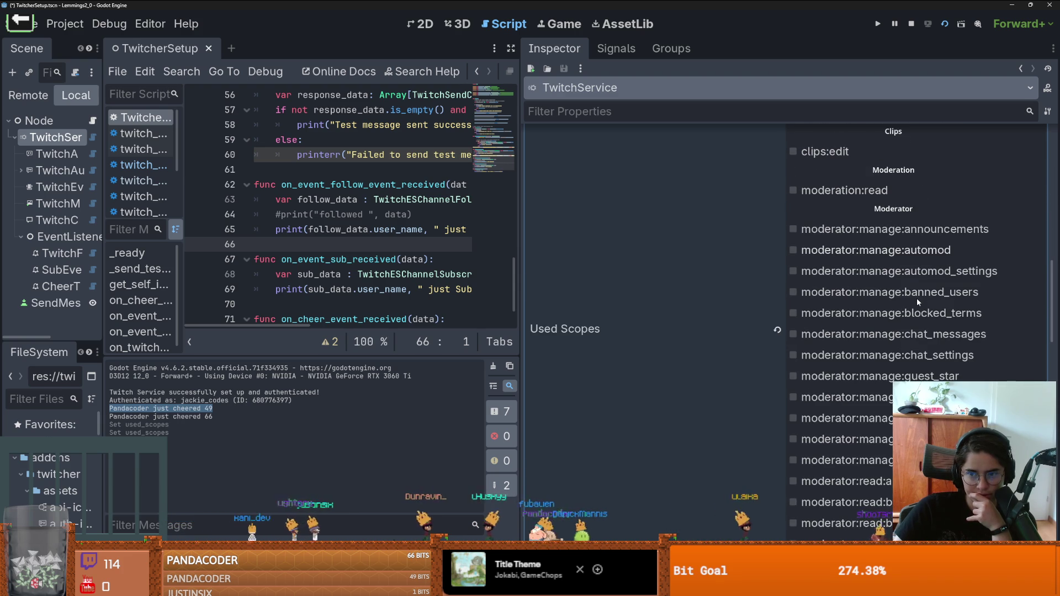
scroll(917, 297, "down", 5)
scroll(918, 301, "down", 9)
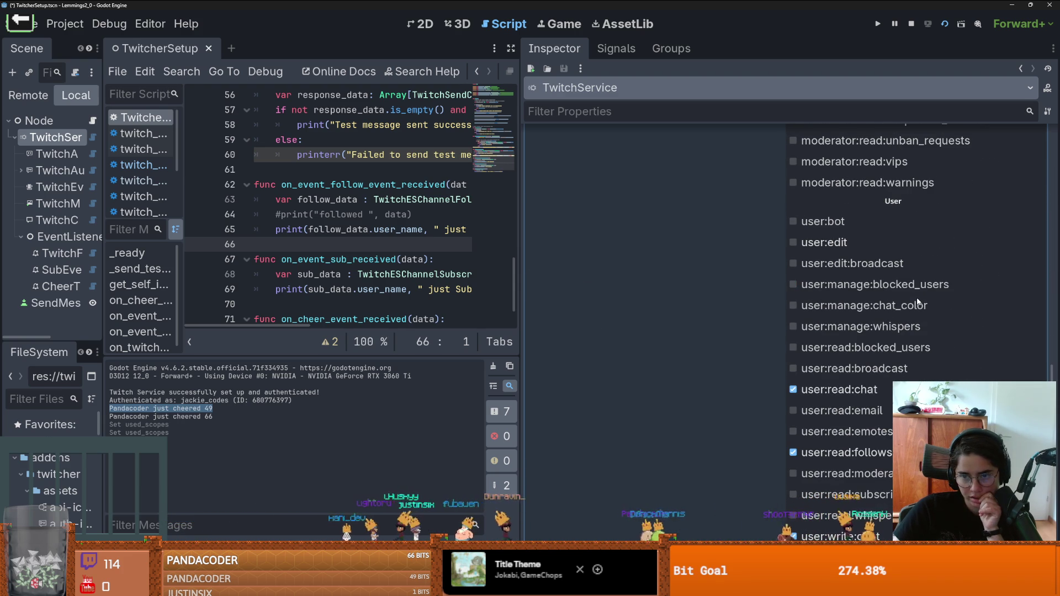
scroll(917, 297, "down", 5)
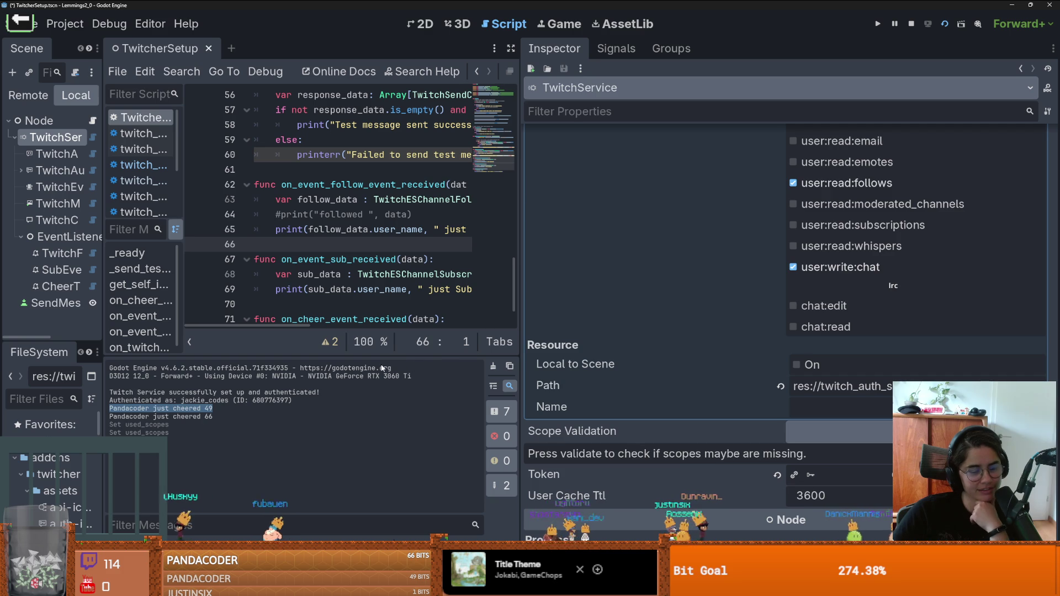
left_click_drag(522, 326, 758, 311)
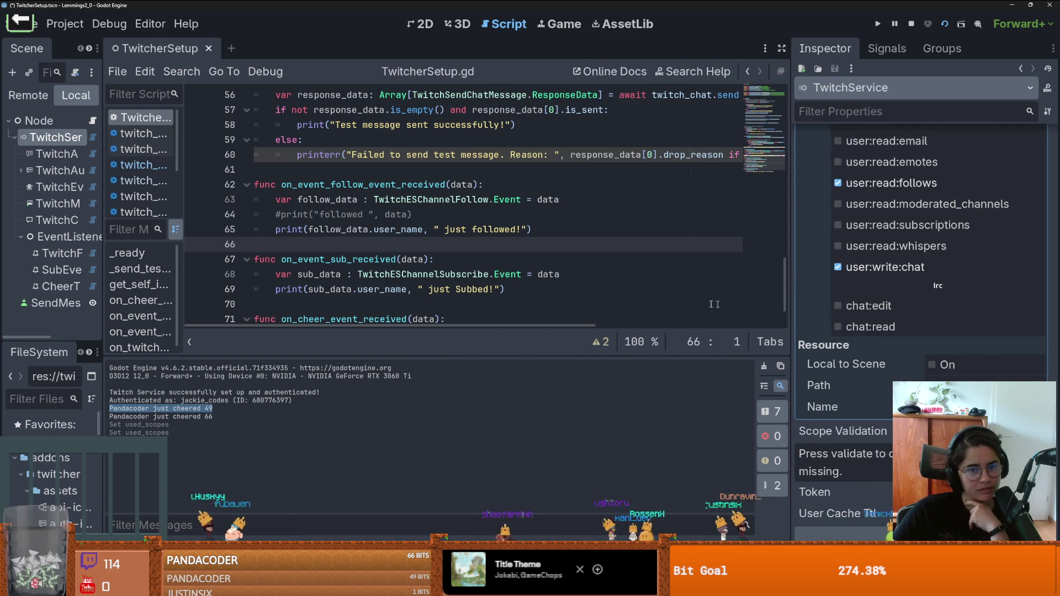
left_click(489, 264)
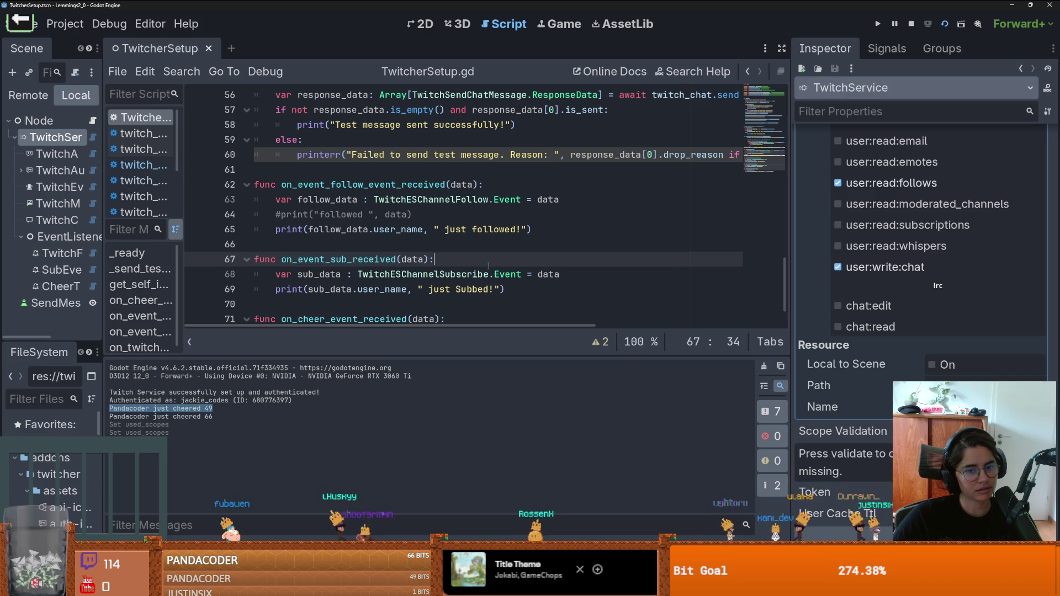
mouse_move(496, 279)
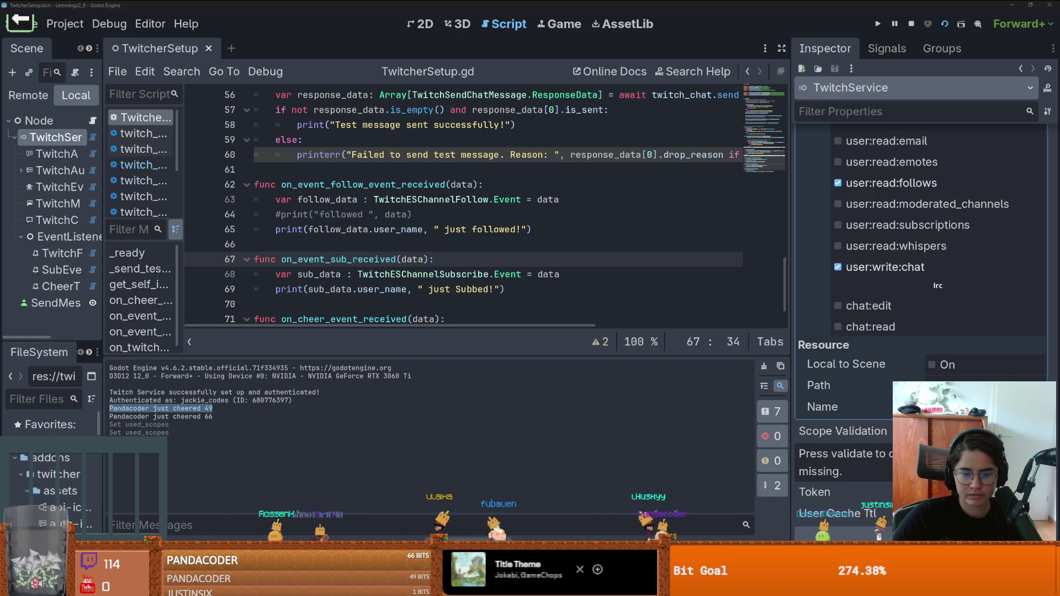
key("alt+Tab")
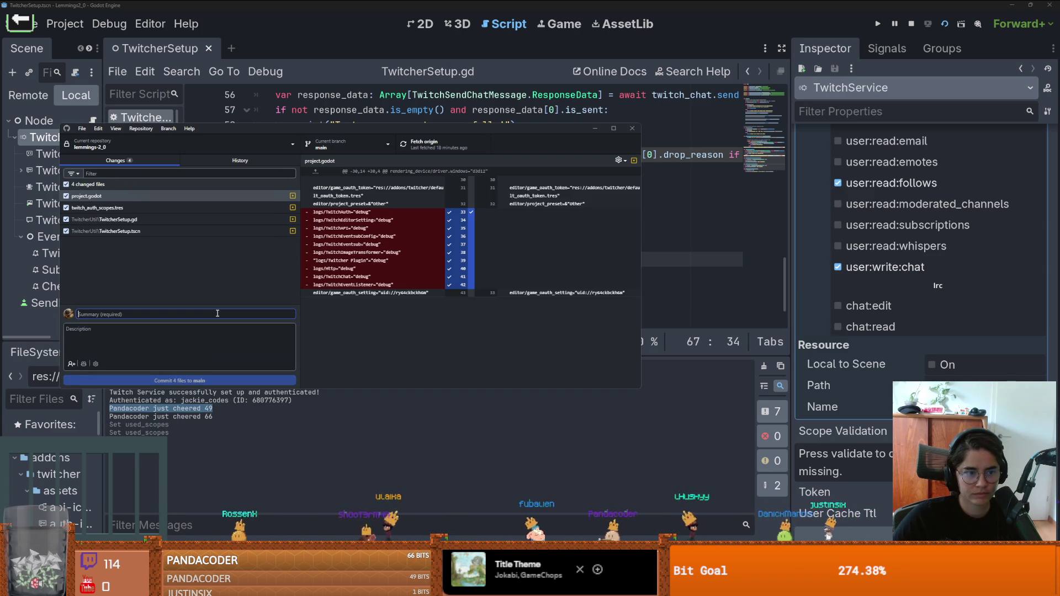
- Commit the four changed files as 'read cheer events', push to origin, and return to Godot
type("read cheer events")
left_click(179, 380)
left_click(425, 145)
key("alt+Tab")
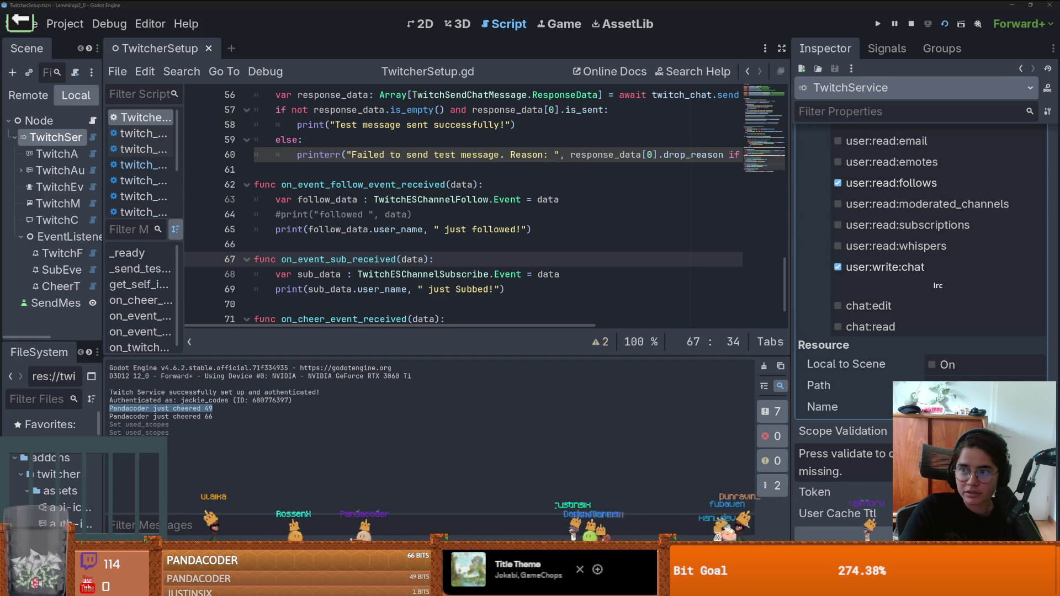
- Save the TwitcherSetup scene and scroll back up through the script
left_click(531, 220)
key("ctrl+s")
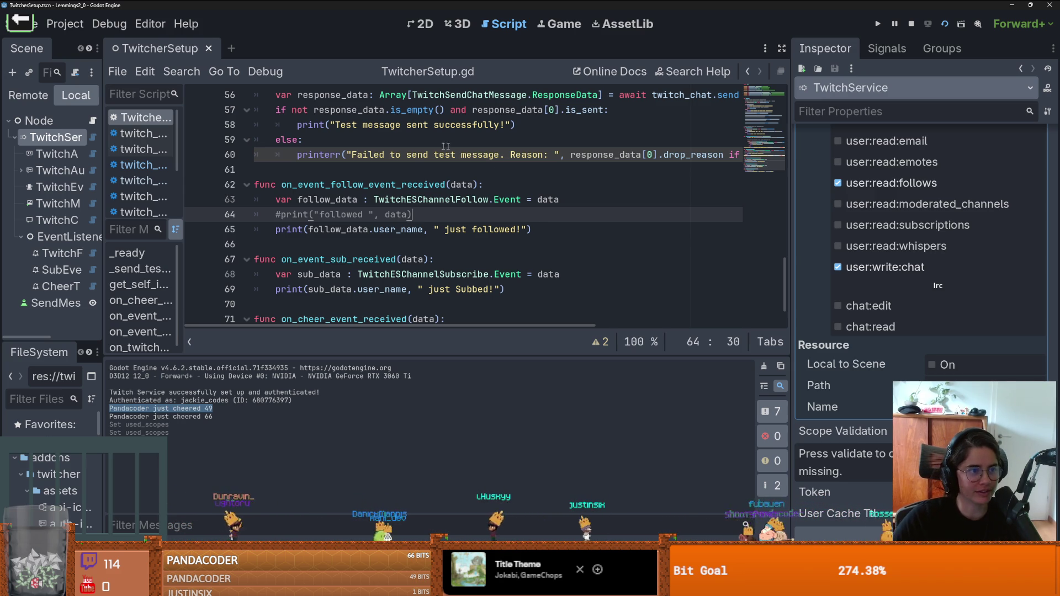
left_click(411, 163)
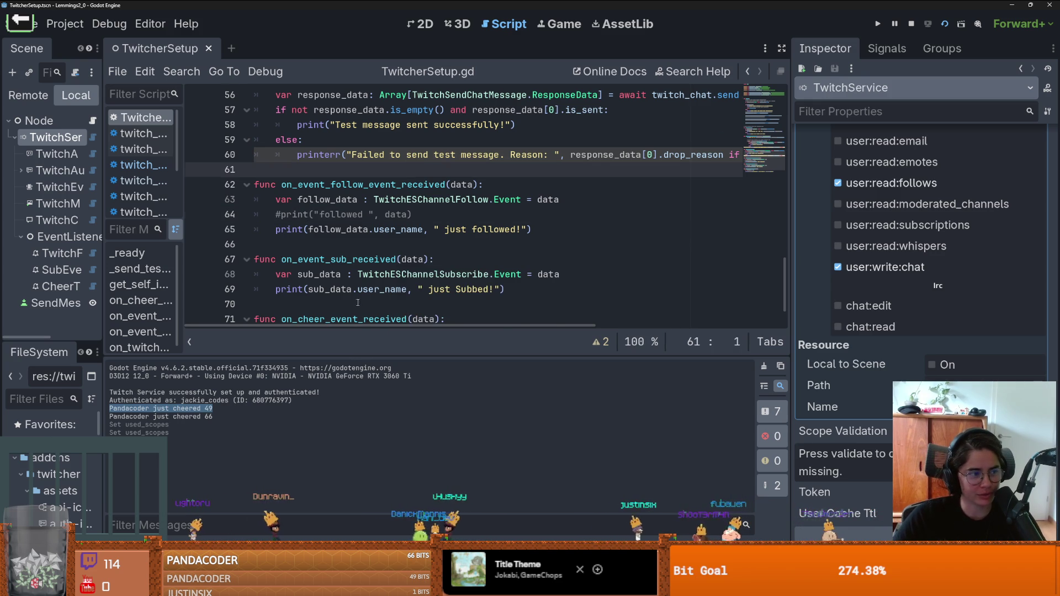
scroll(358, 303, "up", 9)
left_click(328, 244)
scroll(523, 180, "up", 6)
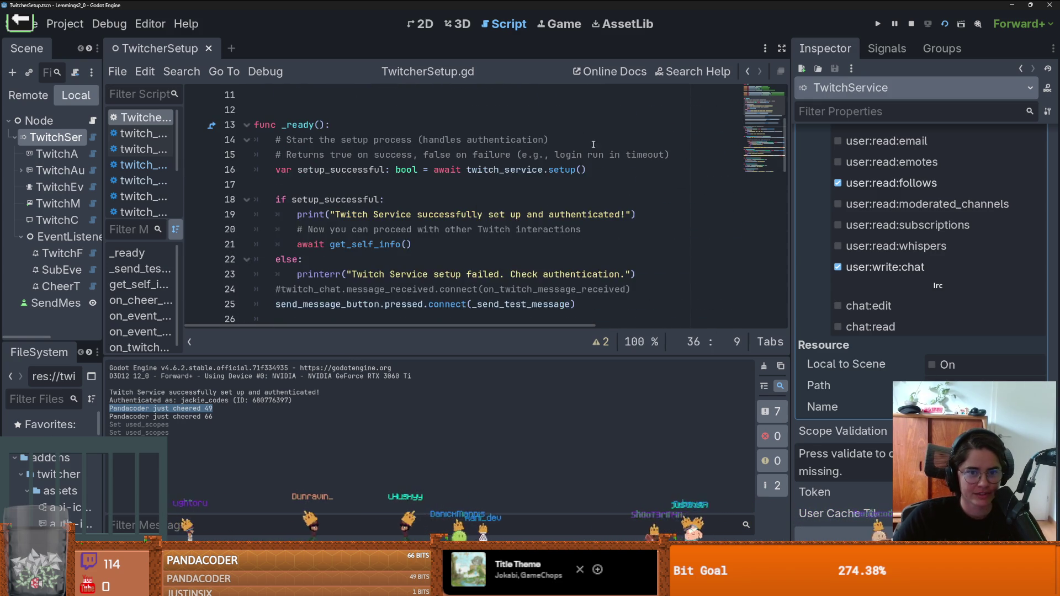
- Restore the editor window, widen the Scene dock, collapse EventListeners, and save again
mouse_move(884, 6)
left_mouse_down()
mouse_move(646, 259)
mouse_move(574, 4)
left_mouse_up()
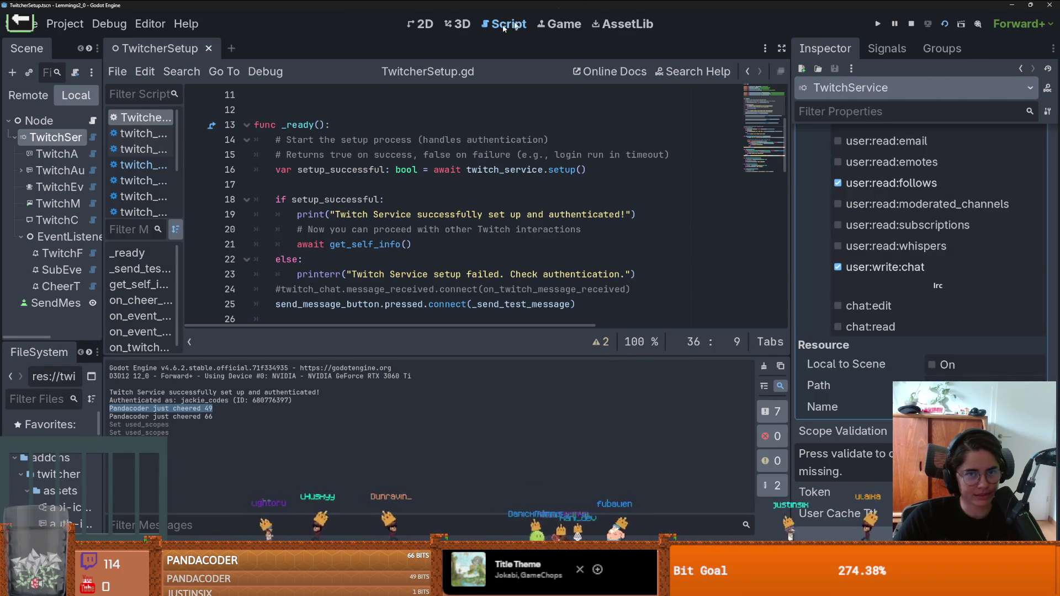
mouse_move(104, 166)
left_mouse_down()
mouse_move(237, 165)
mouse_move(134, 155)
mouse_move(216, 166)
left_mouse_up()
left_click(20, 236)
key("ctrl+s")
left_click(513, 214)
scroll(451, 217, "up", 3)
left_click(430, 215)
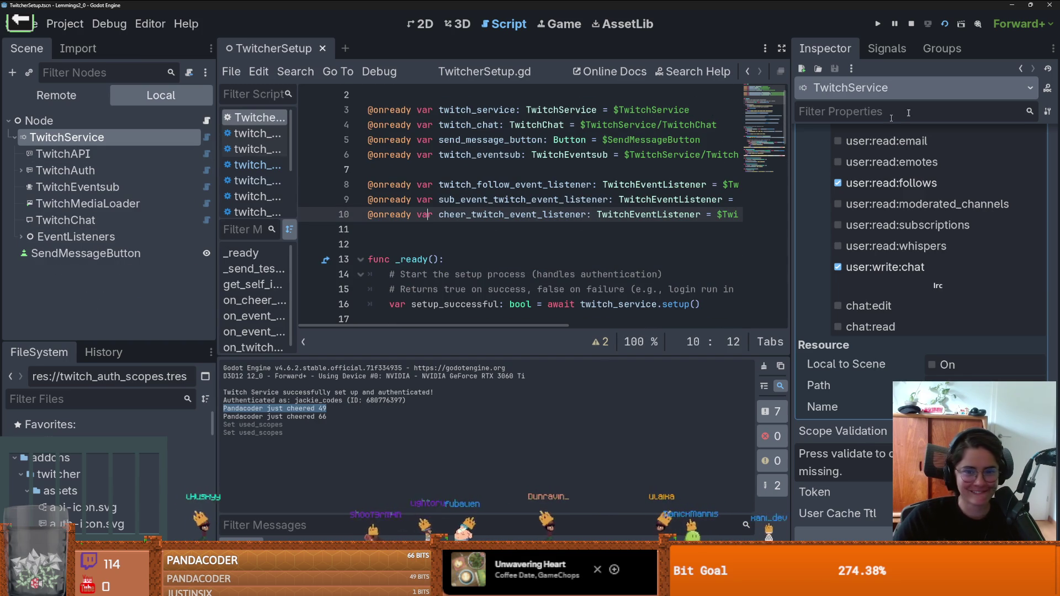
double_click(765, 7)
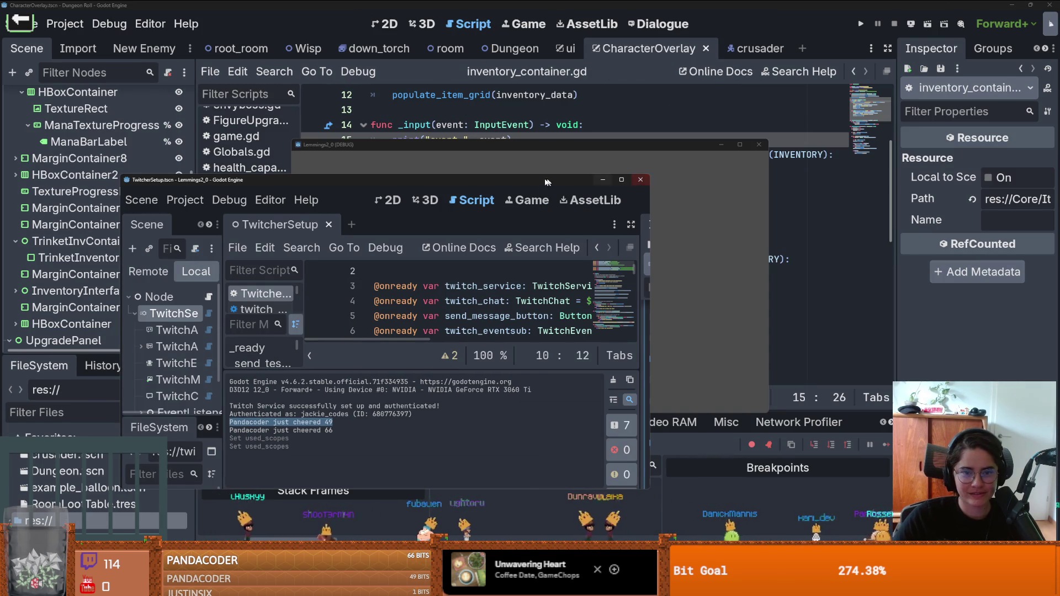
left_click(619, 181)
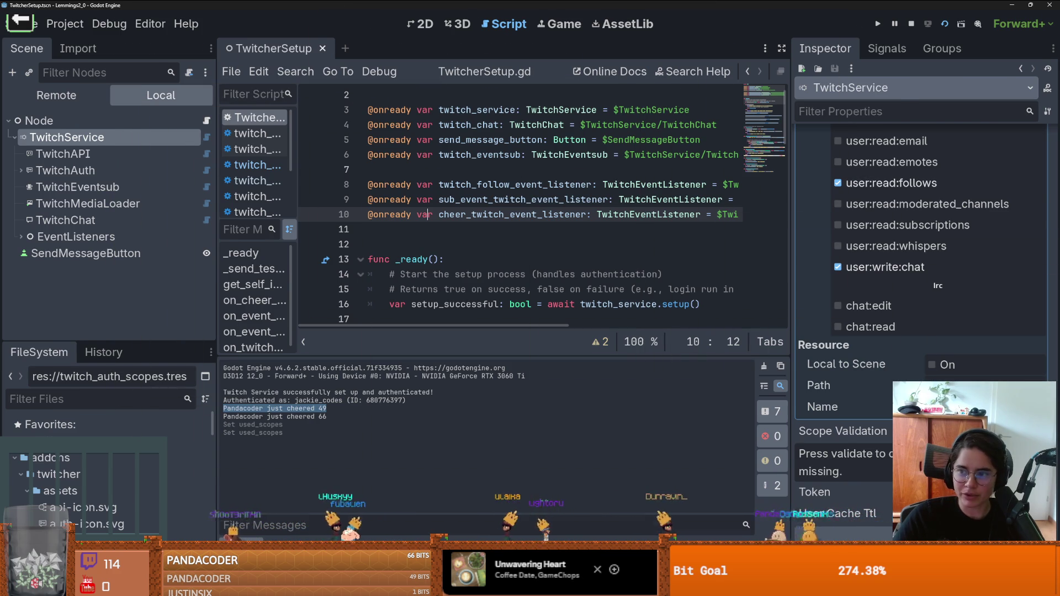
key("alt+Tab")
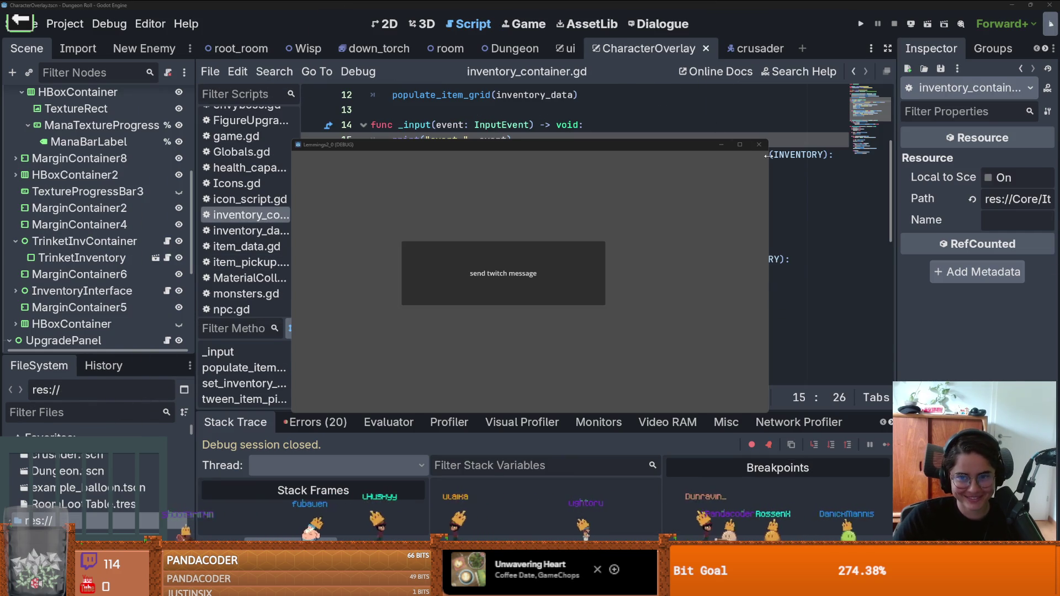
left_click(759, 144)
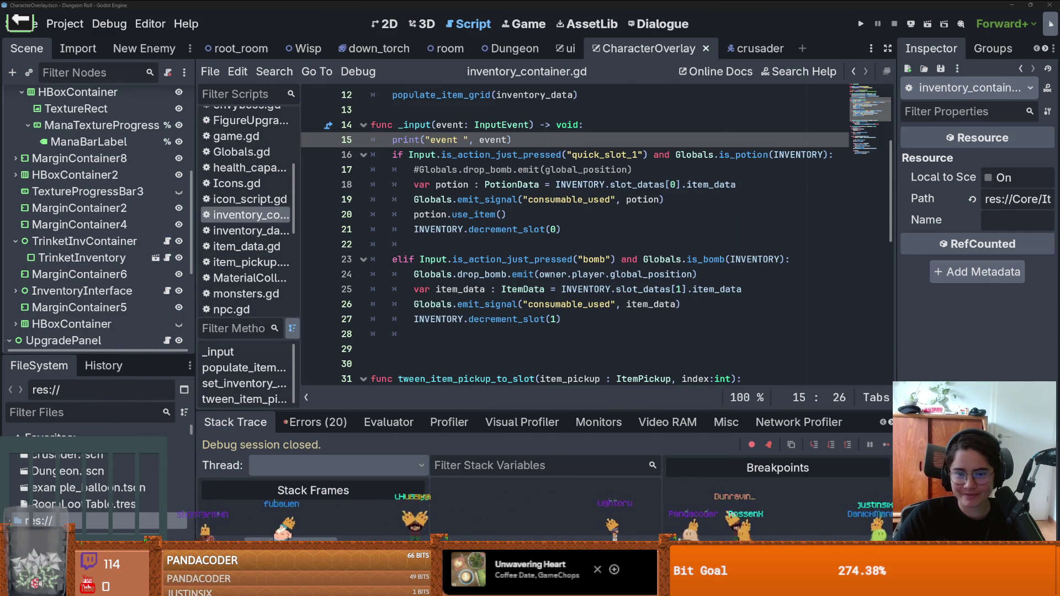
left_click(811, 217)
scroll(598, 214, "up", 4)
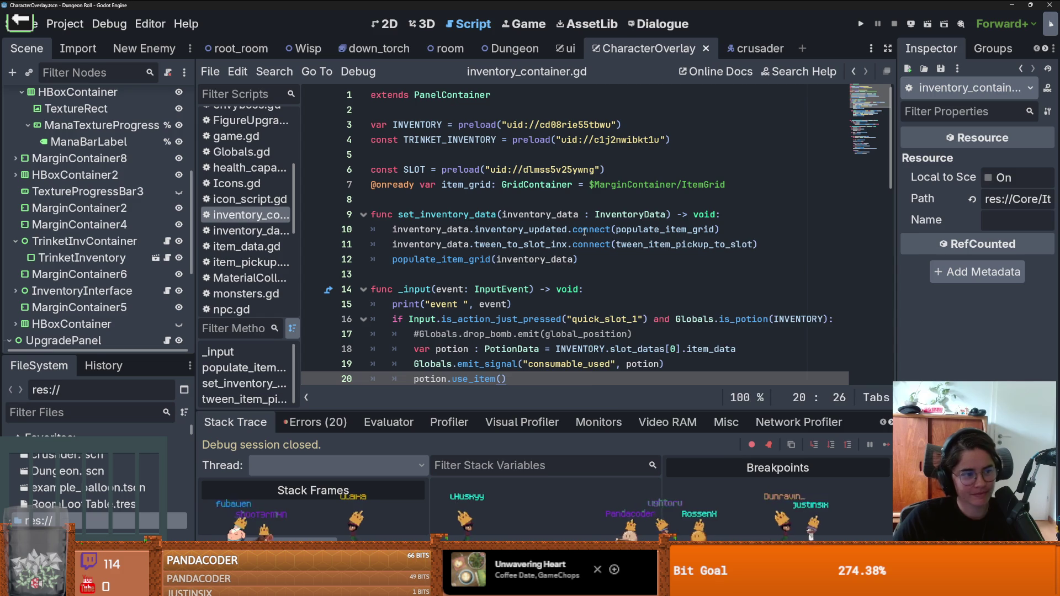
mouse_move(584, 231)
left_click(493, 271)
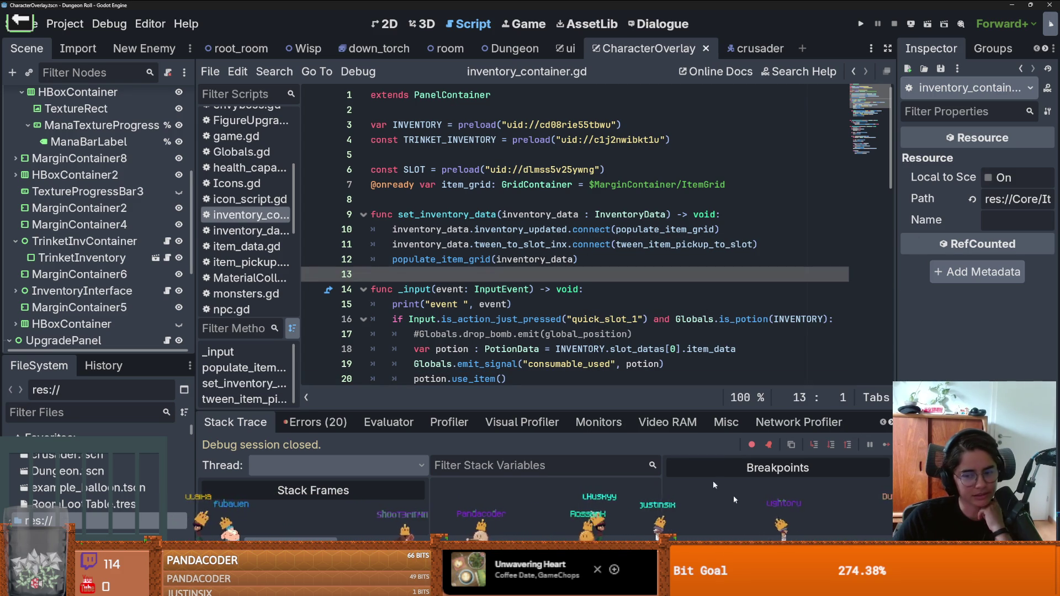
mouse_move(881, 537)
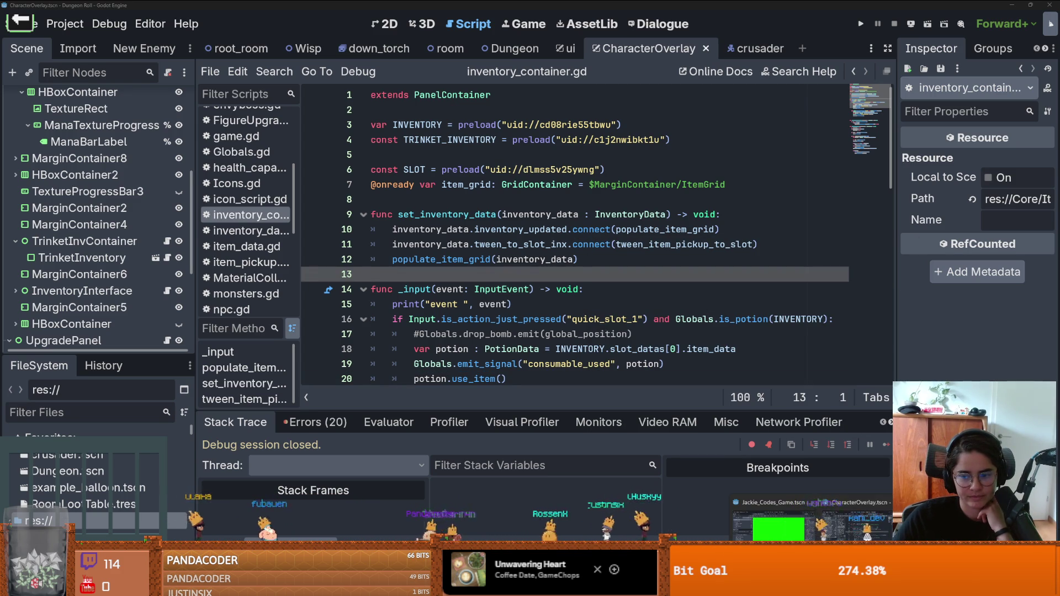
left_click(826, 530)
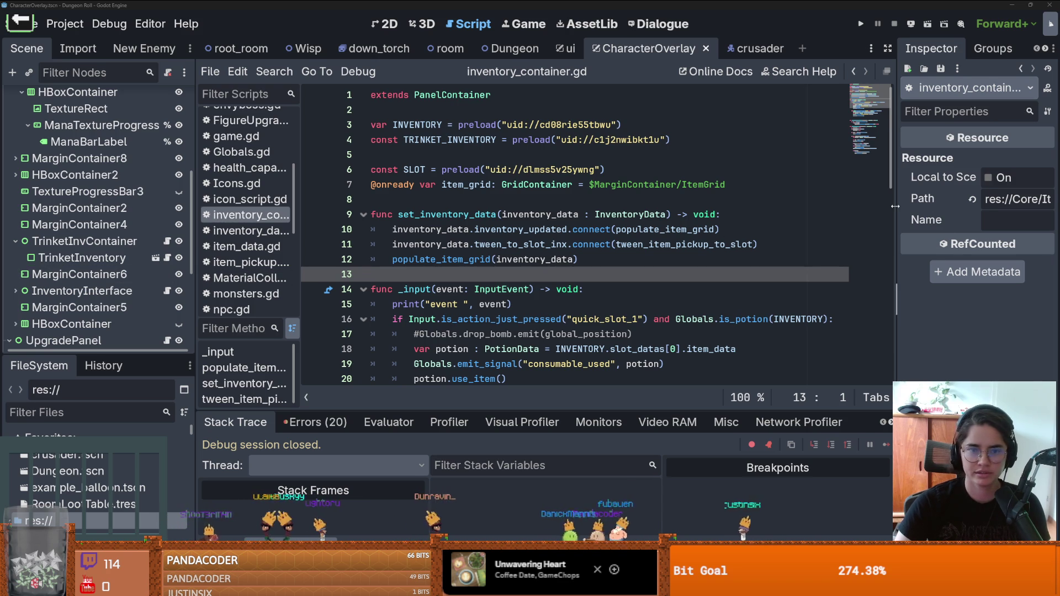
left_click_drag(895, 206, 842, 215)
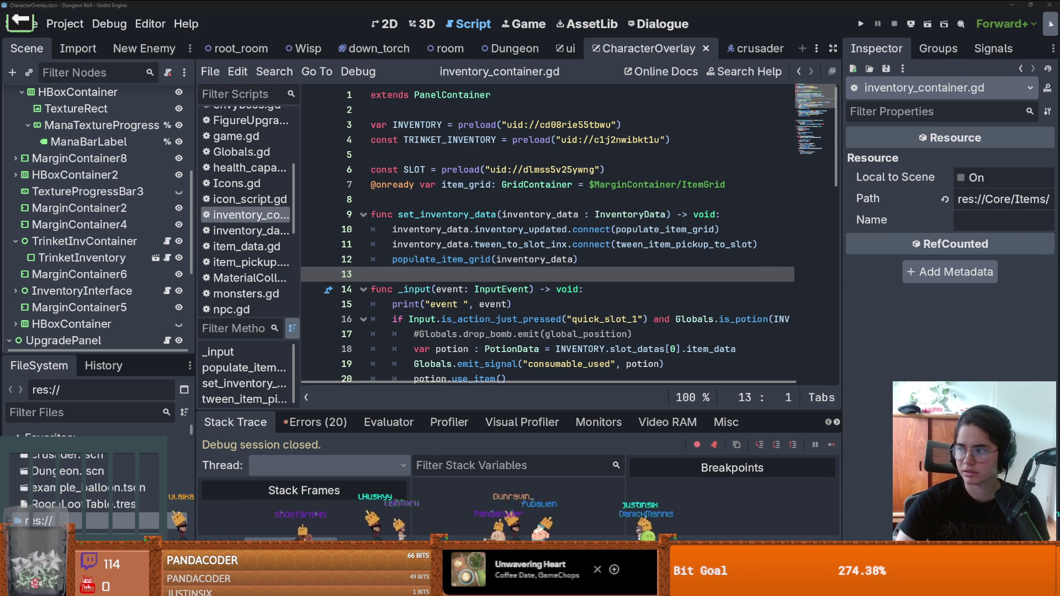
key("alt+Tab")
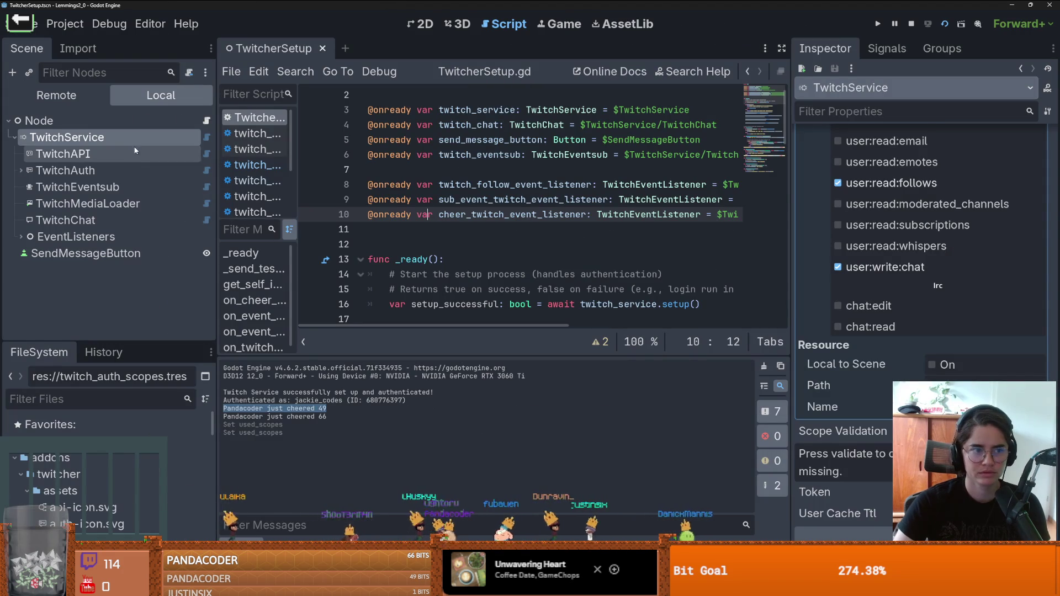
- Inspect TwitchEventsub's subscriptions and open subscription element 2's event type list
left_click(78, 187)
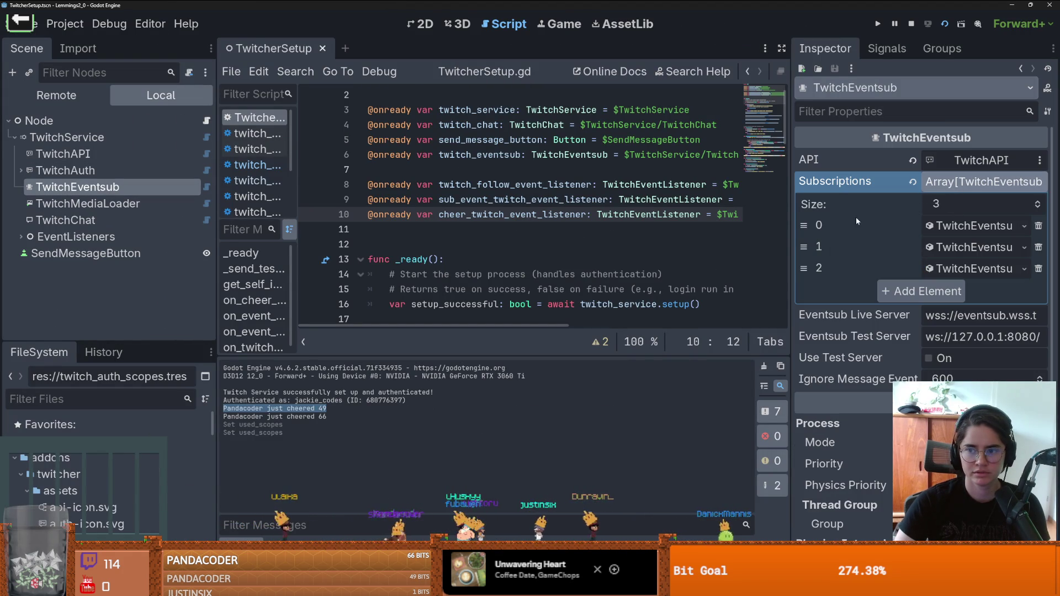
left_click(960, 271)
left_click(947, 290)
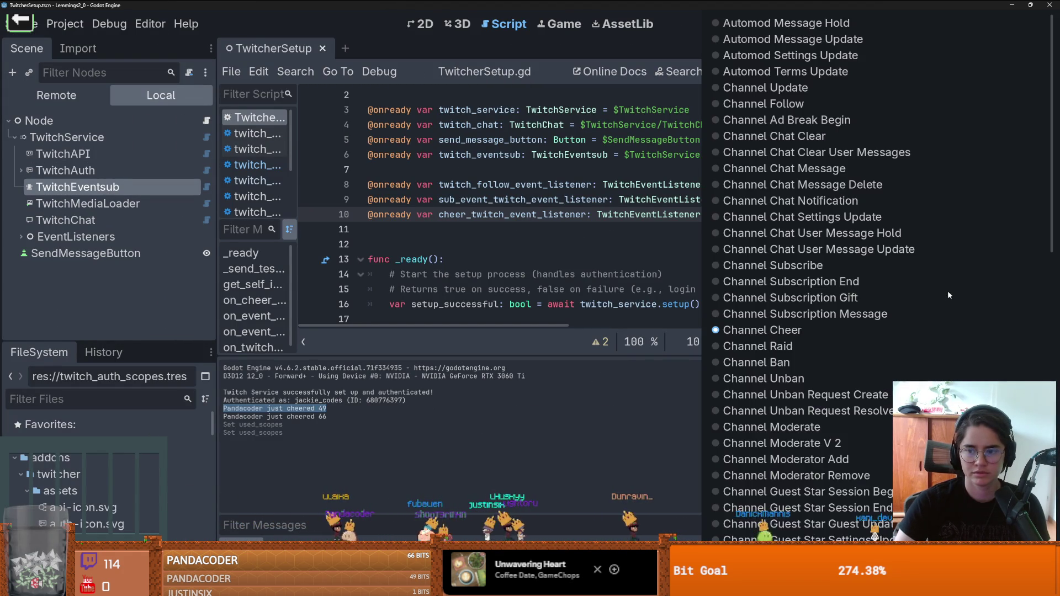
scroll(890, 329, "down", 10)
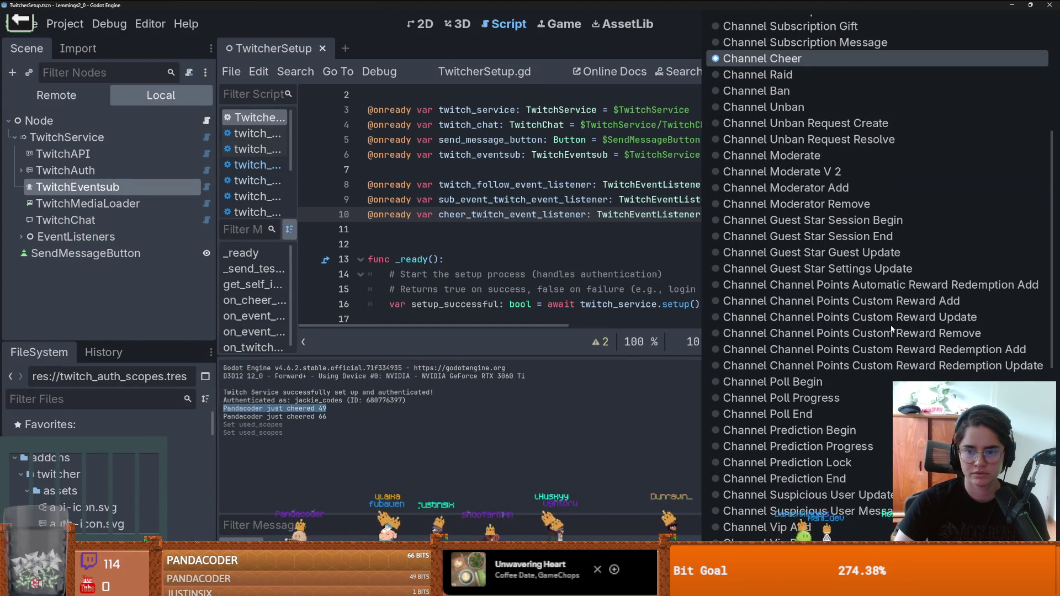
scroll(891, 329, "down", 3)
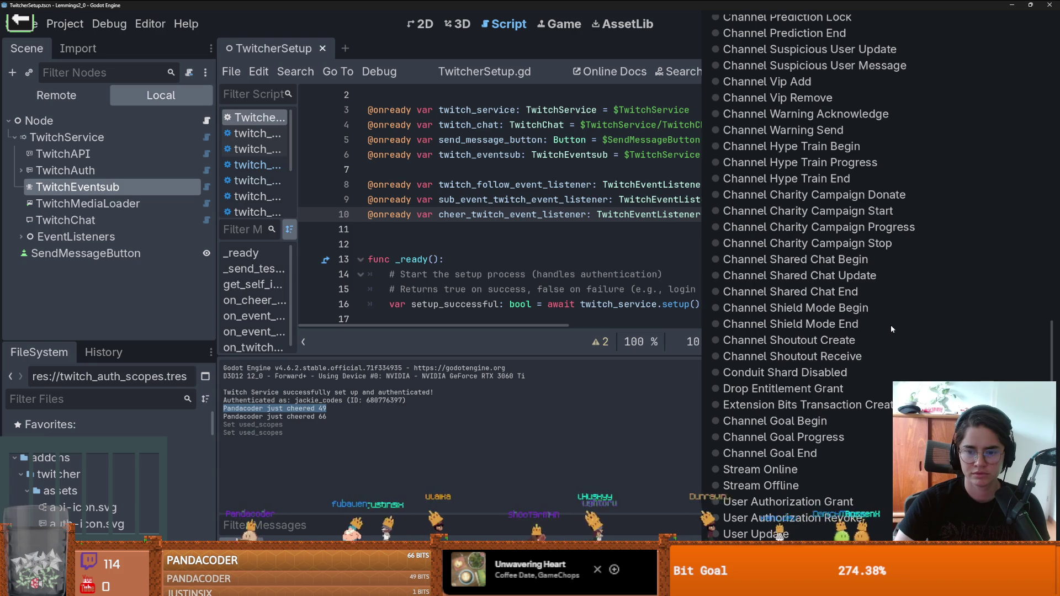
- Keep Channel Cheer for element 2, then select TwitchFollowEventListener under EventListeners
scroll(890, 325, "up", 5)
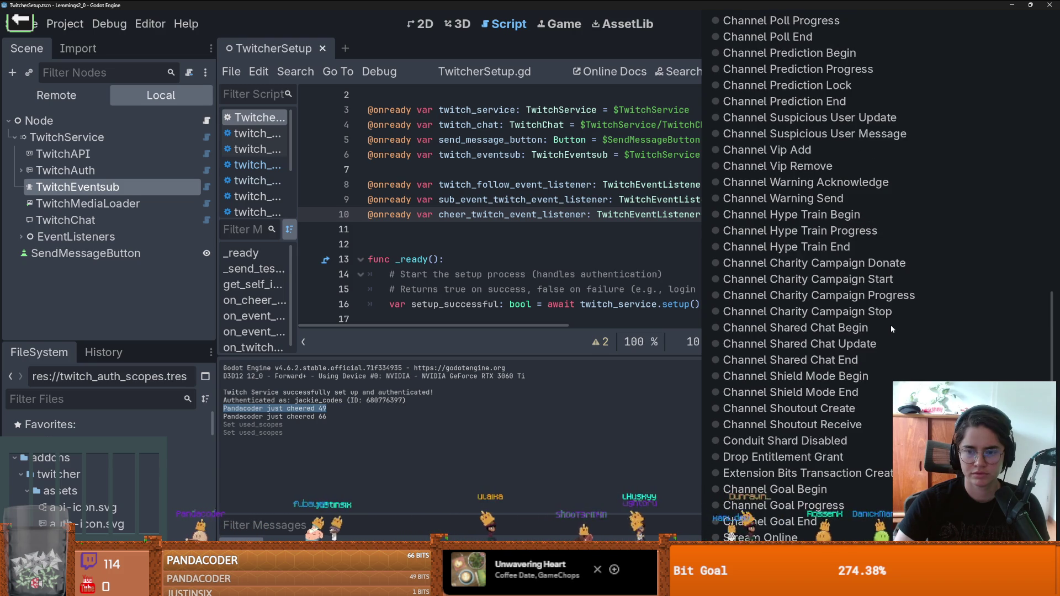
scroll(891, 329, "up", 5)
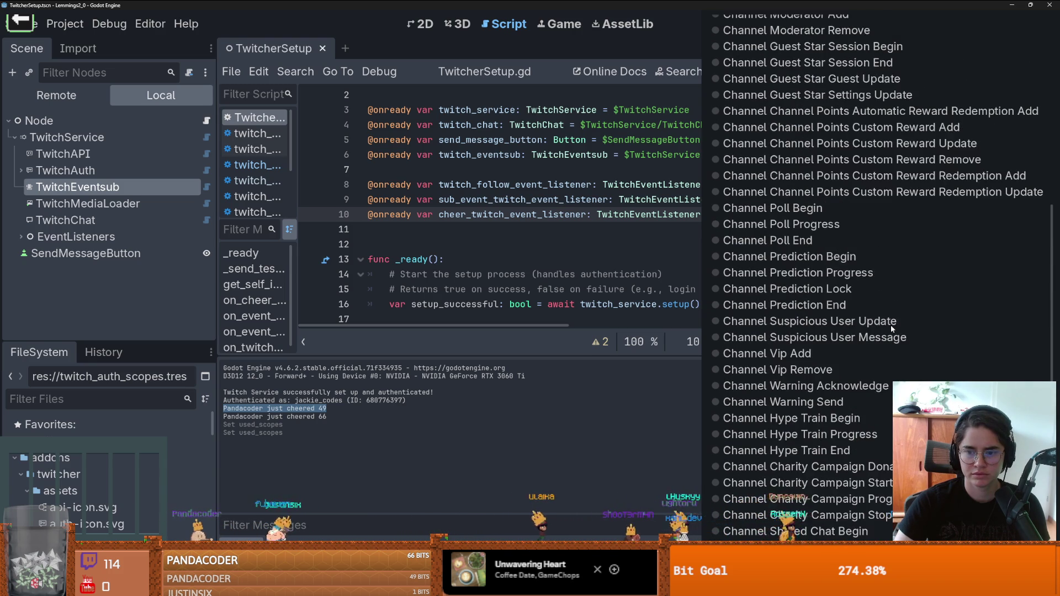
scroll(891, 329, "up", 3)
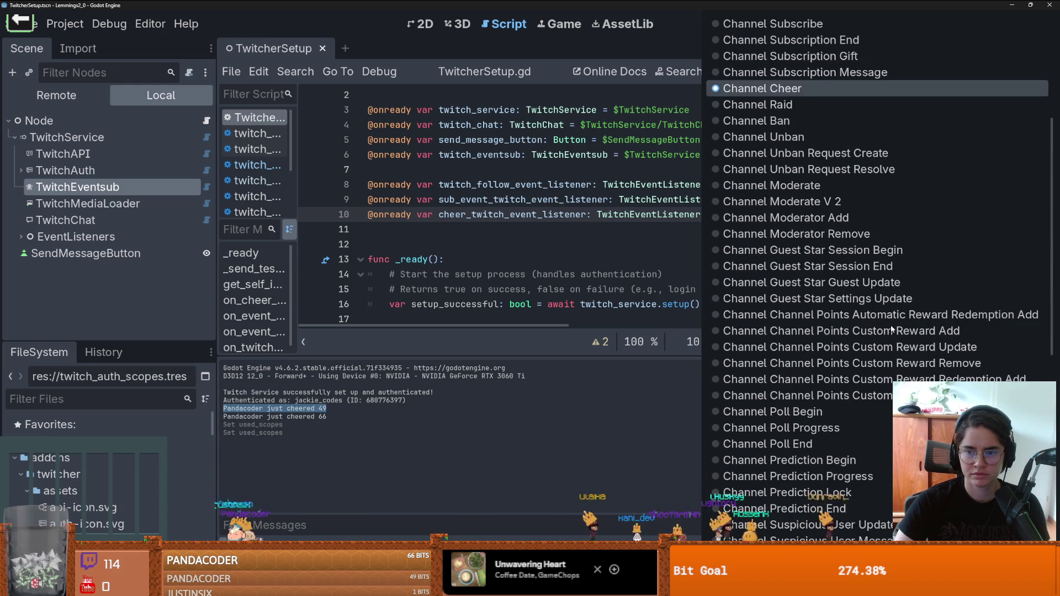
scroll(891, 329, "up", 4)
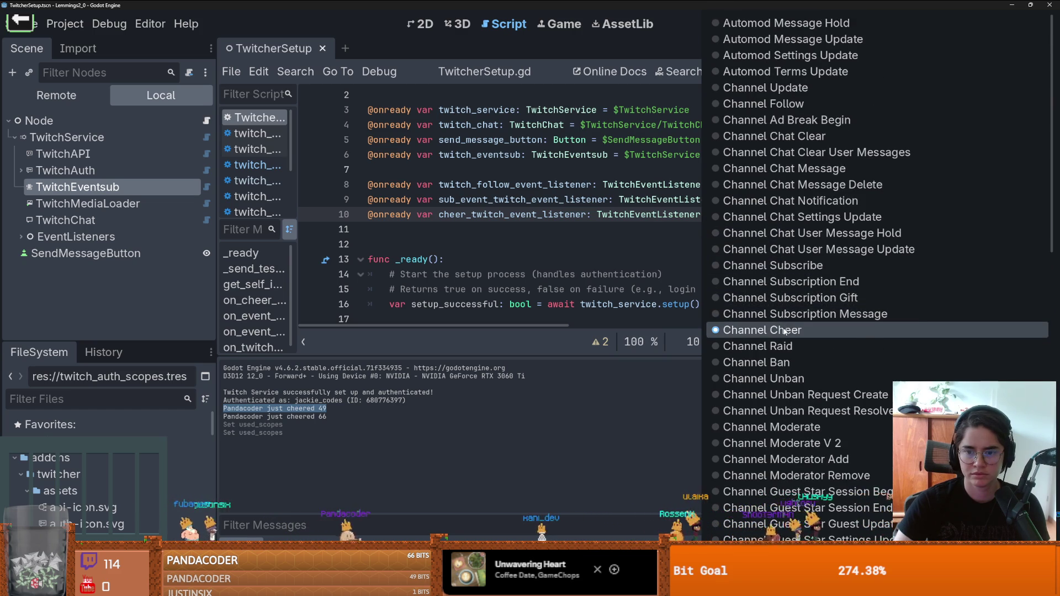
left_click(817, 330)
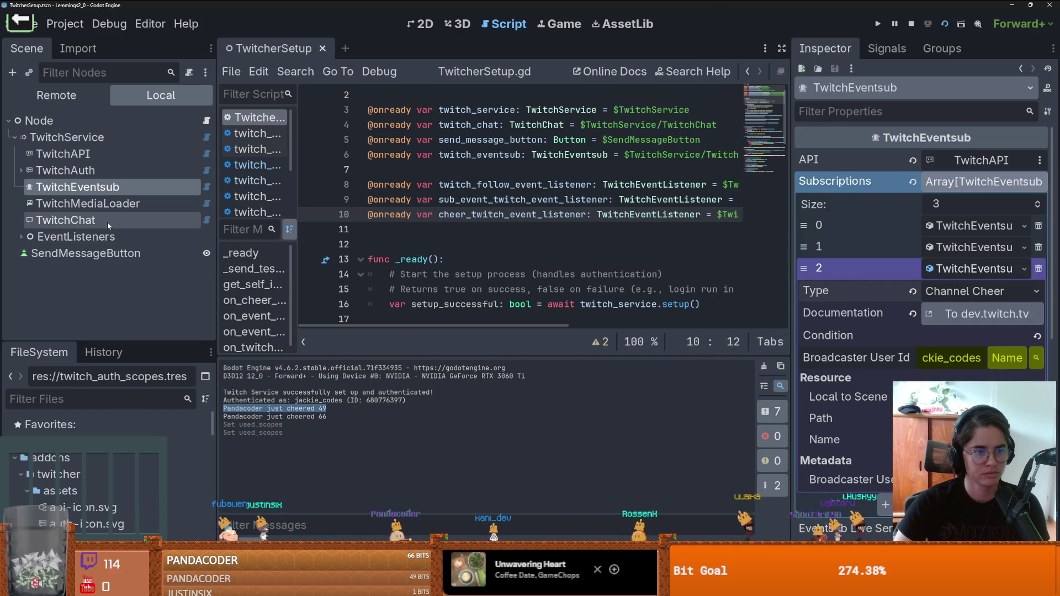
left_click(22, 237)
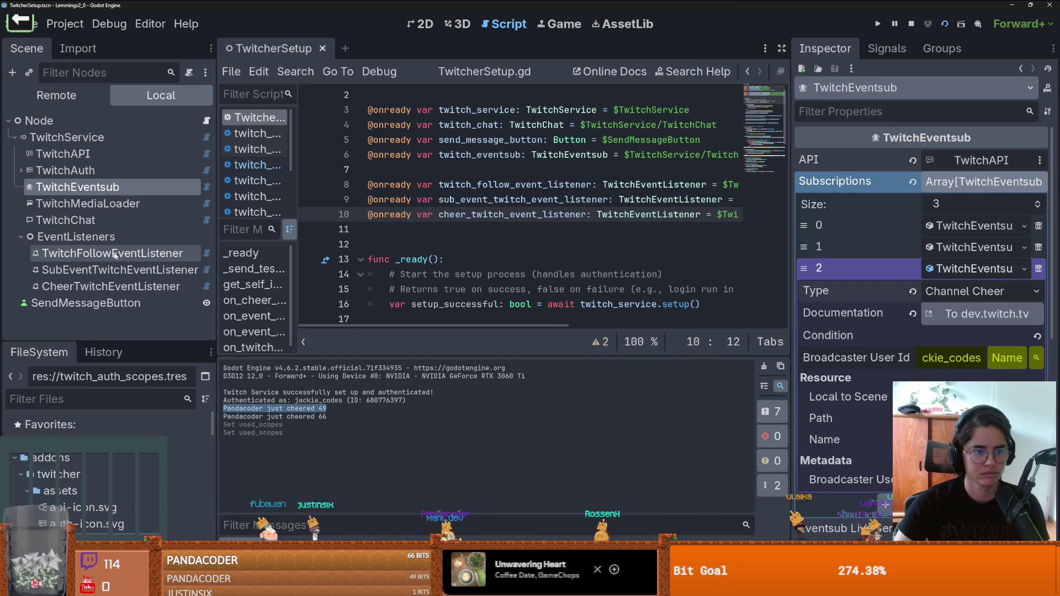
left_click(50, 253)
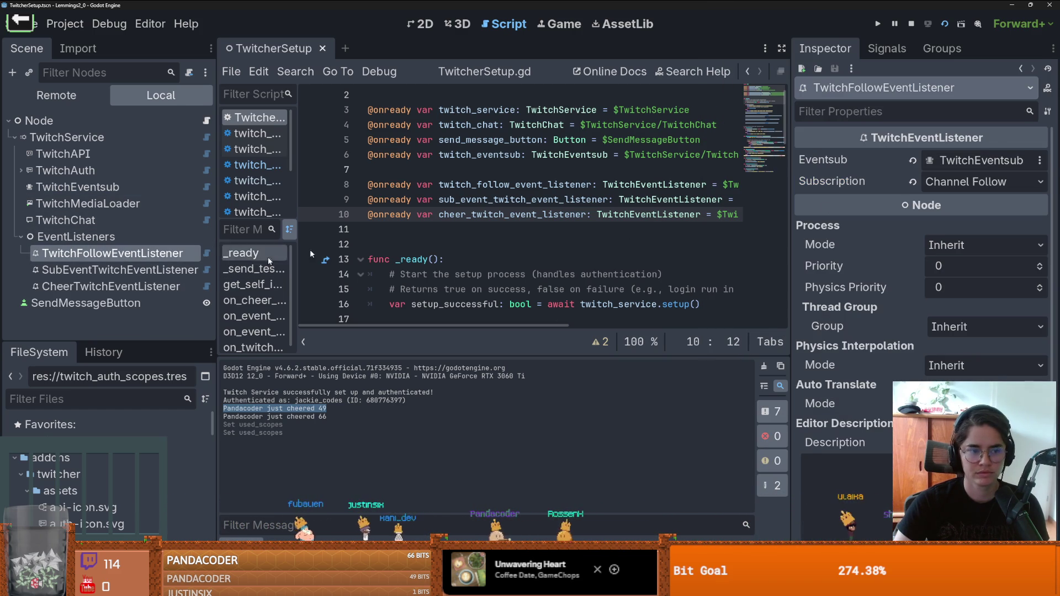
left_click(983, 181)
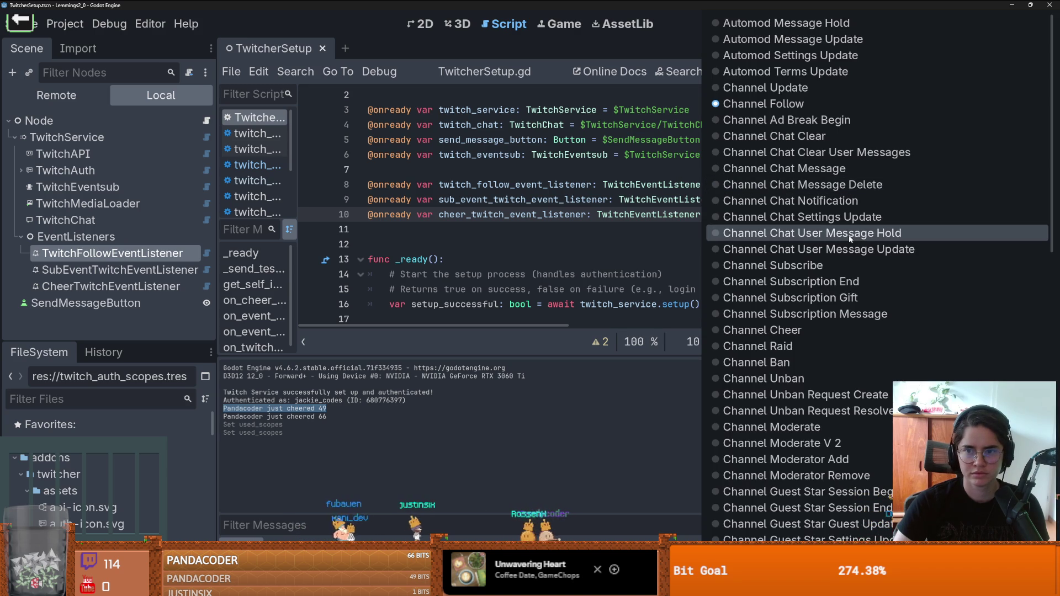
scroll(850, 236, "down", 5)
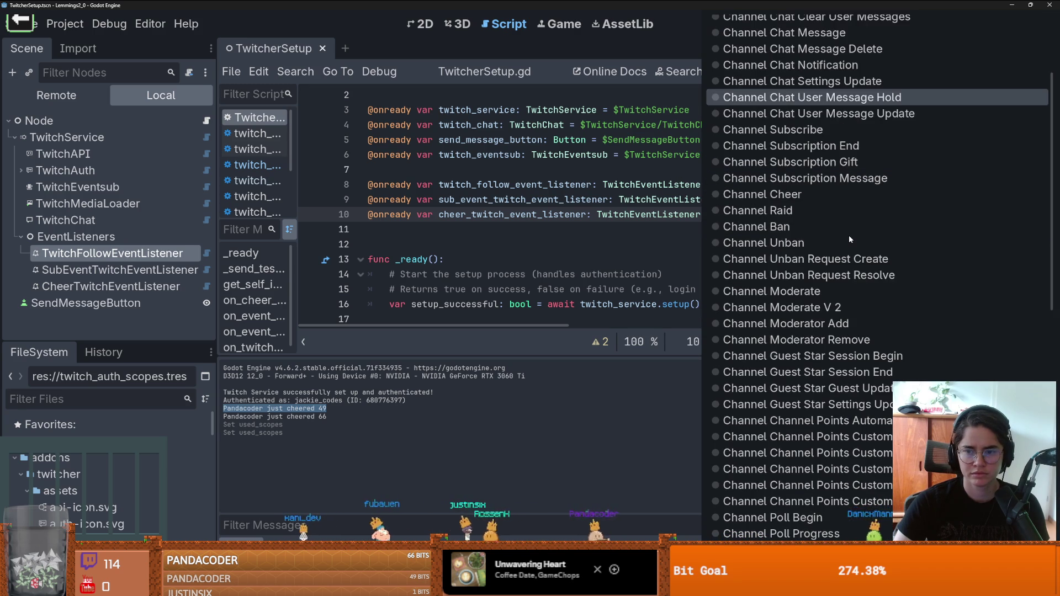
scroll(849, 234, "down", 10)
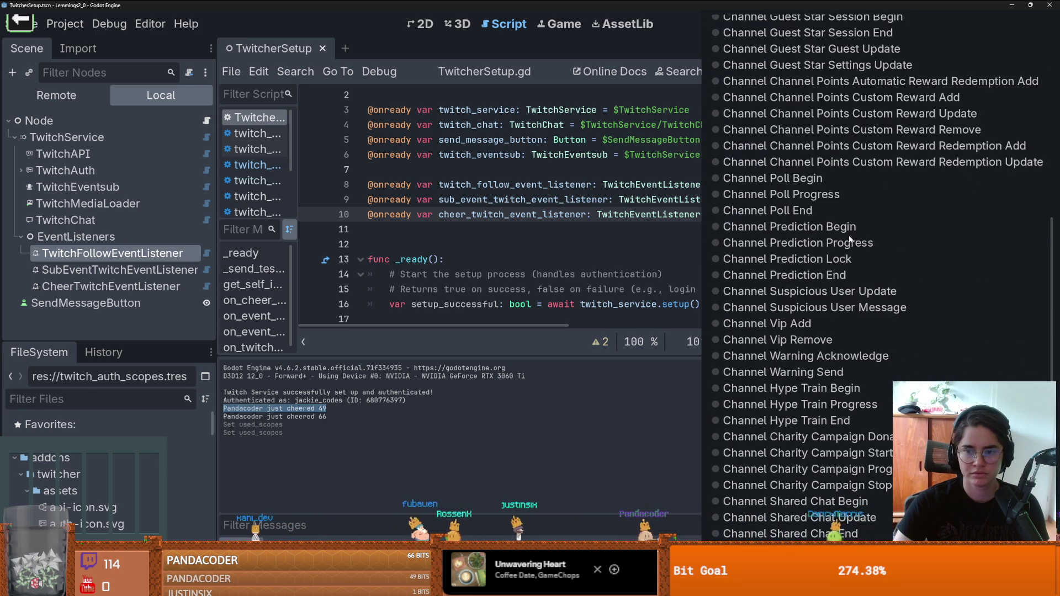
scroll(849, 235, "down", 1)
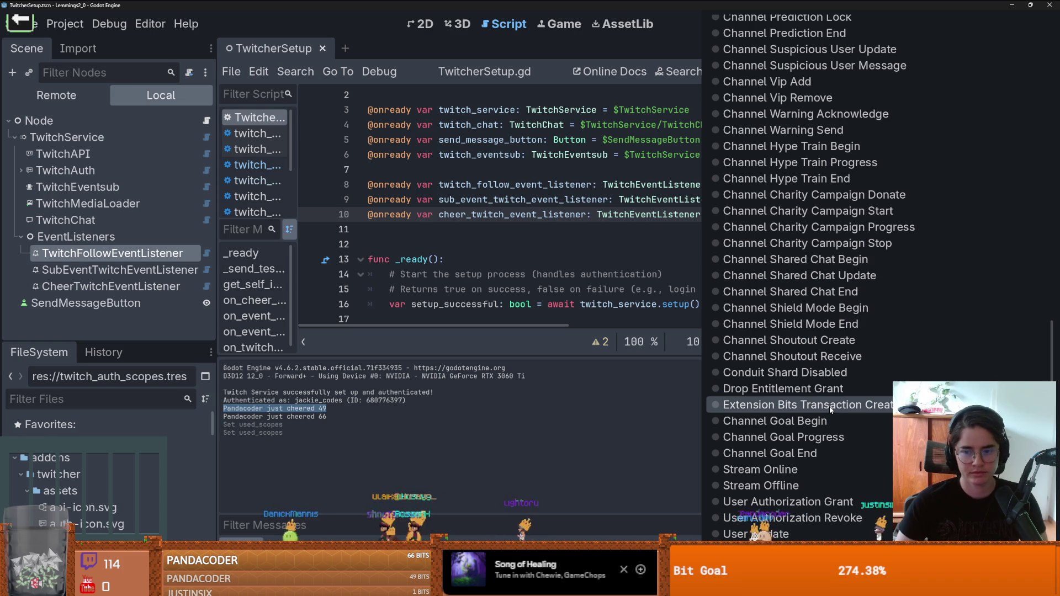
left_click(122, 270)
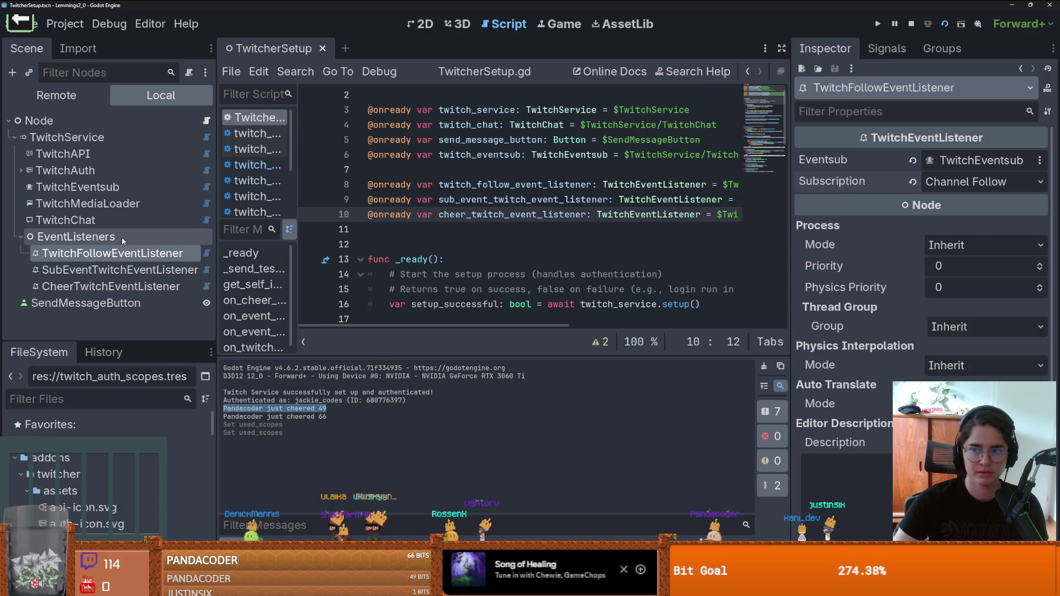
- Add a TwitchEventListener child under EventListeners and name it ExtensionBitsTwitchEventListener
right_click(209, 237)
left_click(243, 244)
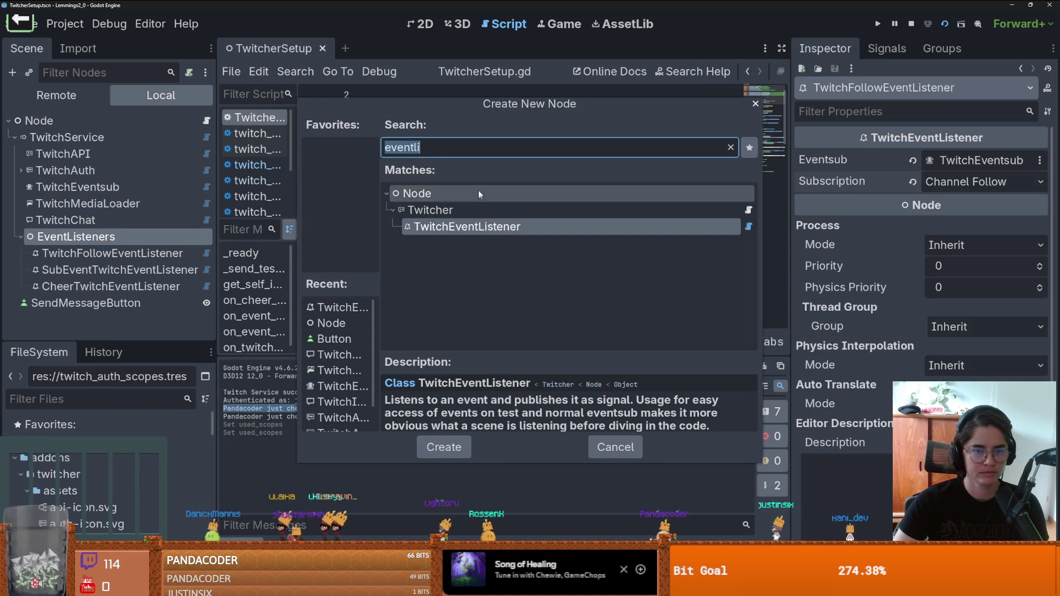
double_click(467, 226)
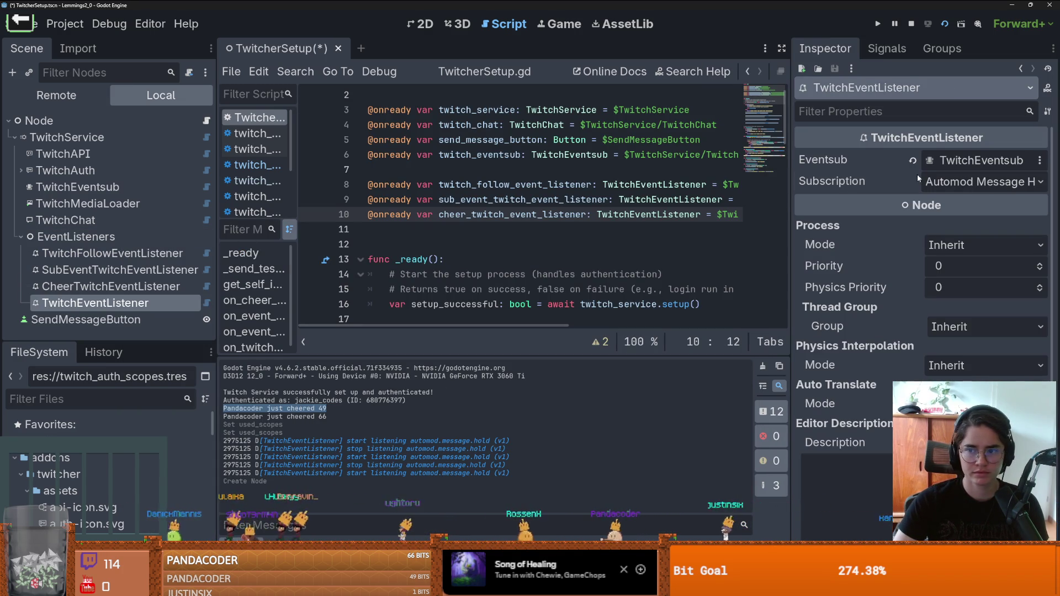
double_click(76, 303)
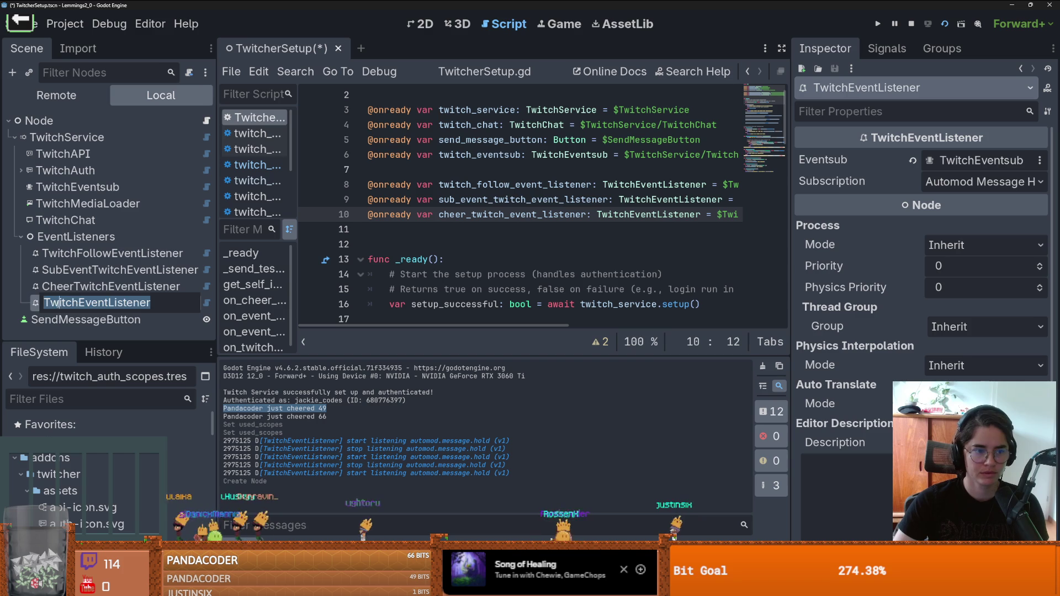
left_click(61, 304)
type("Ext")
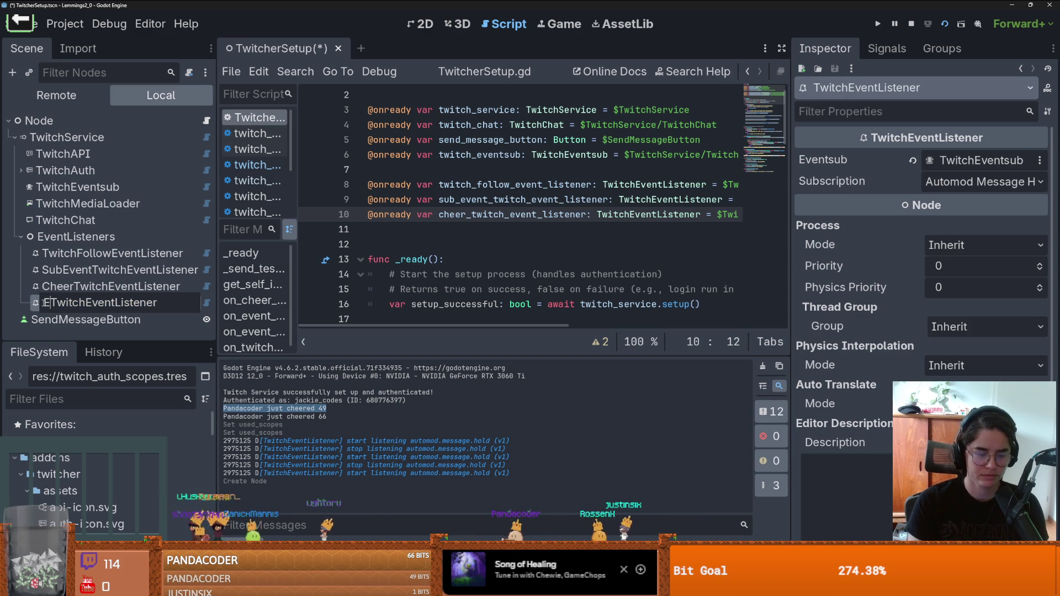
type("ensionBits")
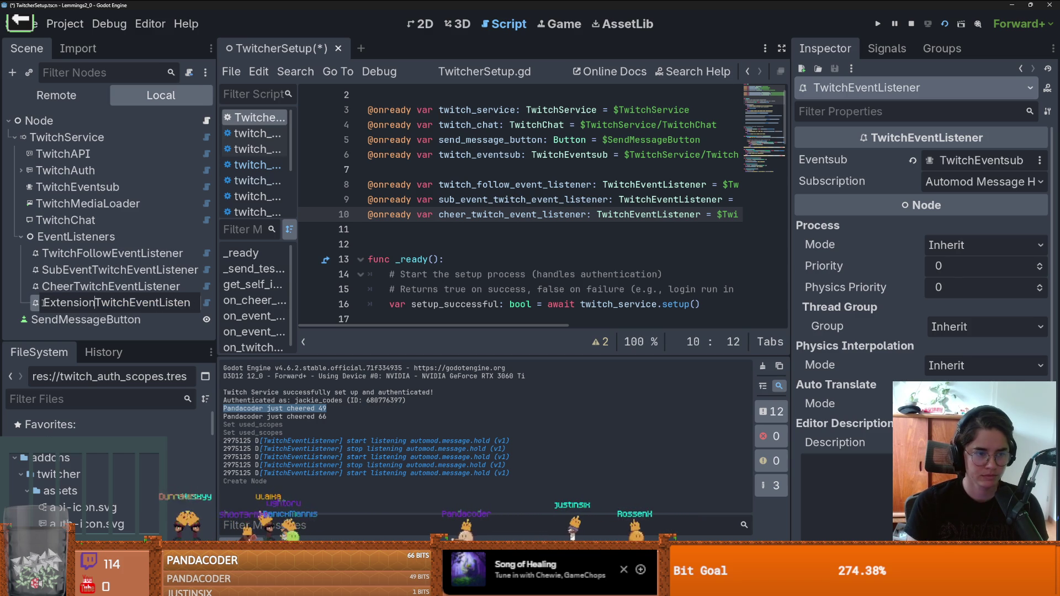
key("Return")
- Link the listener to TwitchEventsub and subscribe it to Extension Bits Transaction Create
left_click(963, 162)
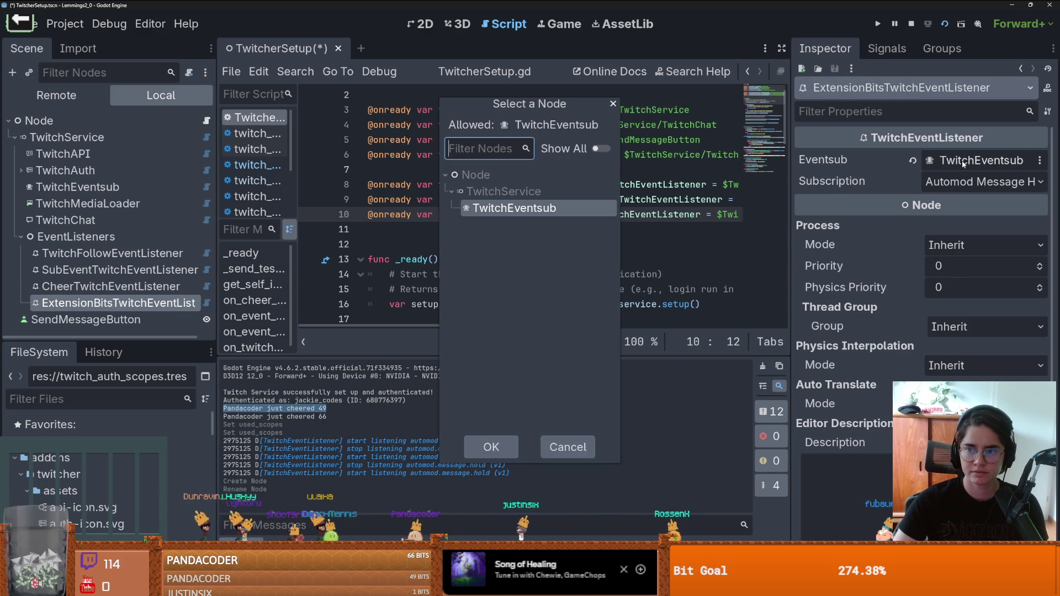
left_click(612, 104)
left_click(975, 184)
scroll(863, 406, "down", 10)
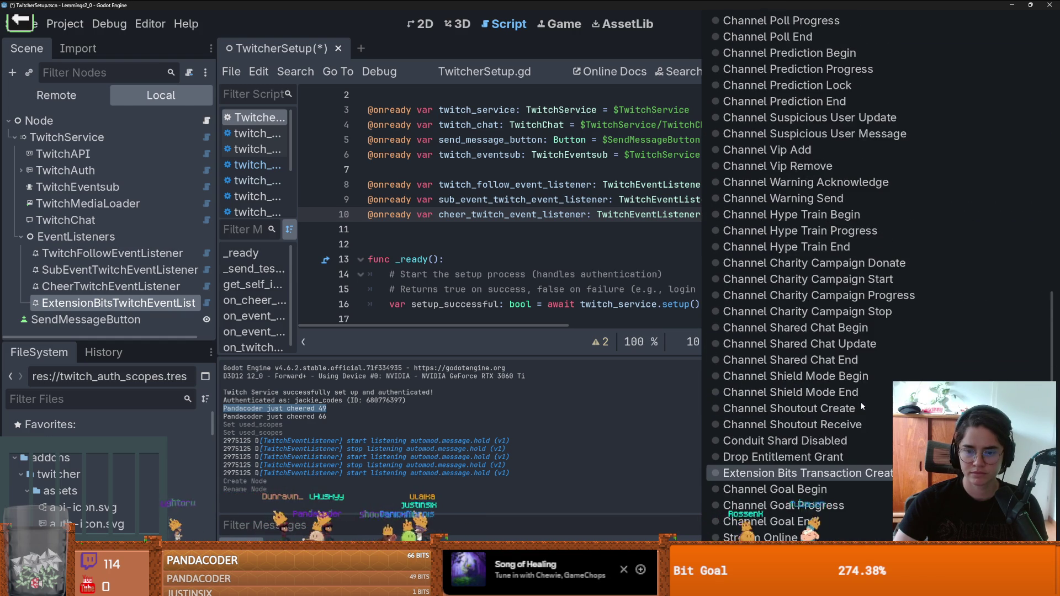
left_click(861, 405)
- Widen the Inspector and recheck the listener's subscription type and Eventsub node
left_click(968, 180)
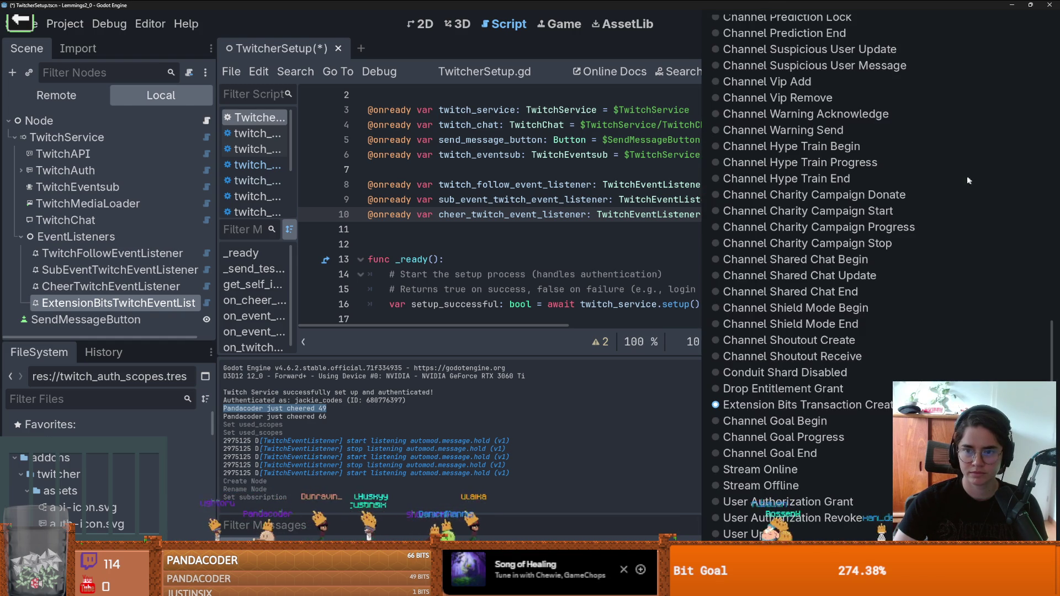
left_click(701, 259)
left_click_drag(794, 194, 599, 191)
left_click(923, 180)
left_click(628, 237)
left_click(949, 159)
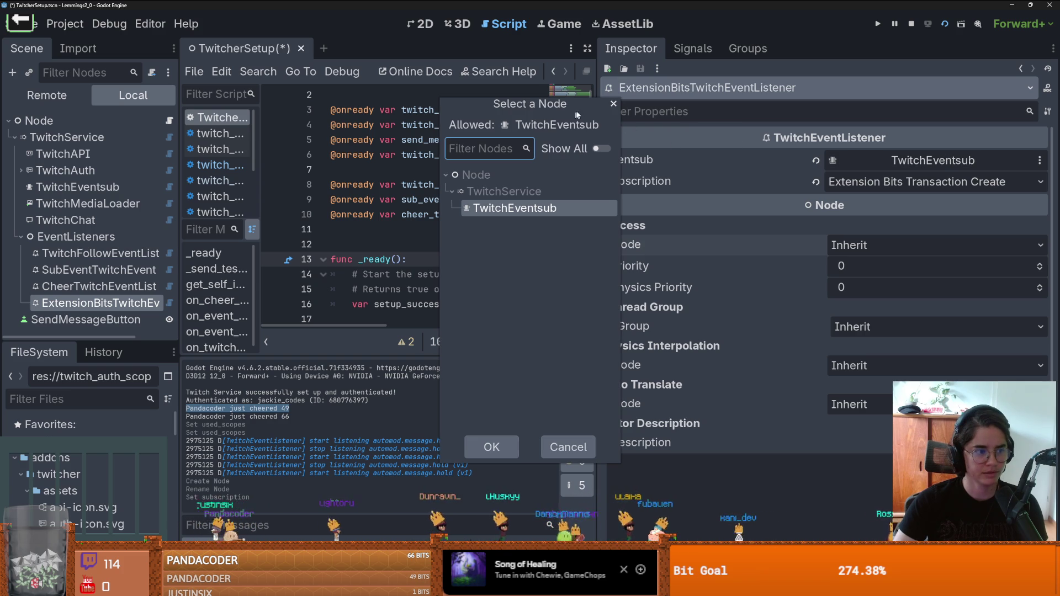
left_click(614, 105)
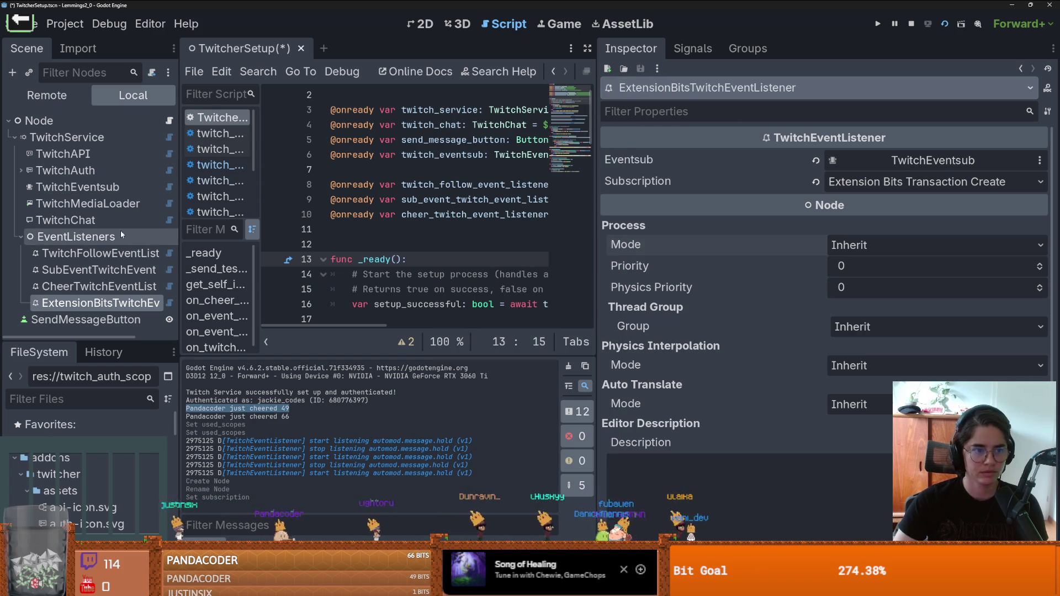
- Add a fourth TwitchEventsubConfig of type Extension Bits Transaction Create and open its Twitch docs
left_click(105, 189)
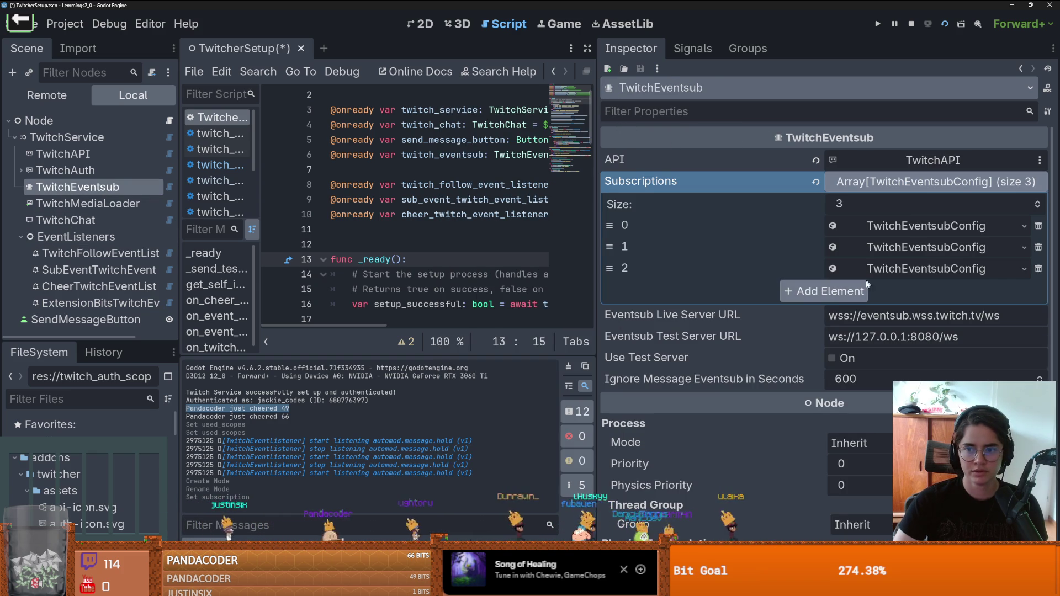
left_click(1038, 202)
left_click(956, 291)
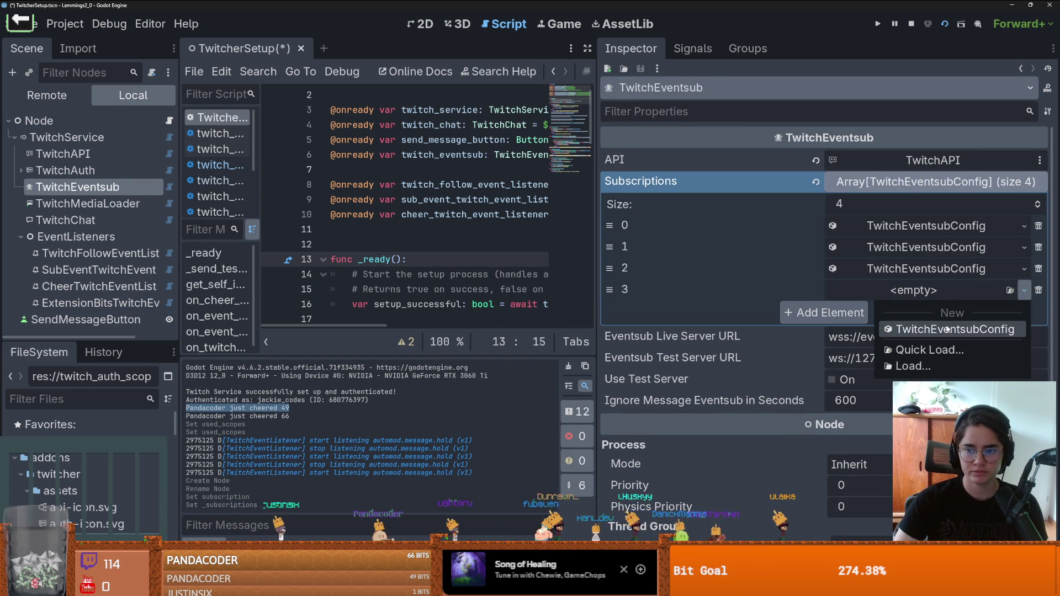
left_click(948, 329)
left_click(942, 296)
left_click(920, 209)
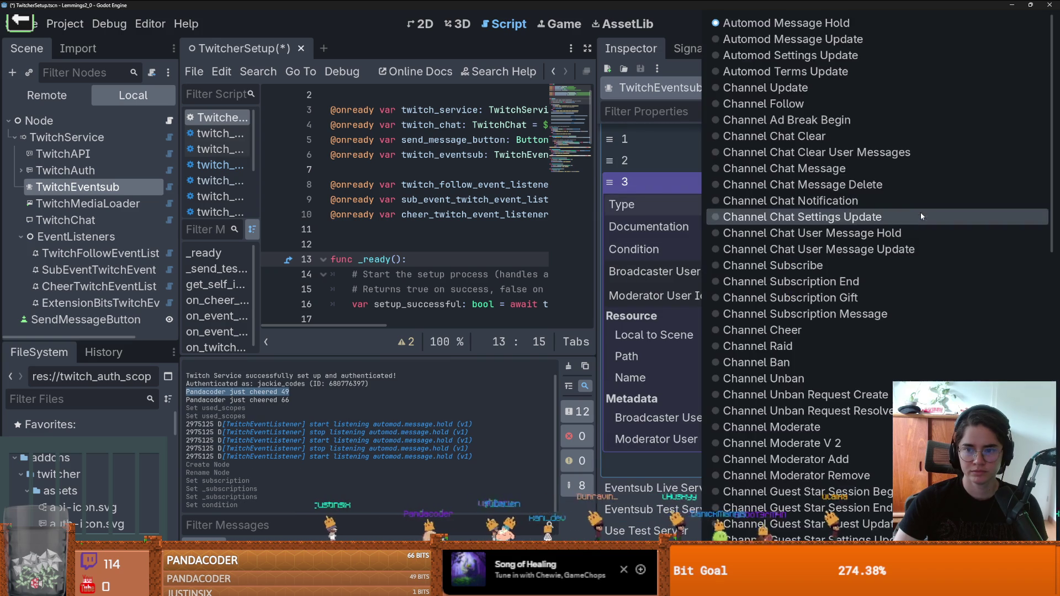
scroll(857, 306, "down", 10)
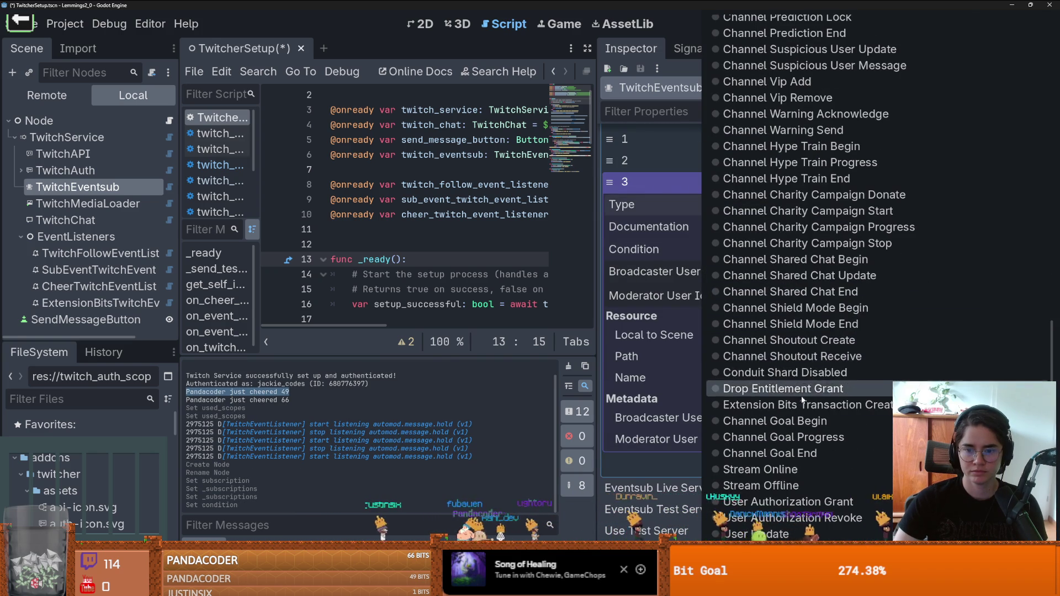
left_click(845, 405)
left_click(936, 226)
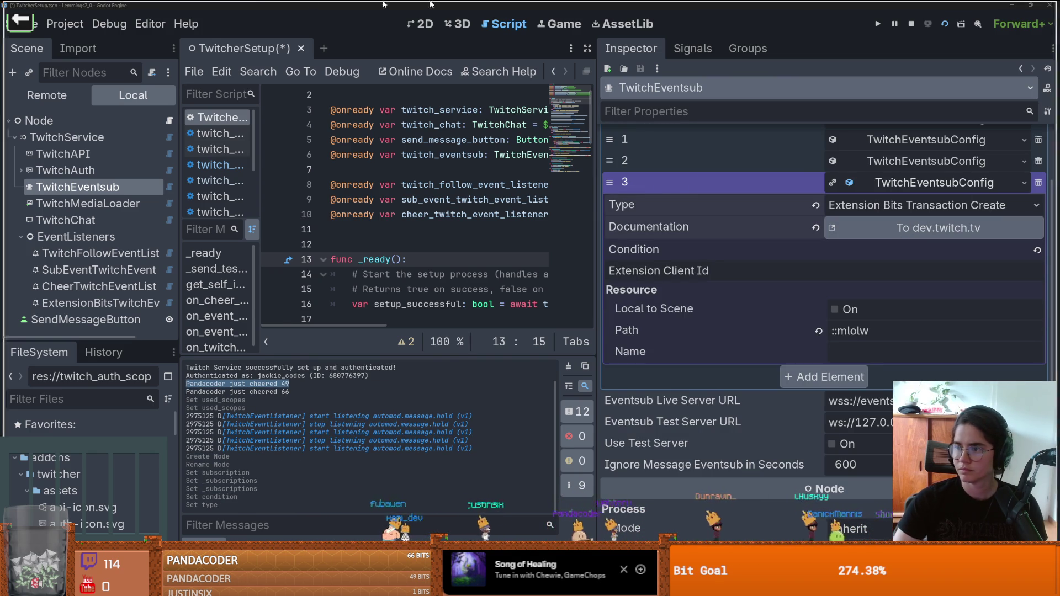
scroll(379, 188, "down", 5)
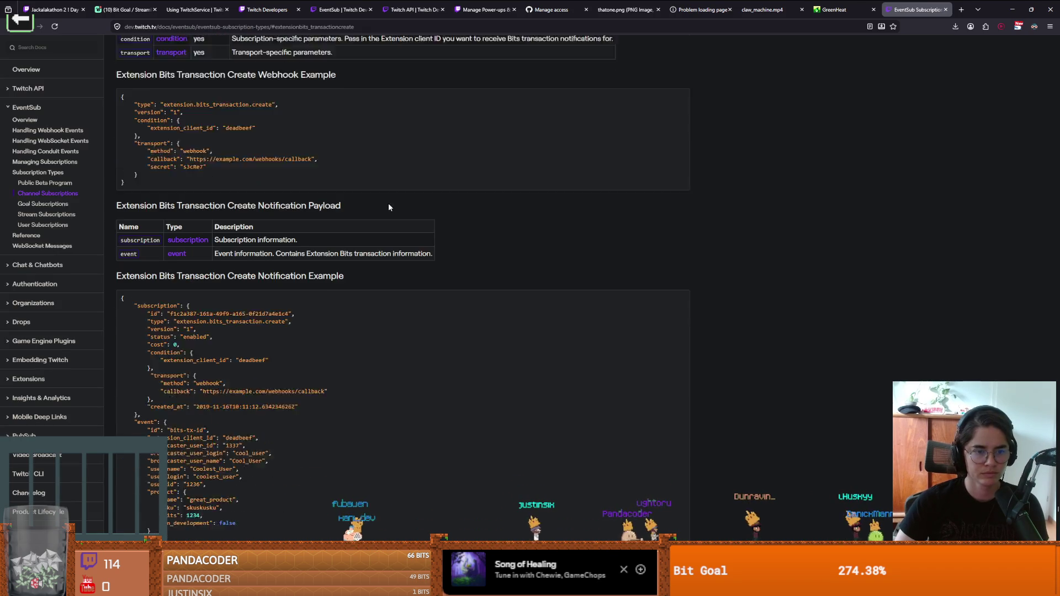
- Read the extension.bits_transaction.create docs, highlighting the example bits value 1234 and description
left_click_drag(145, 276, 314, 279)
scroll(315, 278, "down", 1)
left_click(169, 270)
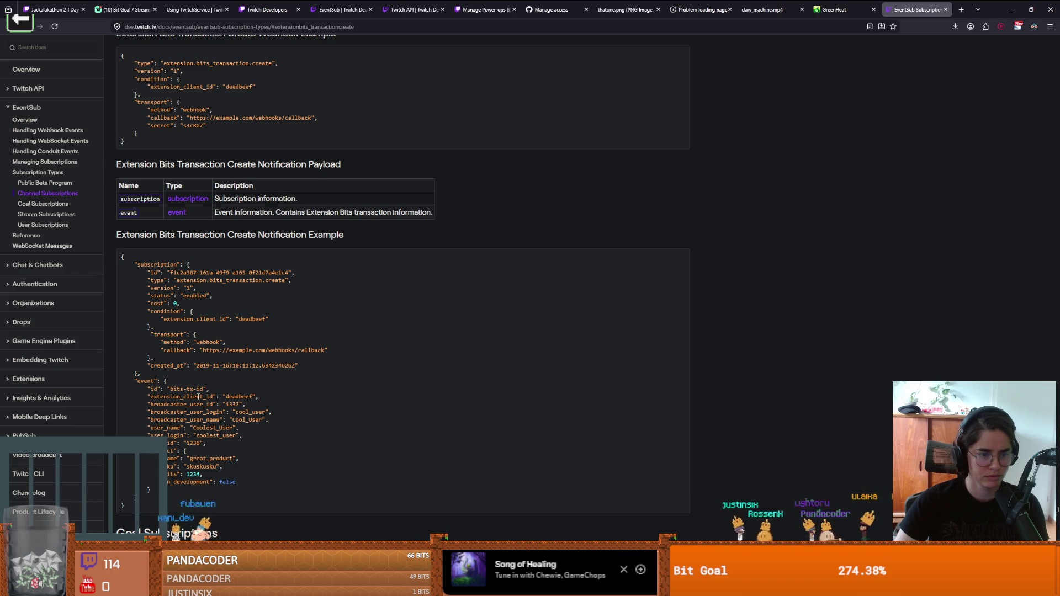
scroll(190, 402, "down", 1)
double_click(191, 434)
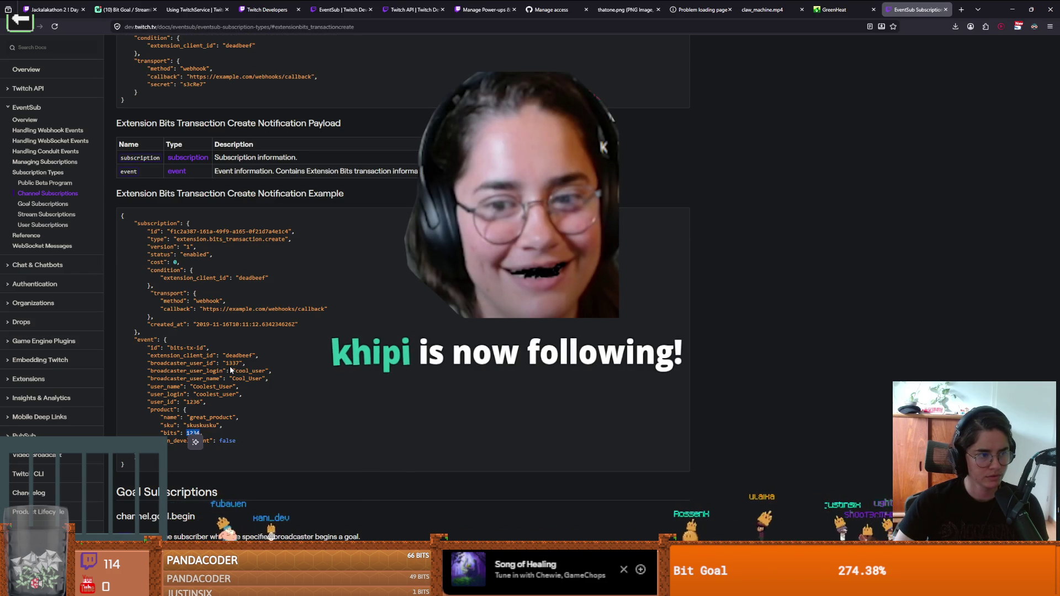
left_click(240, 379)
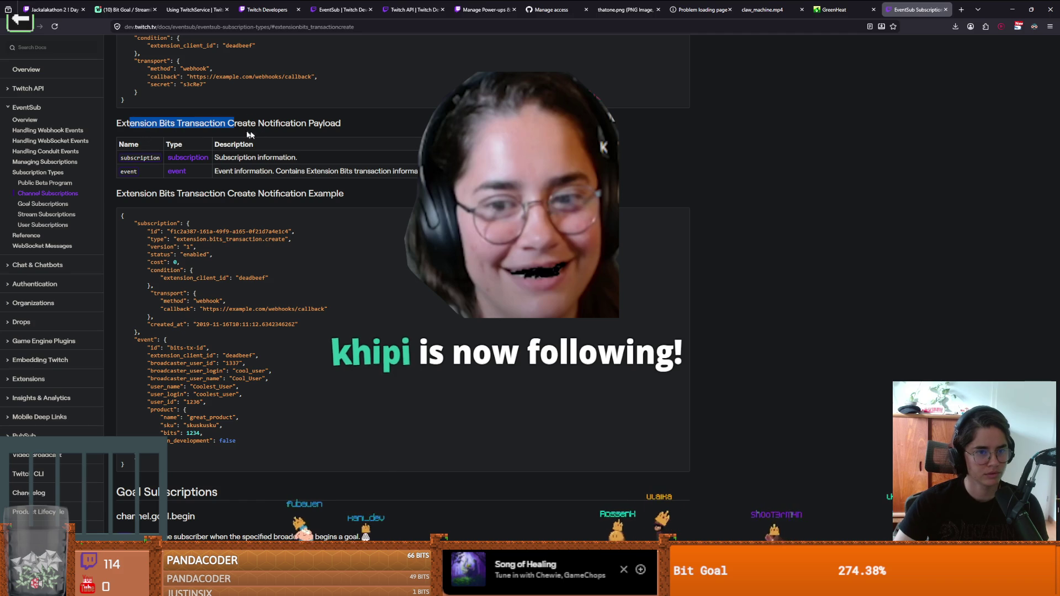
mouse_move(240, 172)
left_mouse_down()
mouse_move(393, 172)
mouse_move(399, 185)
left_mouse_up()
left_click(399, 185)
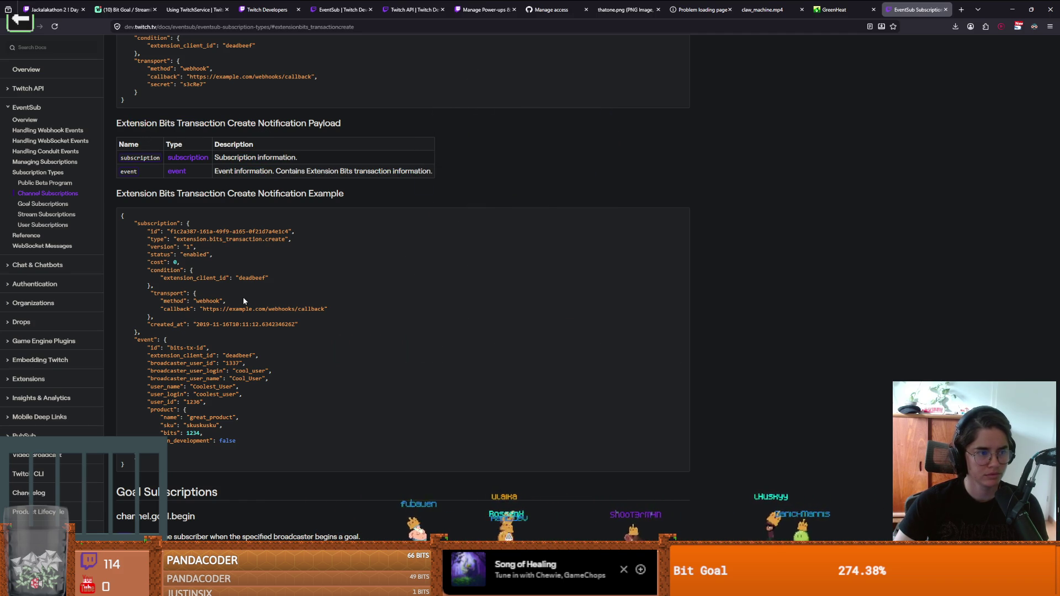
- Reset the docs page zoom to 100% and scroll further down the page
key("ctrl+plus")
key("ctrl+plus")
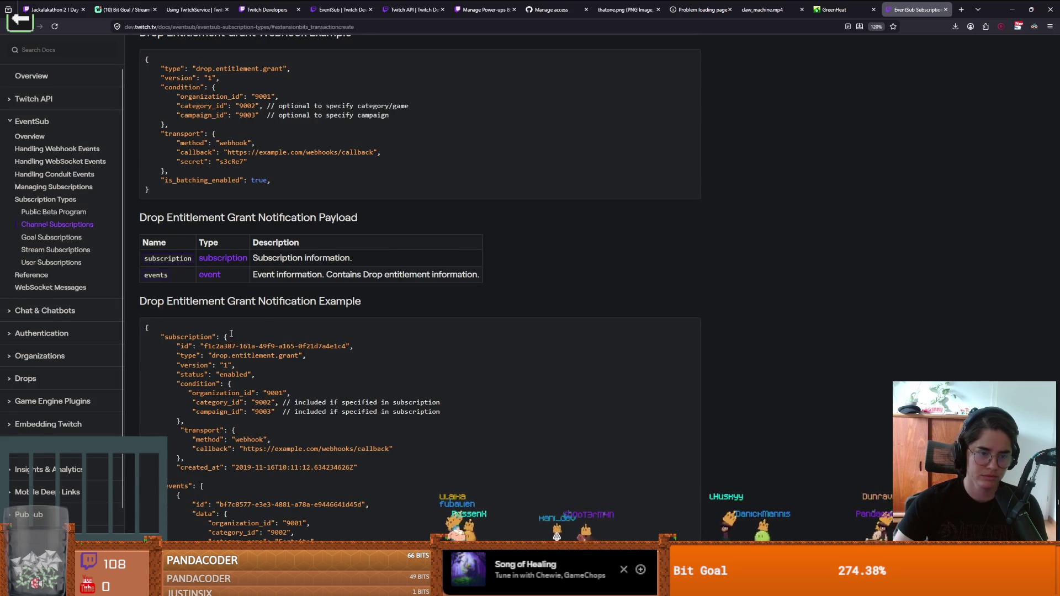
key("ctrl+minus")
scroll(232, 335, "down", 3)
scroll(234, 335, "up", 10)
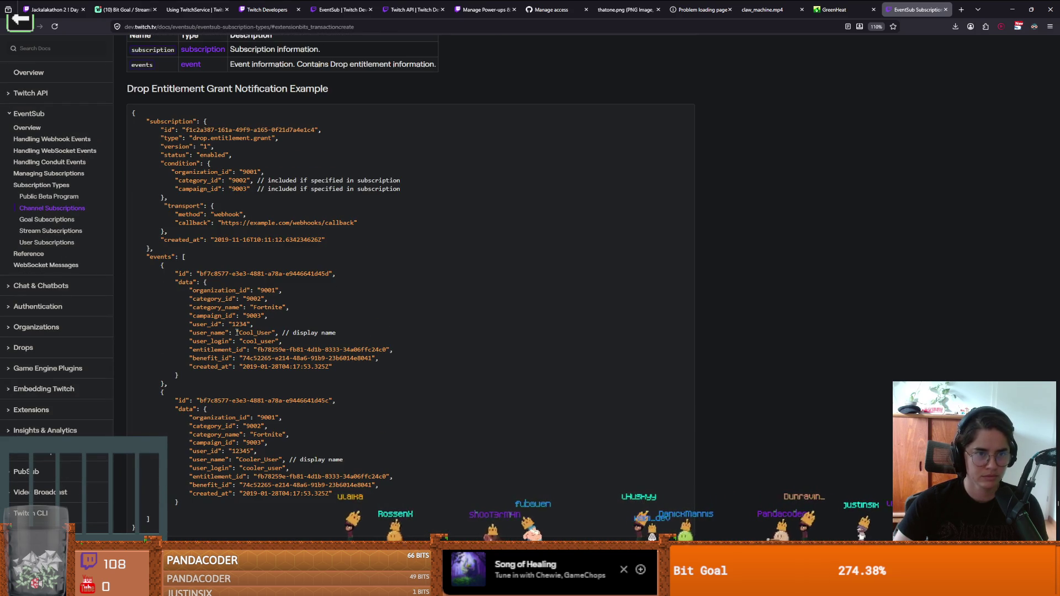
key("ctrl+minus")
scroll(237, 332, "down", 3)
scroll(236, 335, "down", 3)
scroll(254, 322, "down", 4)
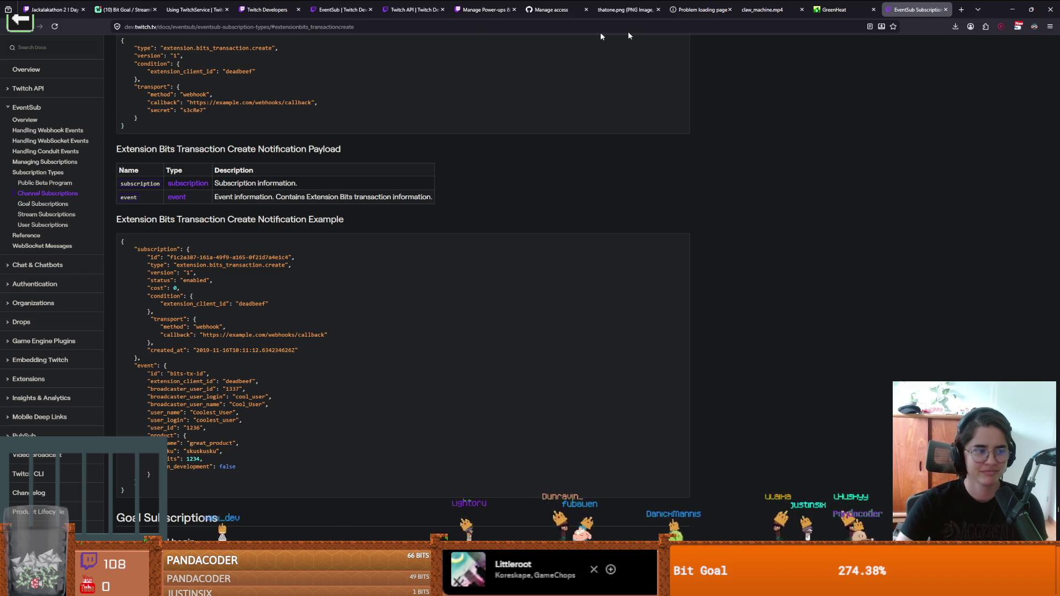
- Close the GreenHeat, claw_machine.mp4, Problem loading page and thatone.png tabs
left_click(873, 10)
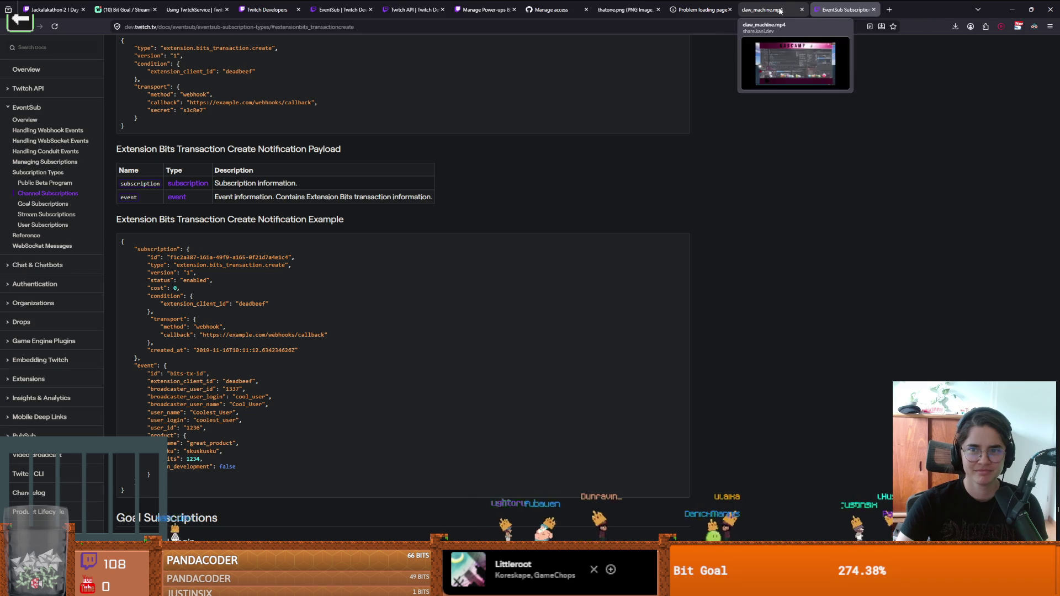
left_click(803, 9)
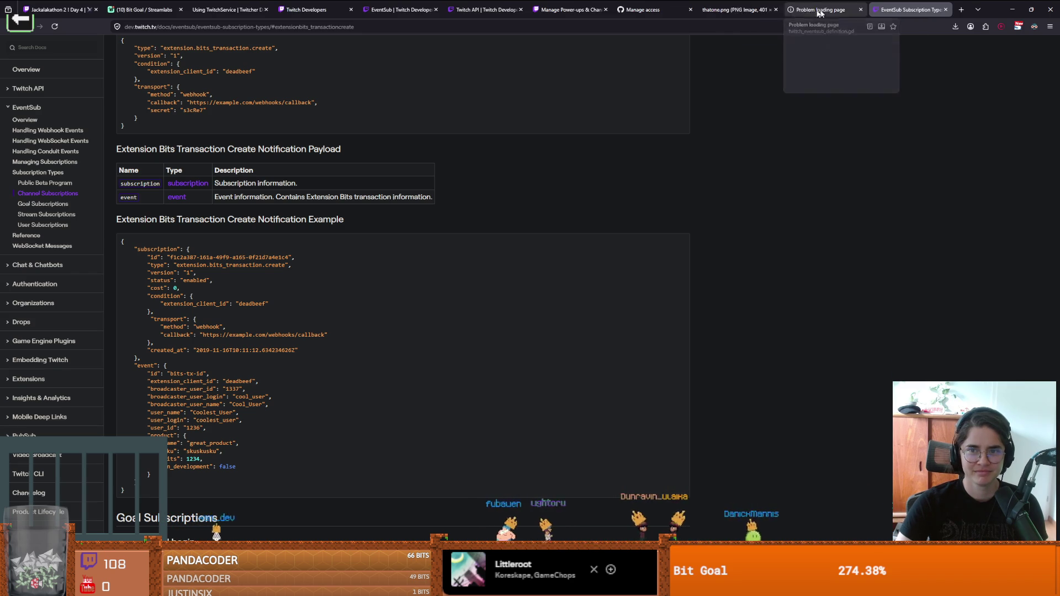
left_click(859, 10)
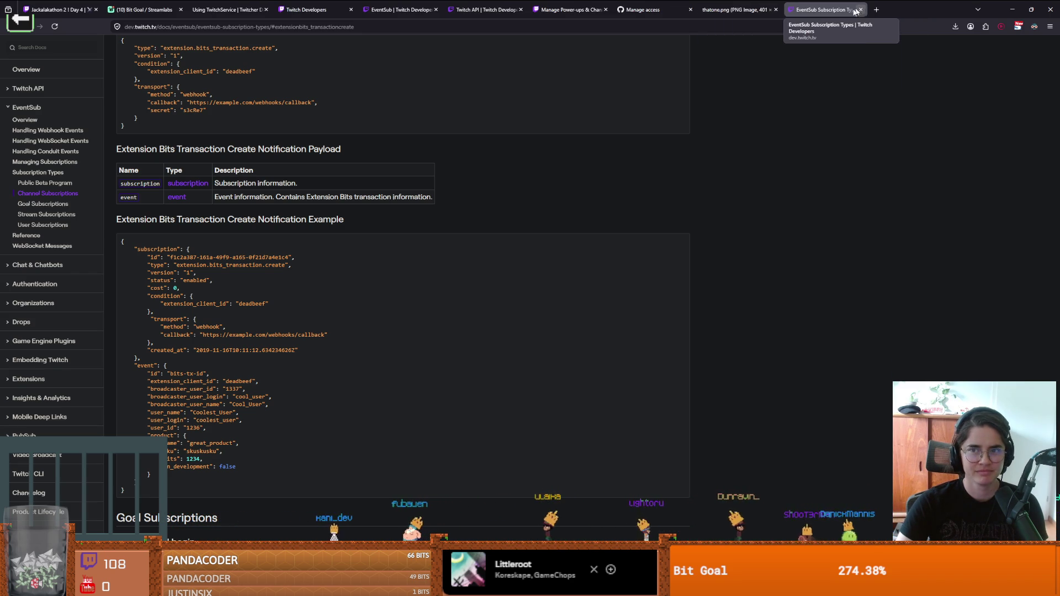
left_click(776, 10)
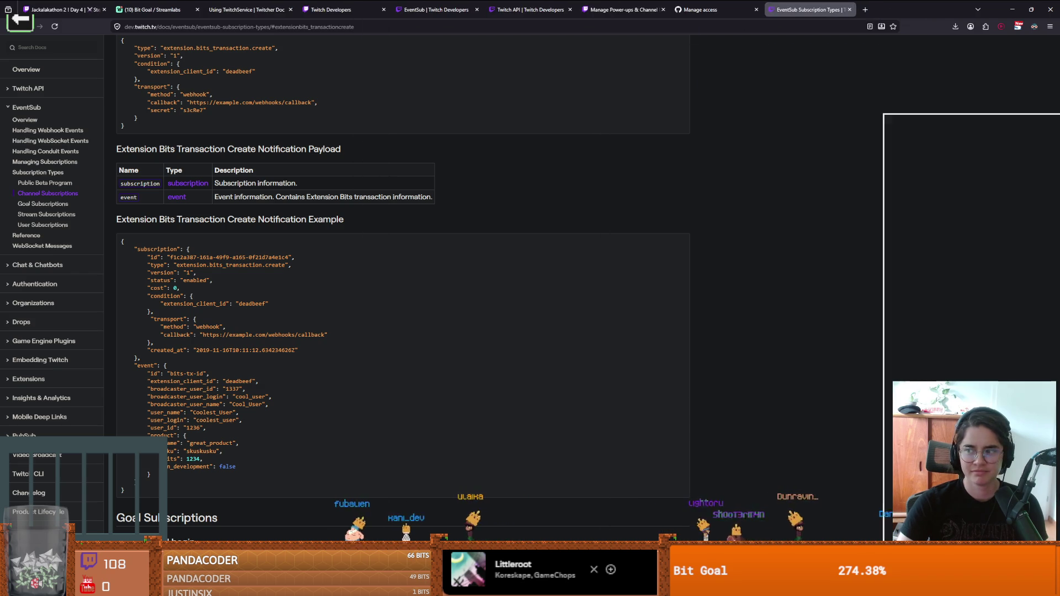
- Save the TwitcherSetup scene in Godot and review its diff in GitHub Desktop
key("alt+Tab")
left_click(487, 214)
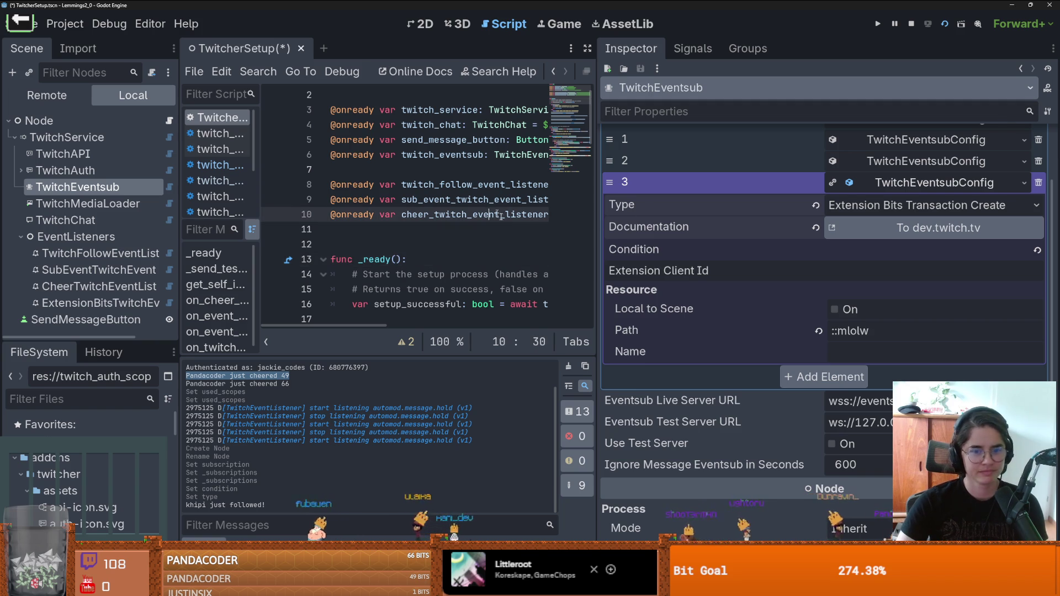
key("ctrl+s")
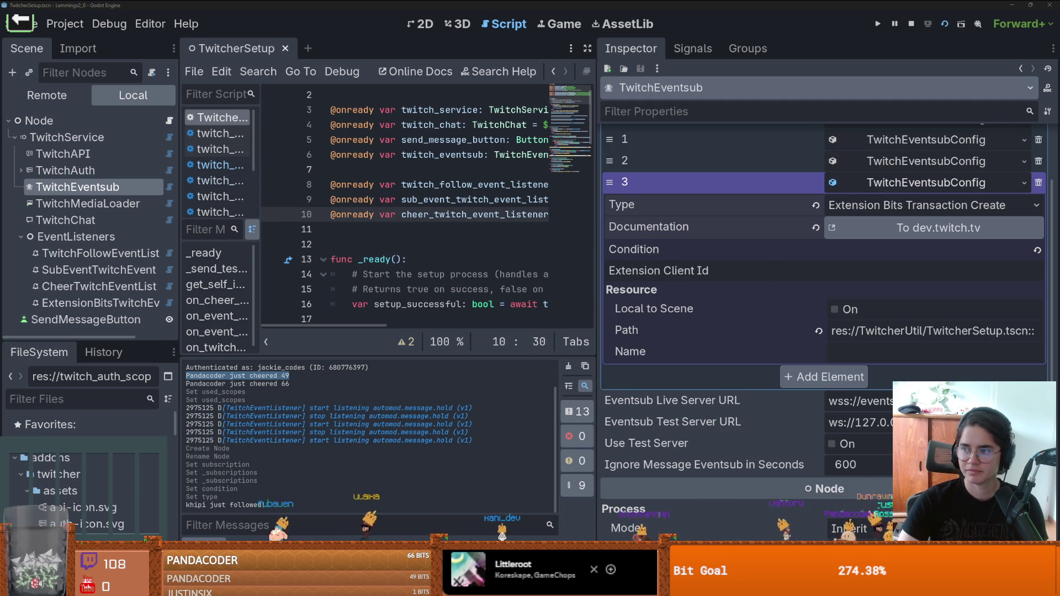
key("alt+Tab")
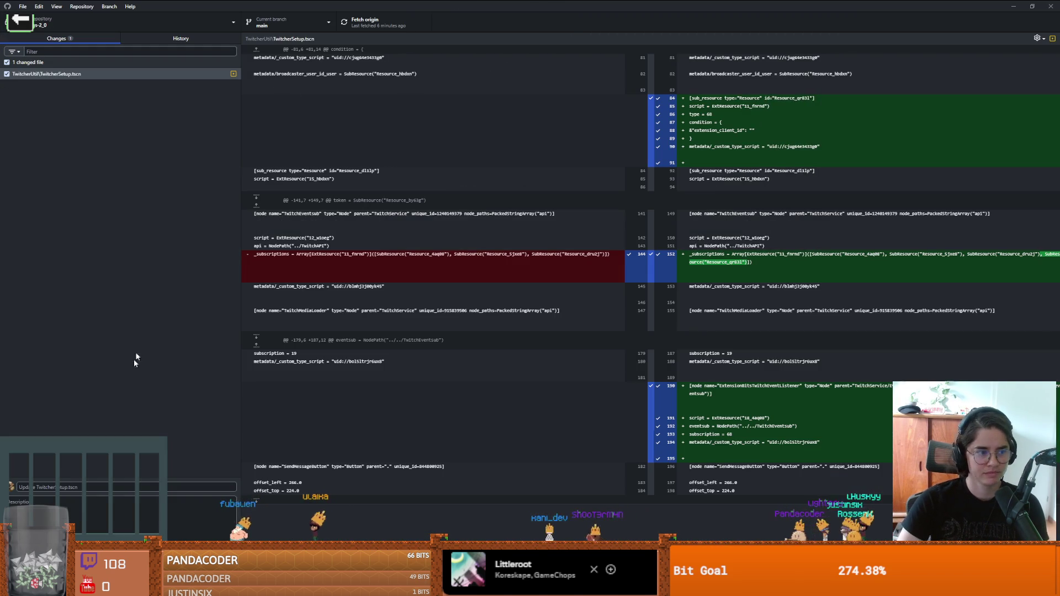
left_click(87, 488)
- Type 'twitc extension' as the commit summary, trim it to 'extension', and return to Godot
type("twitc ")
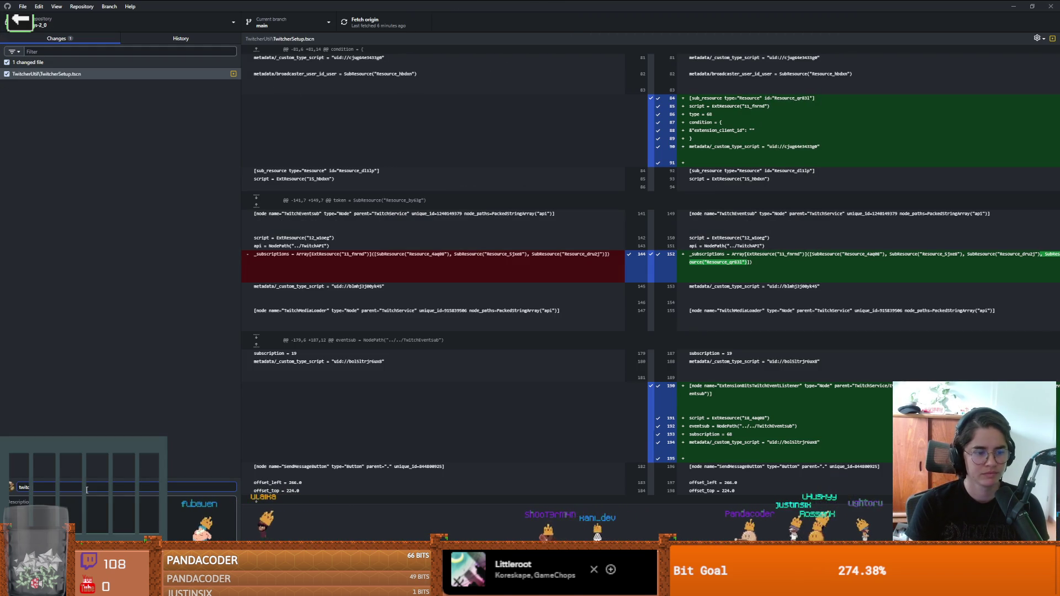
type("extension")
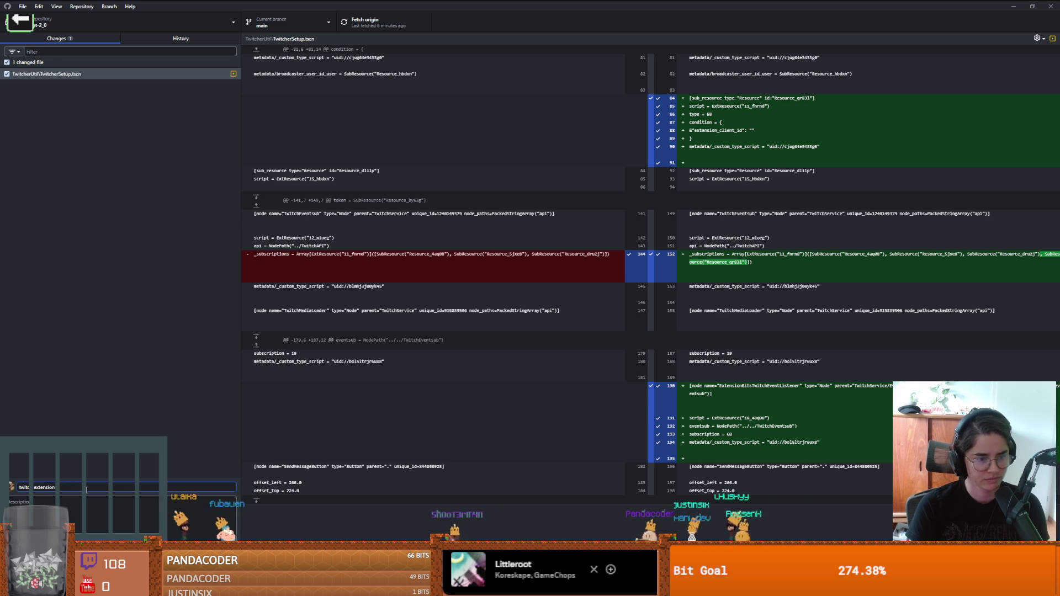
key("Home")
key("Delete")
key("Delete")
key("Delete")
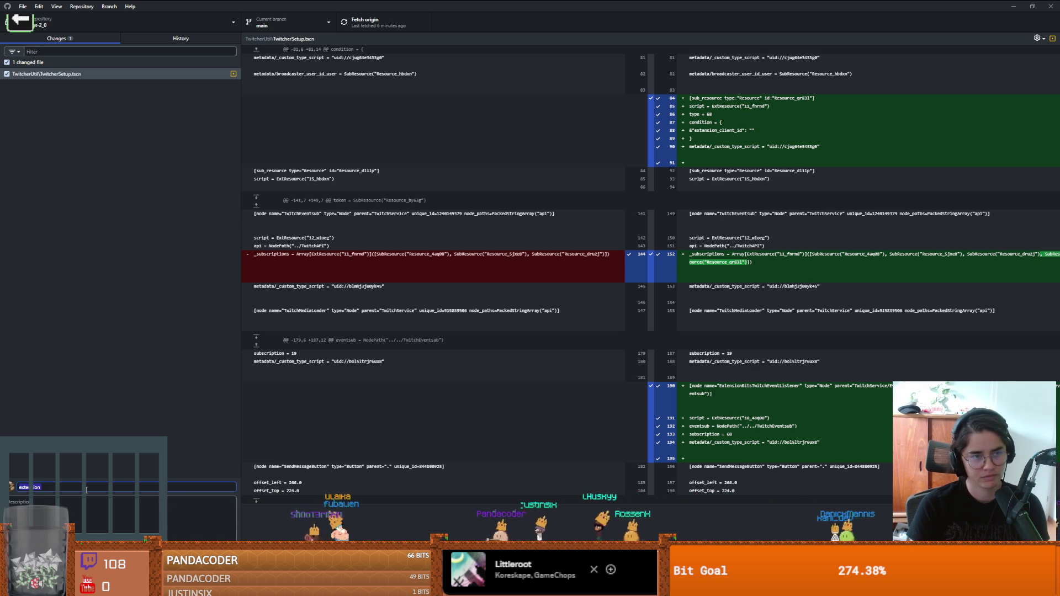
key("alt+Tab")
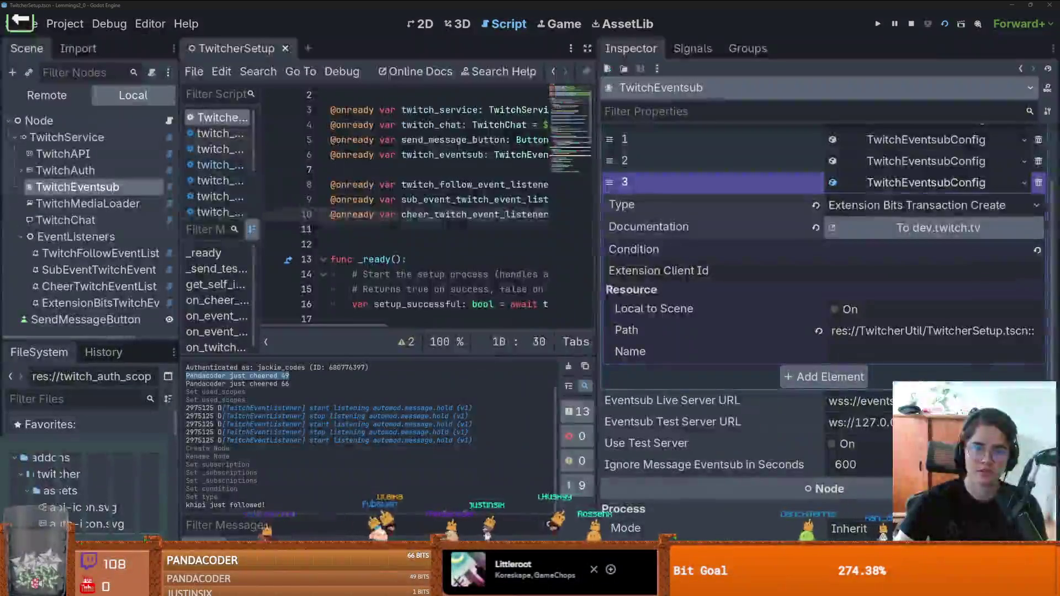
- Save the TwitcherSetup scene, restore the Twitcher window, and close it with stop and quit
left_click(475, 139)
key("ctrl+s")
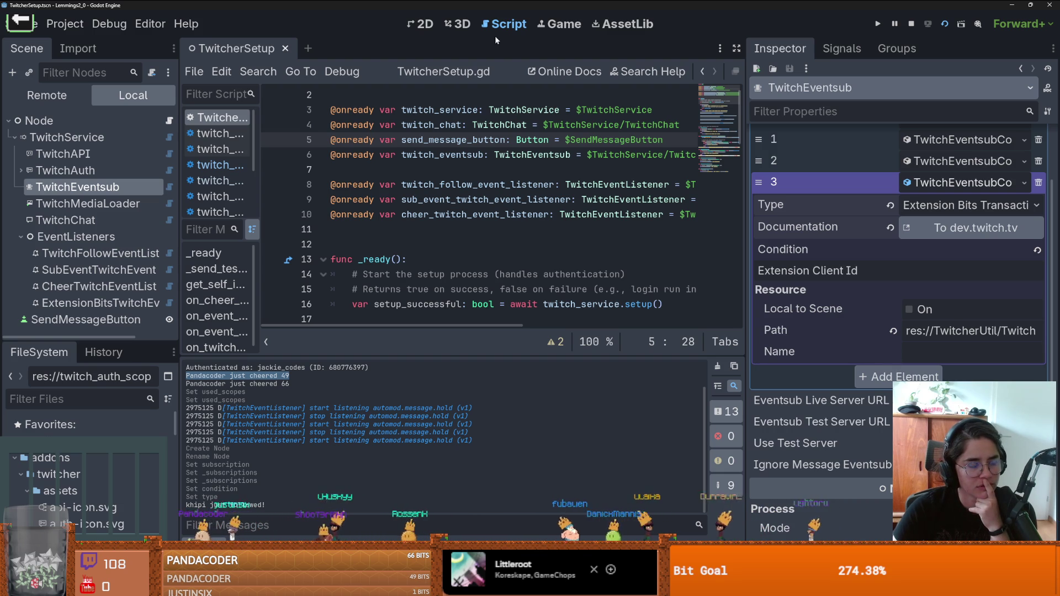
left_click_drag(534, 5, 578, 214)
left_click(607, 215)
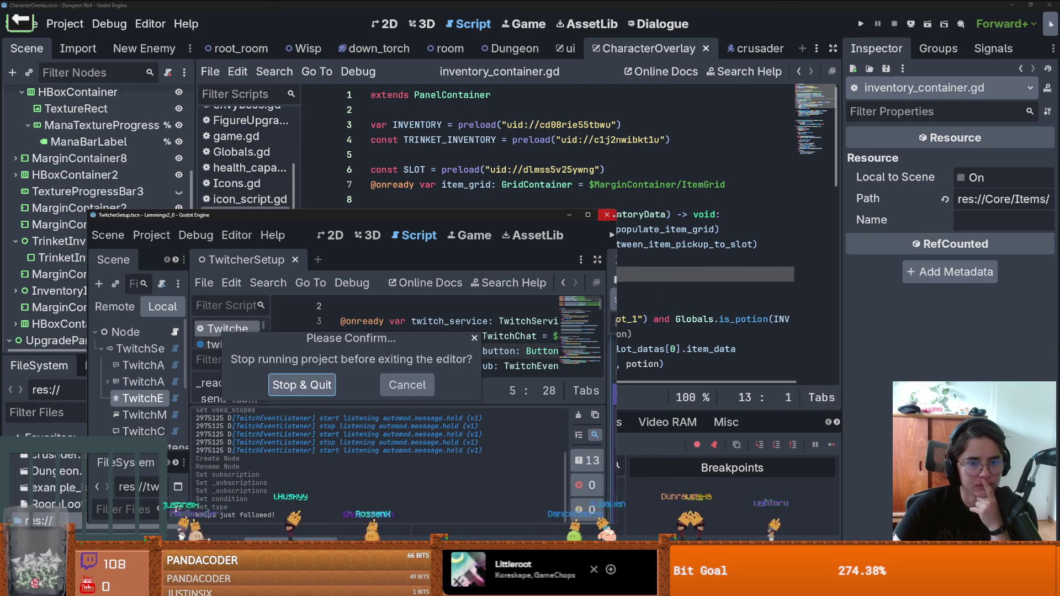
left_click(326, 385)
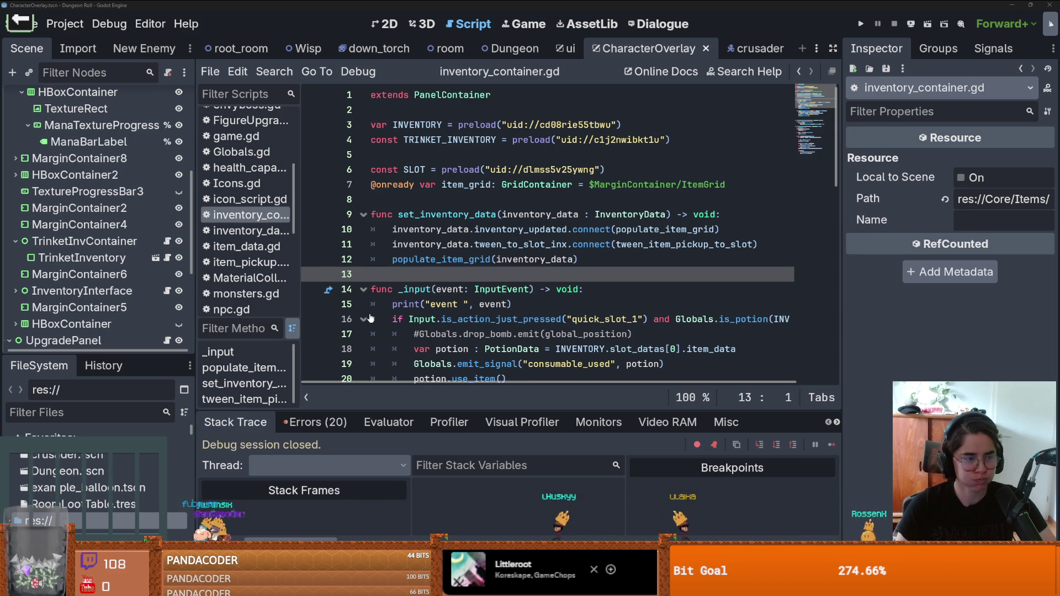
- Widen the Scene dock and save the CharacterOverlay scene from inventory_container.gd
mouse_move(196, 276)
left_mouse_down()
mouse_move(231, 274)
mouse_move(197, 275)
left_mouse_up()
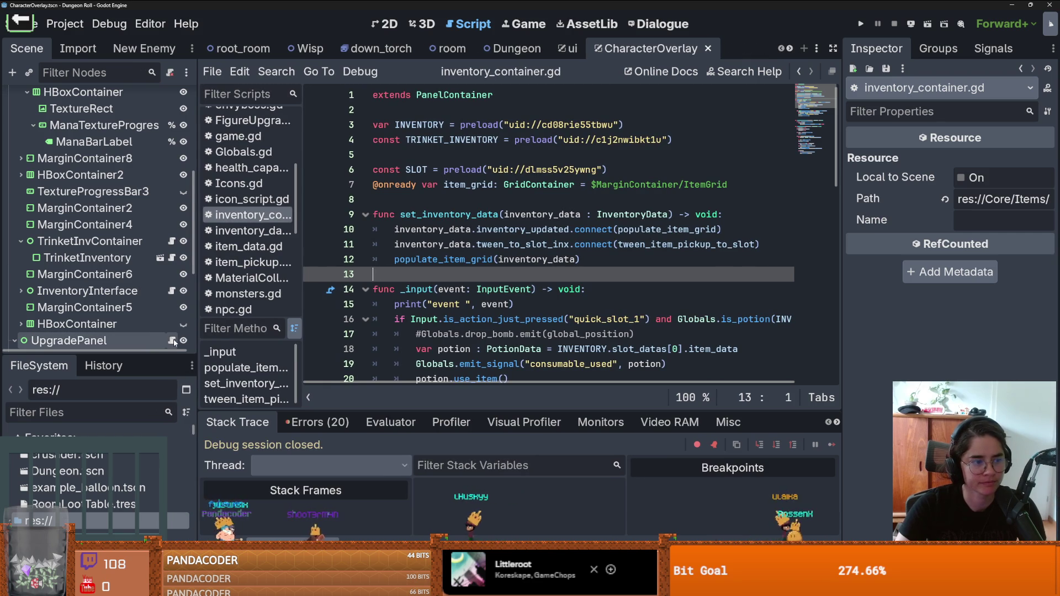
left_click(479, 289)
key("ctrl+s")
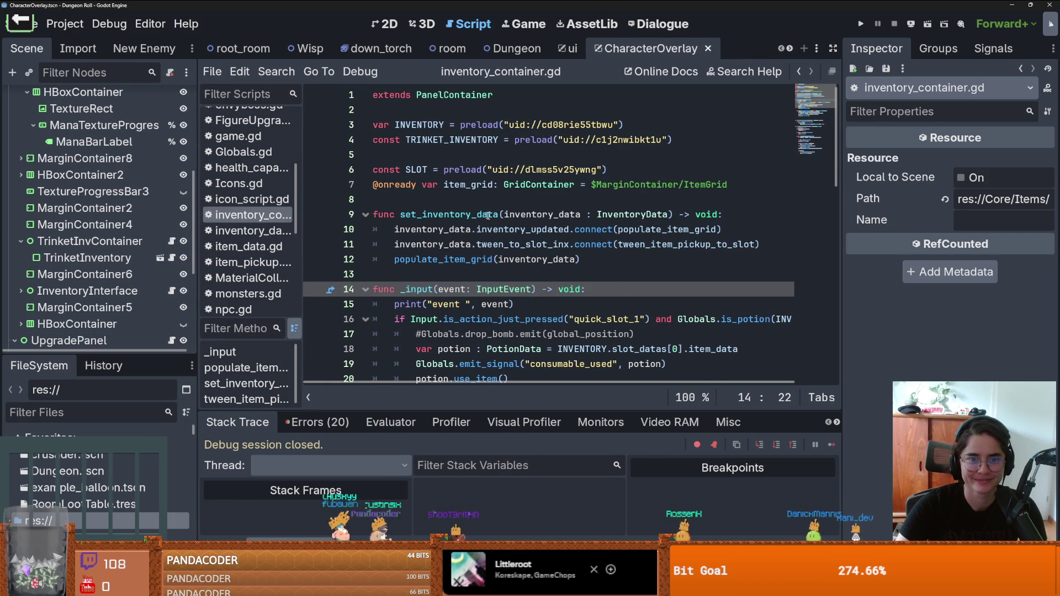
left_click(456, 170)
key("Up")
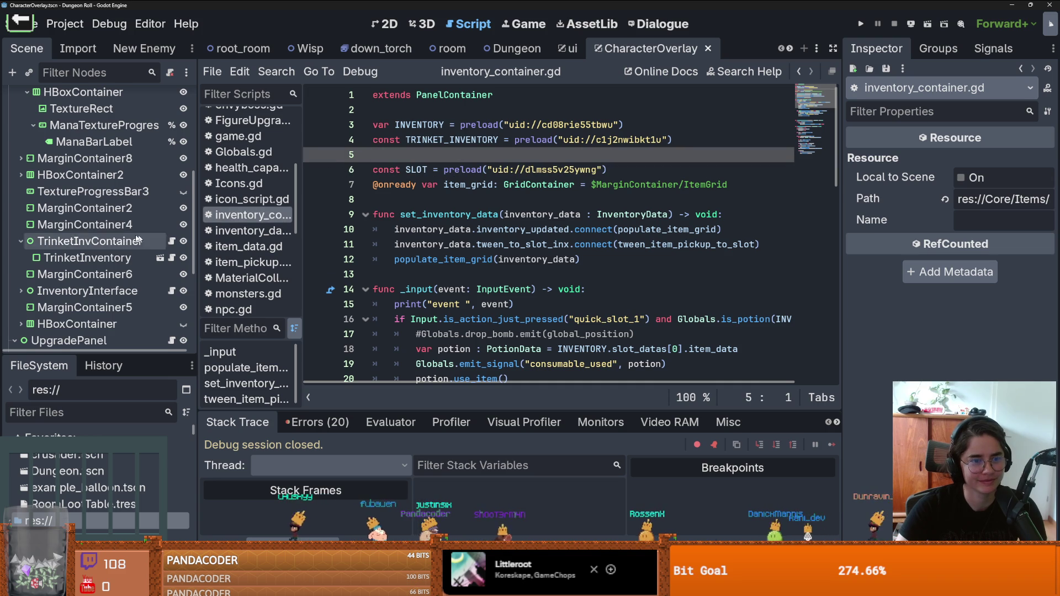
- Scroll to the top of the script, save again, and switch to the 2D workspace
scroll(68, 214, "up", 3)
key("ctrl+s")
scroll(11, 170, "up", 5)
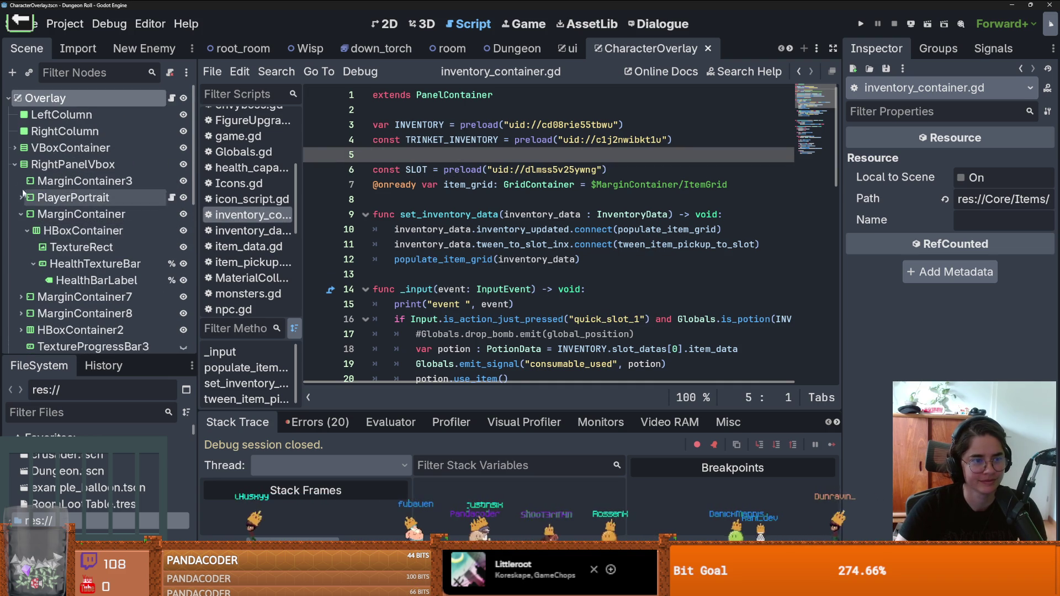
key("ctrl+s")
left_click(386, 25)
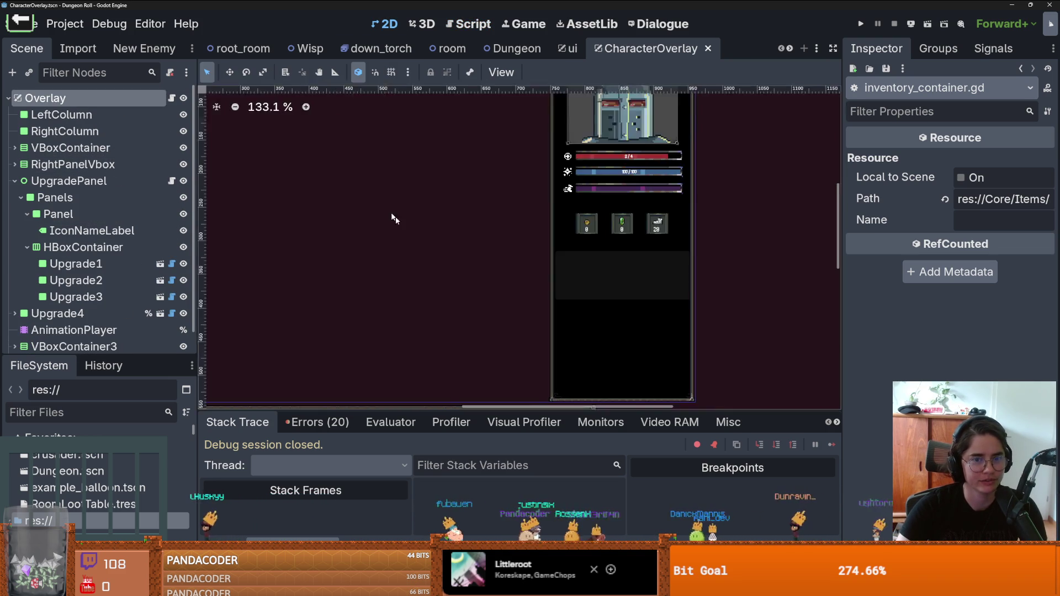
- Save the CharacterOverlay scene before testing
scroll(561, 266, "down", 3)
scroll(561, 248, "up", 1)
key("ctrl+s")
scroll(564, 191, "down", 1)
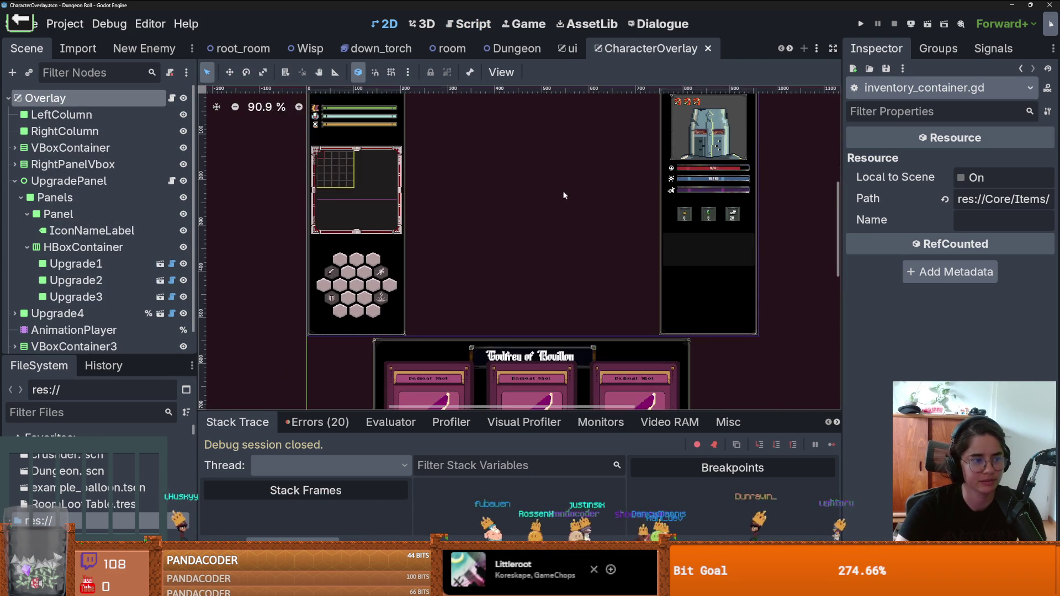
scroll(557, 203, "up", 2)
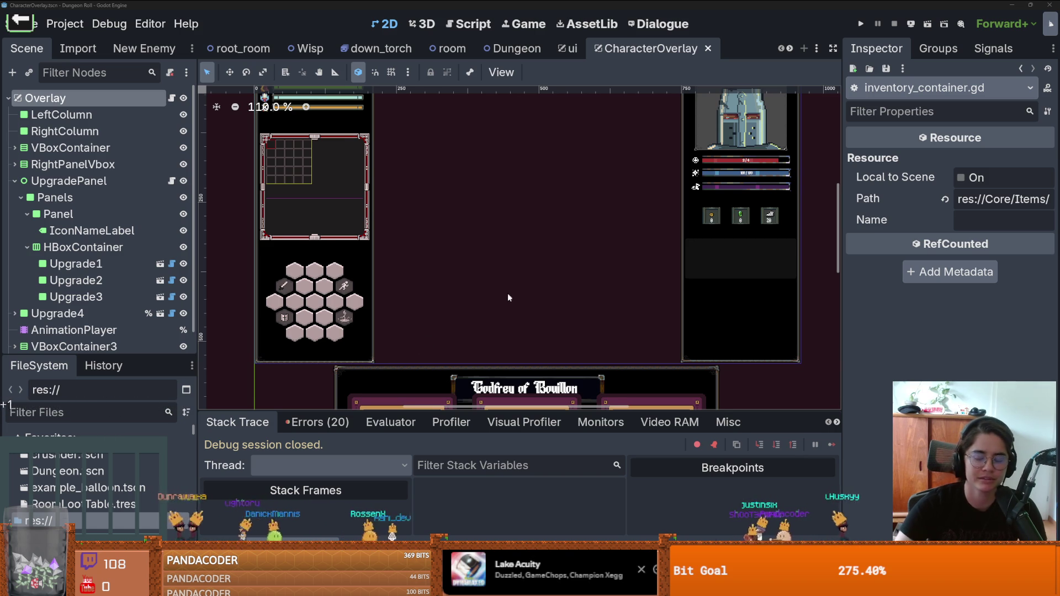
scroll(508, 291, "up", 1)
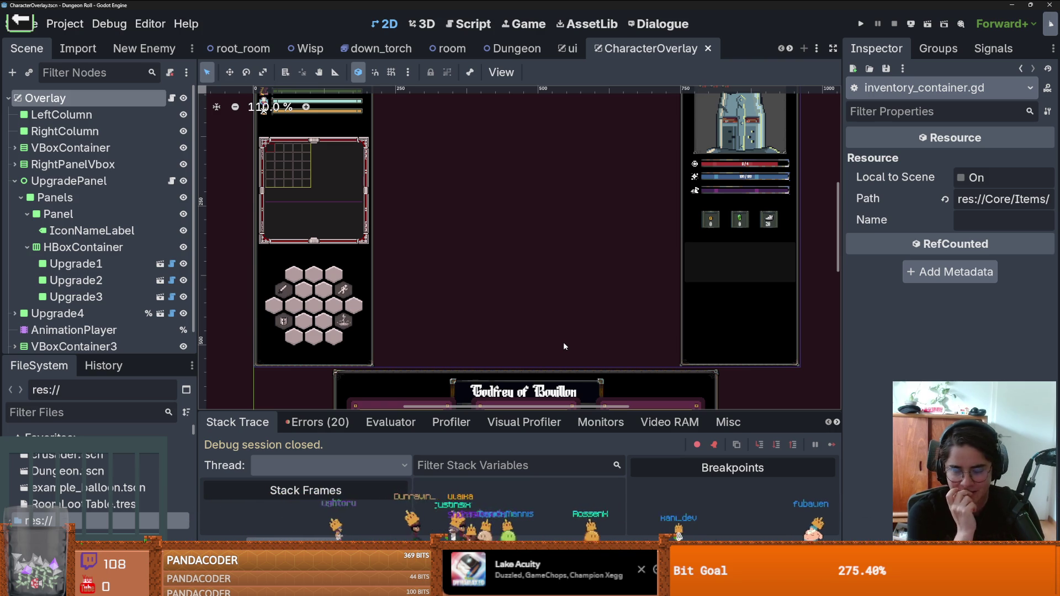
key("ctrl+s")
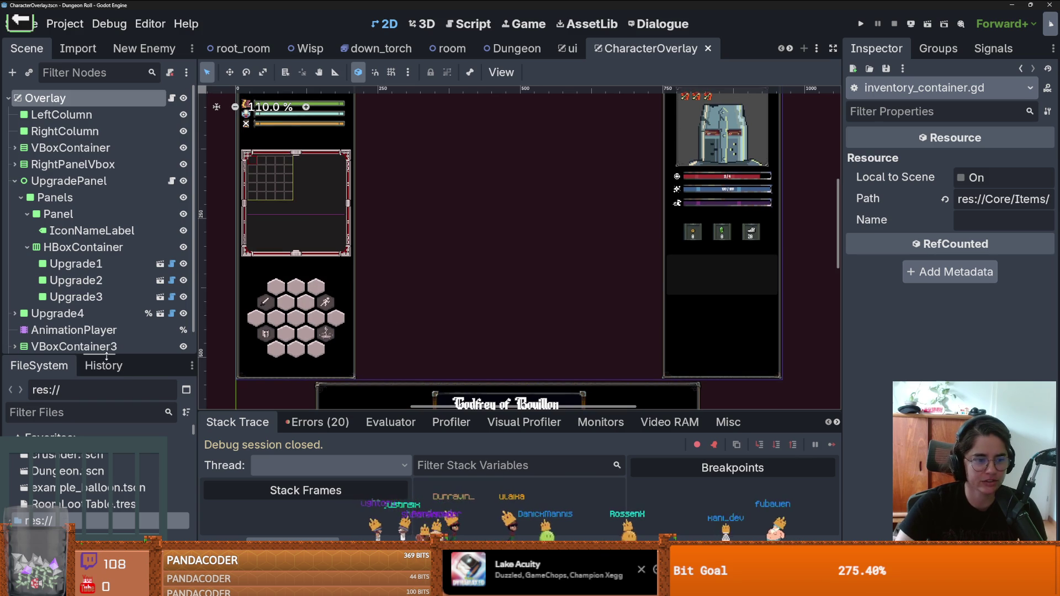
- Run Dungeon Roll, move the knight right and down, then exit fullscreen and stop the game
left_click(860, 24)
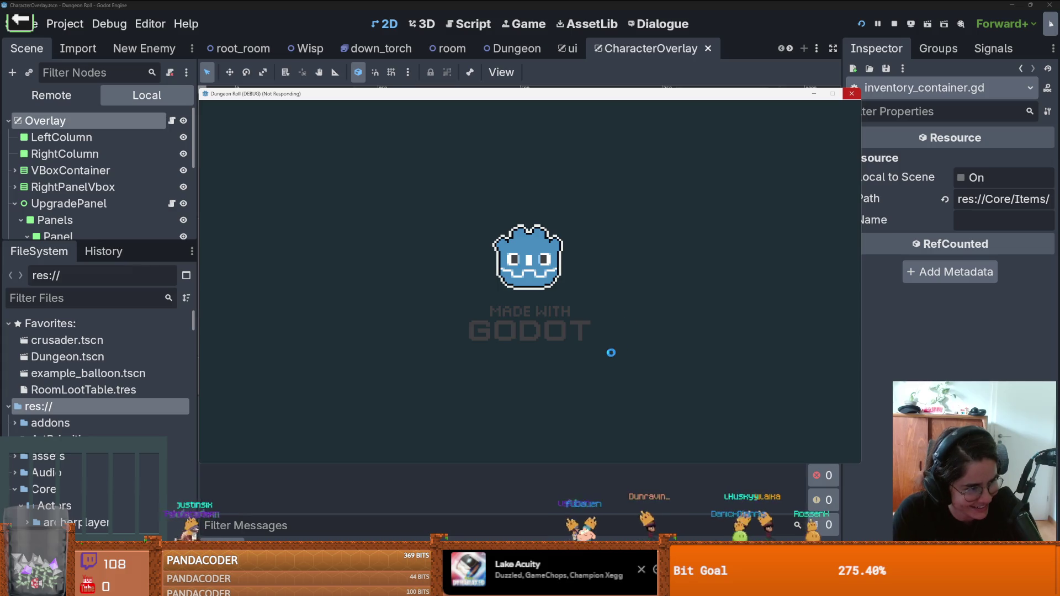
key("d")
key("s")
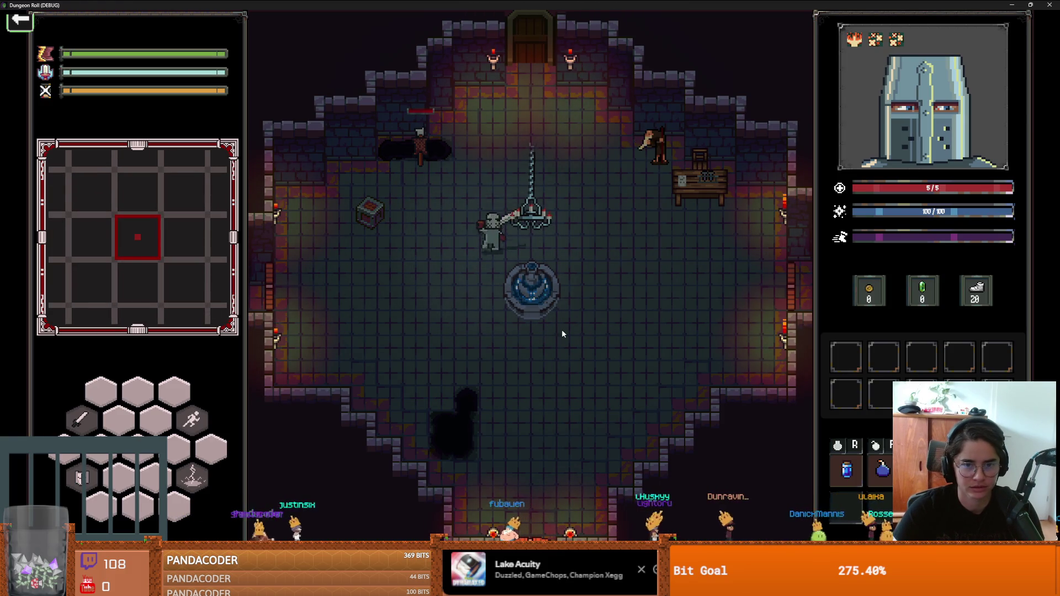
key("F11")
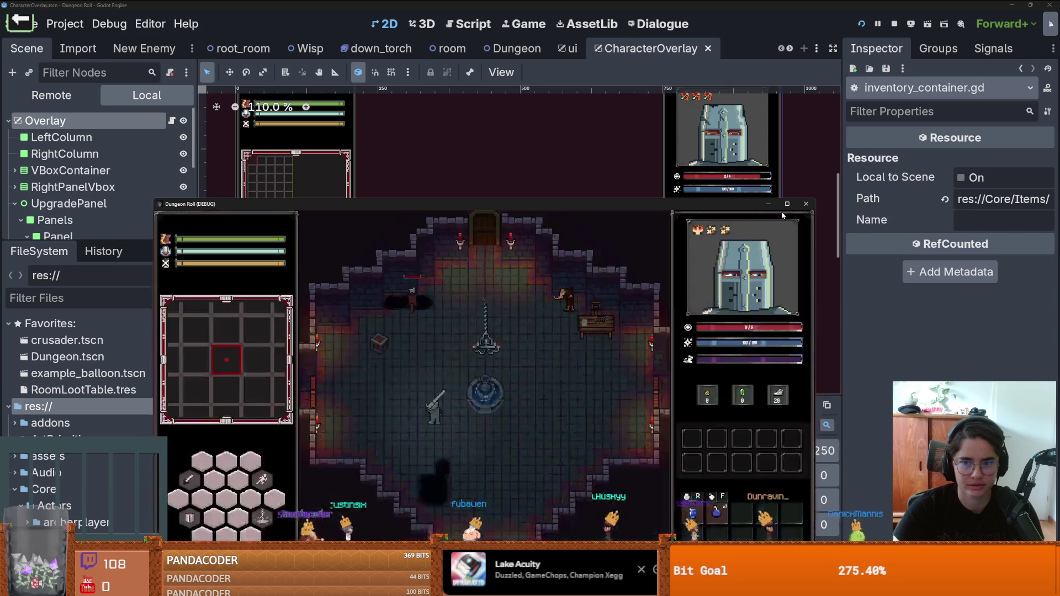
left_click(804, 203)
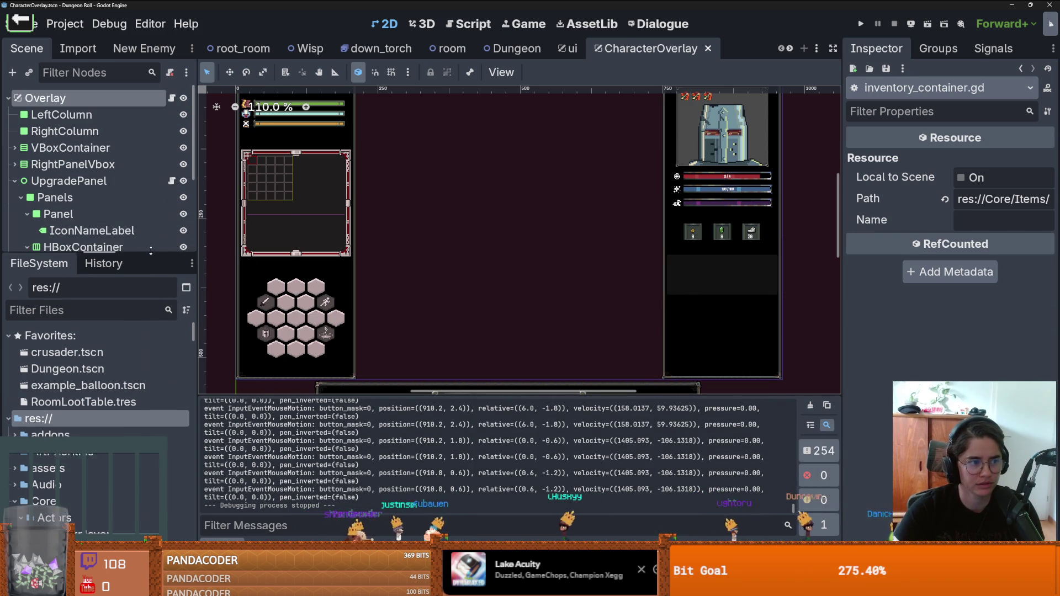
- Open inventory_container.gd in the script editor after clearing the file filter
left_click(114, 267)
type("ivent")
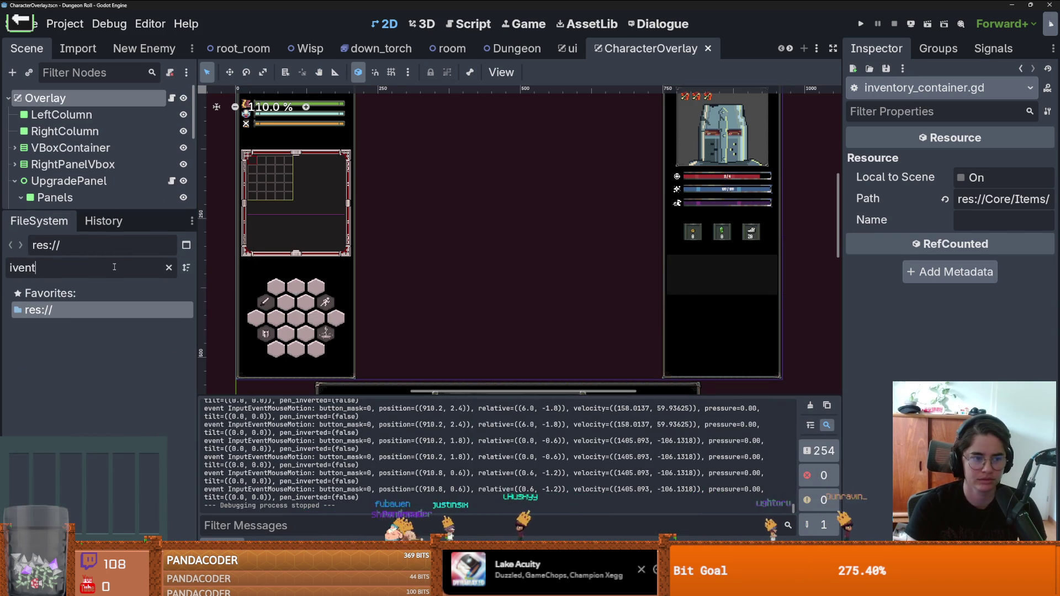
key("BackSpace")
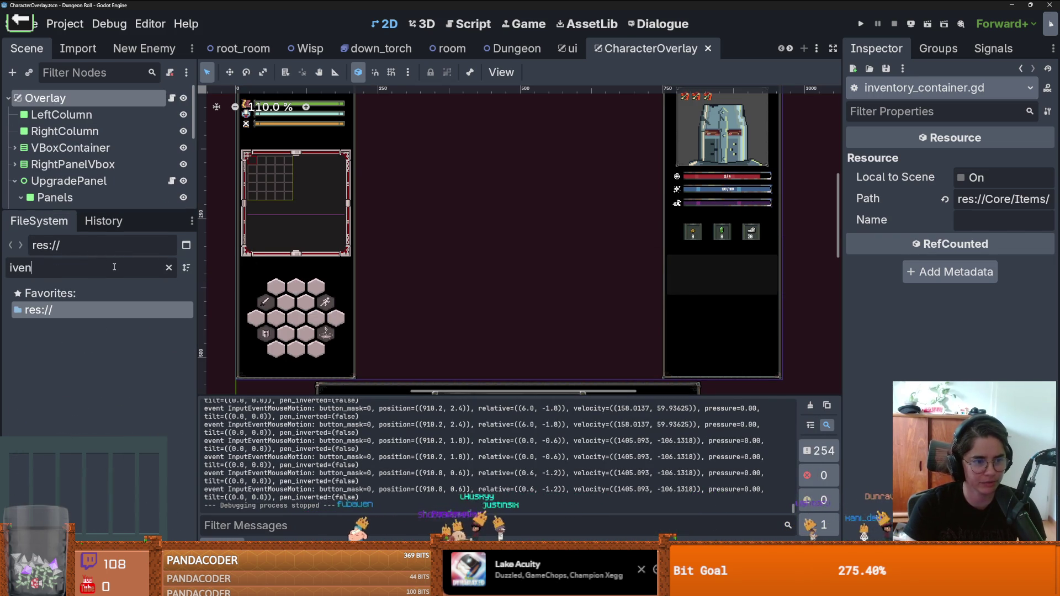
key("ctrl+a")
key("BackSpace")
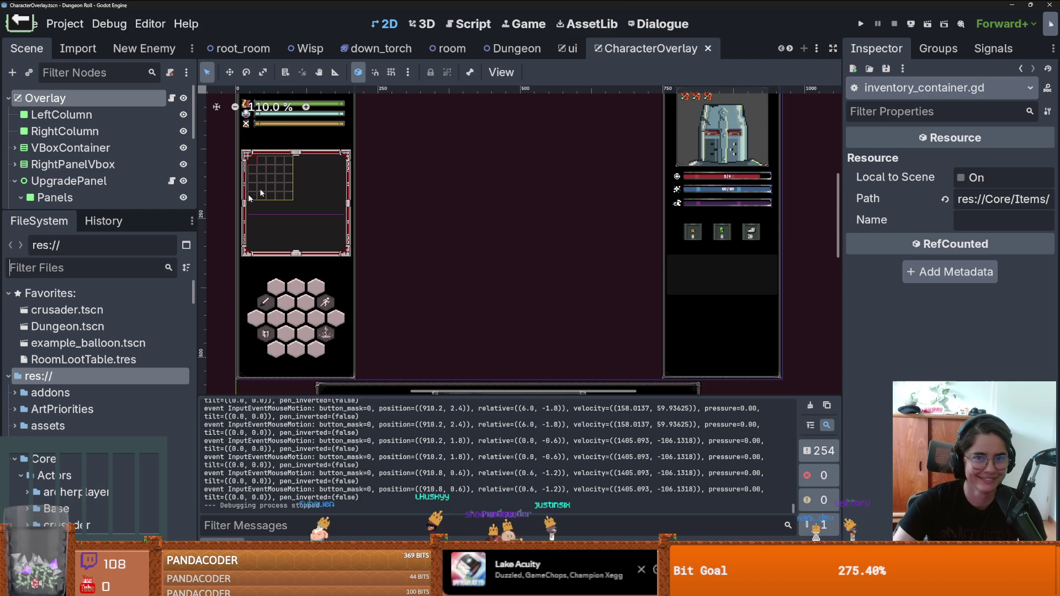
left_click(470, 25)
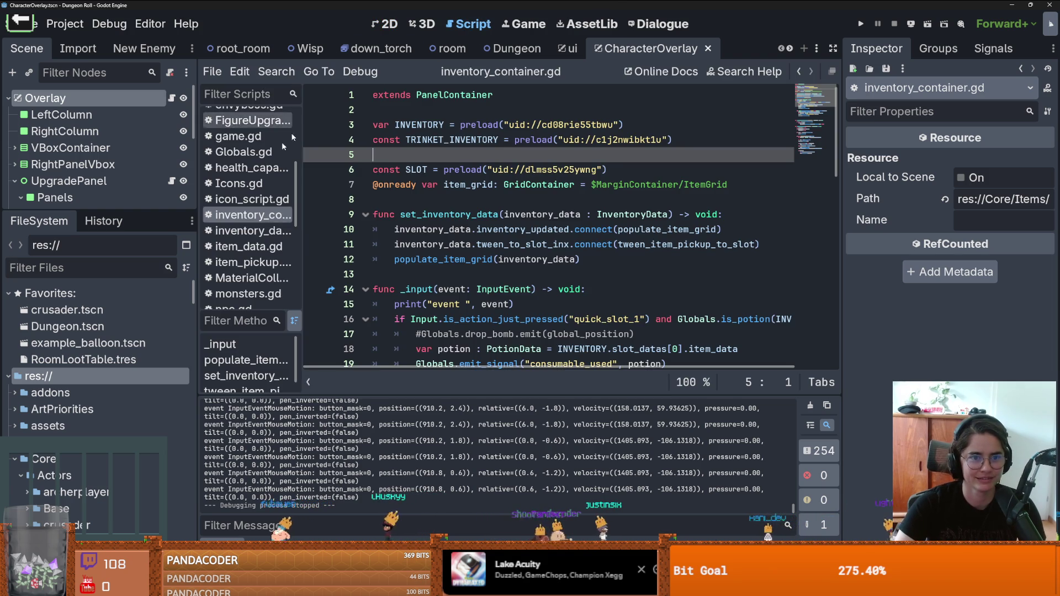
scroll(440, 273, "down", 5)
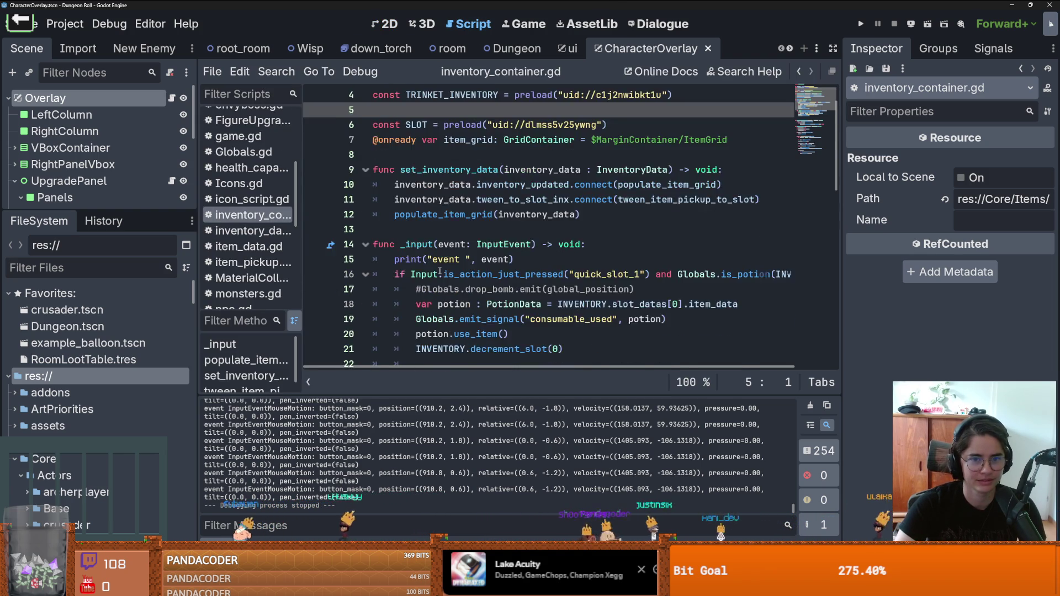
scroll(440, 272, "up", 1)
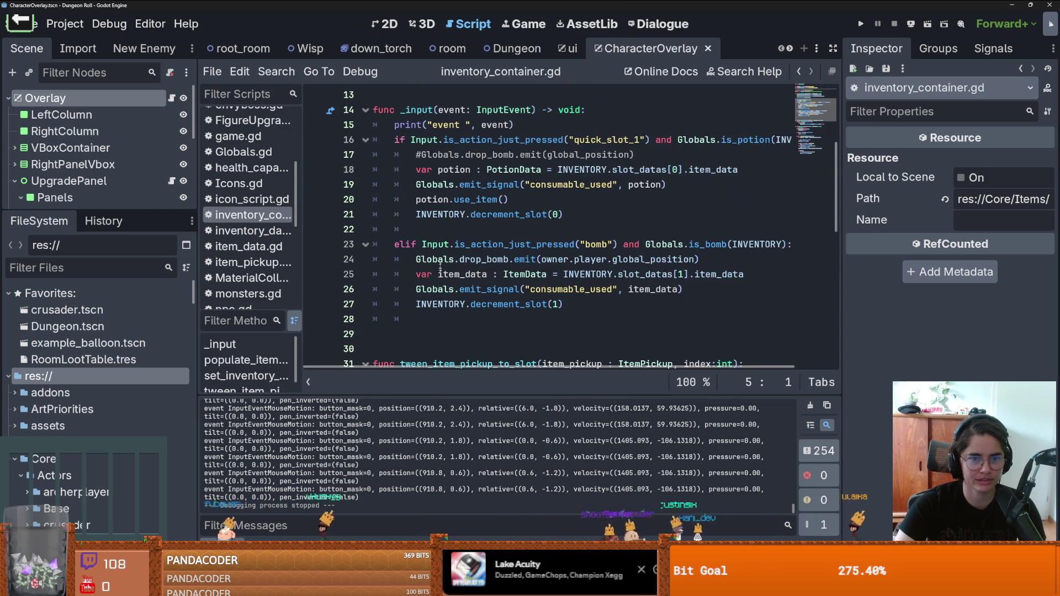
- Change 'elif' to 'if' on line 23, save, and run the current scene
double_click(409, 125)
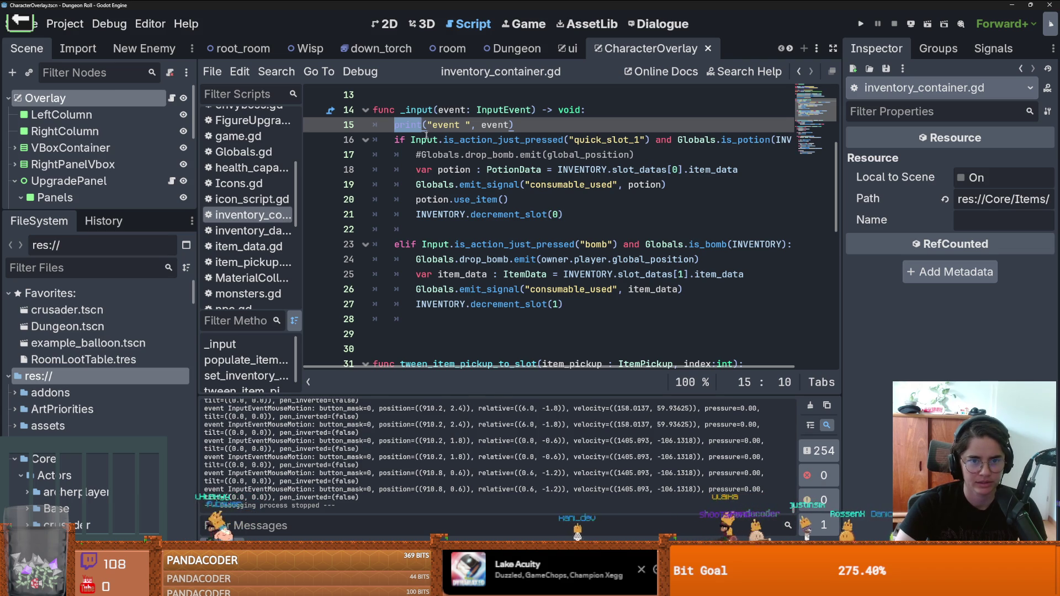
left_click(438, 274)
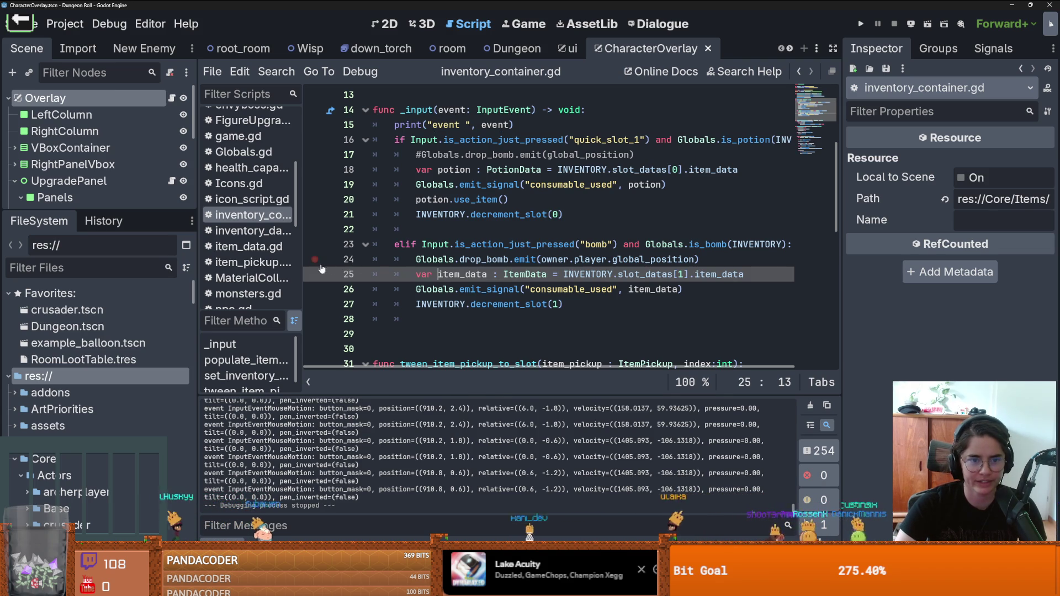
double_click(415, 244)
type("if")
key("ctrl+s")
left_click(432, 244)
left_click(911, 23)
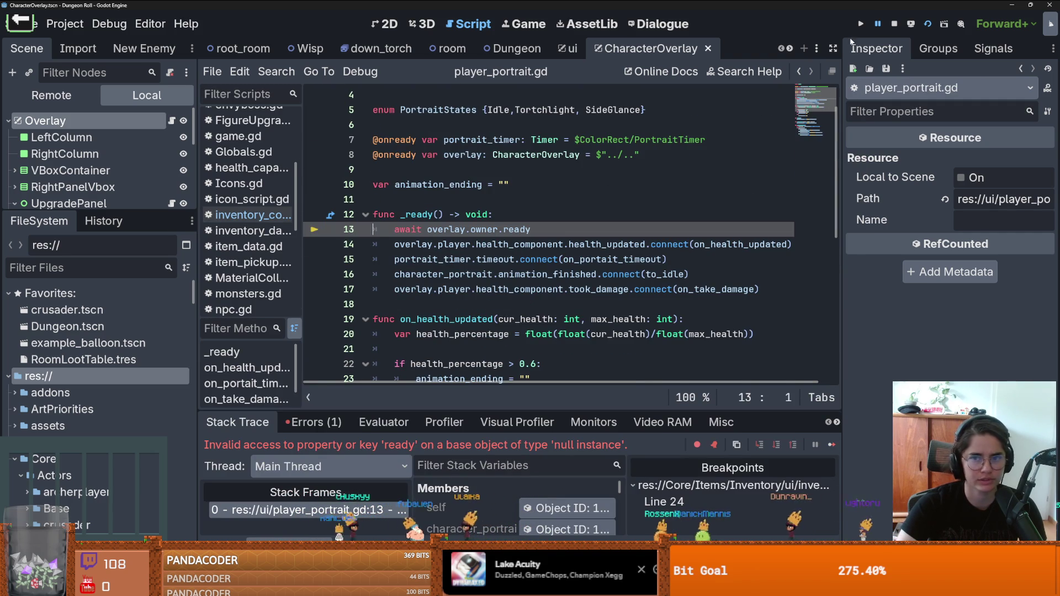
- Restart the game and drop bombs with F, continuing past the line 24 breakpoint once
left_click(861, 25)
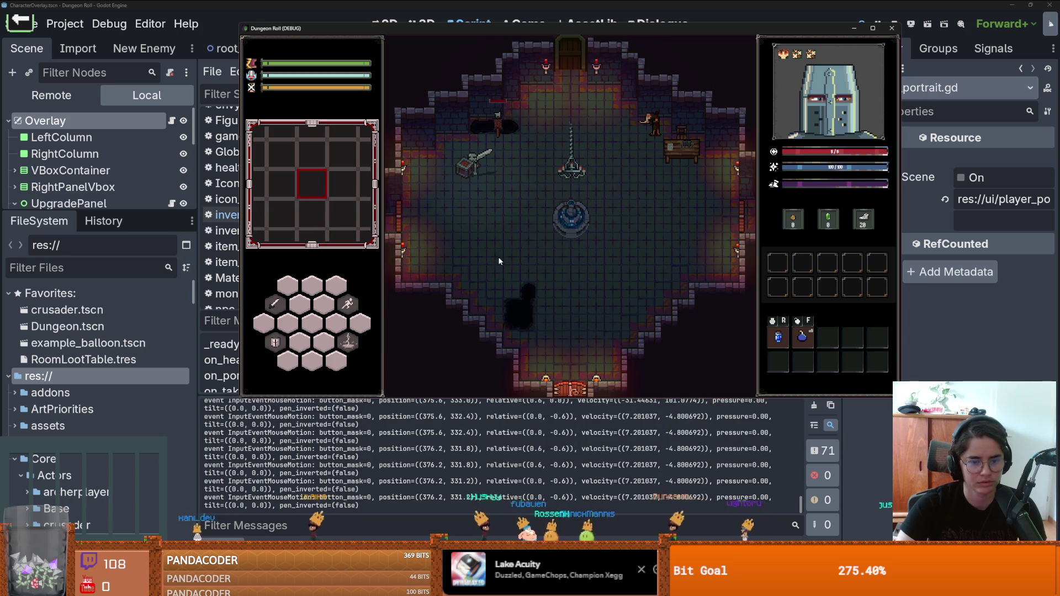
key("f")
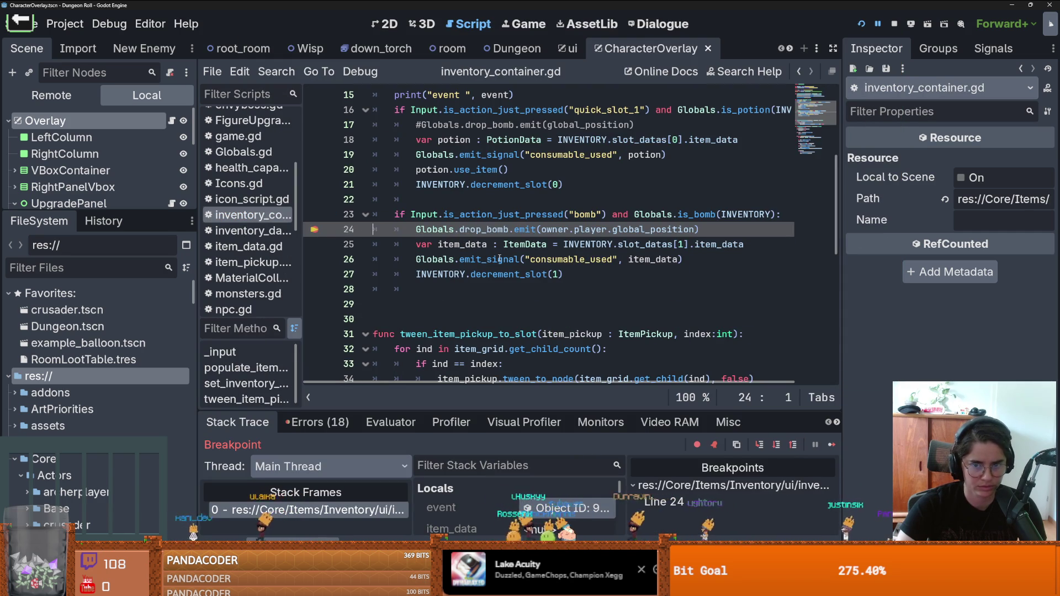
left_click(833, 450)
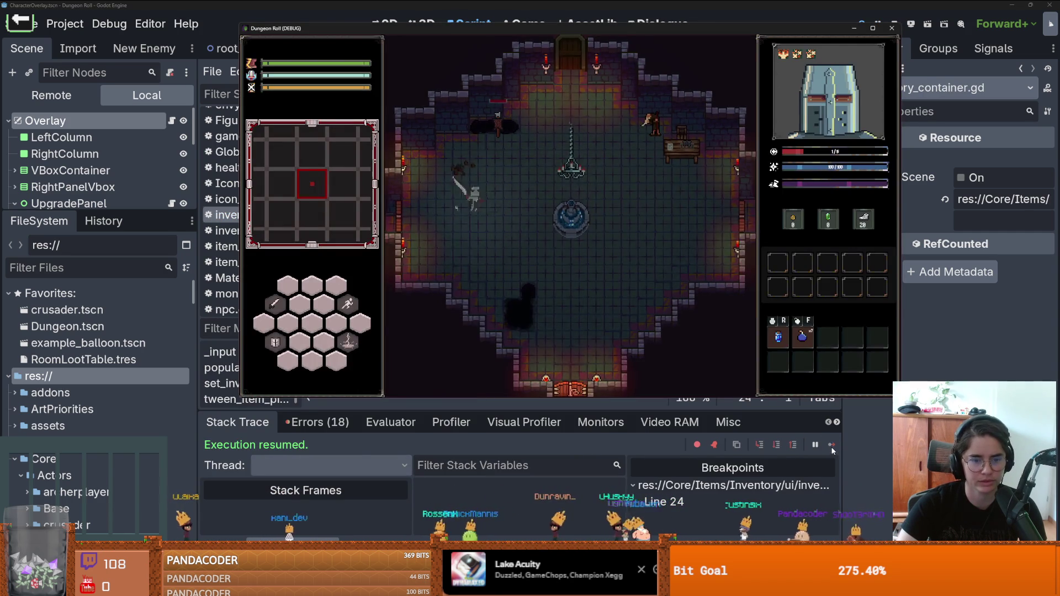
left_click(257, 523)
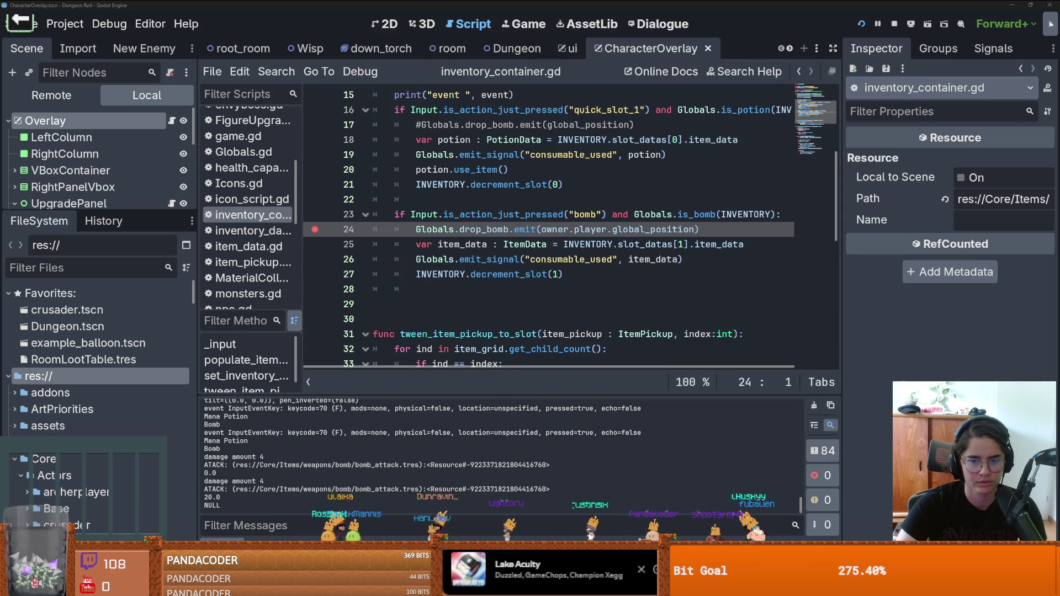
key("alt+Tab")
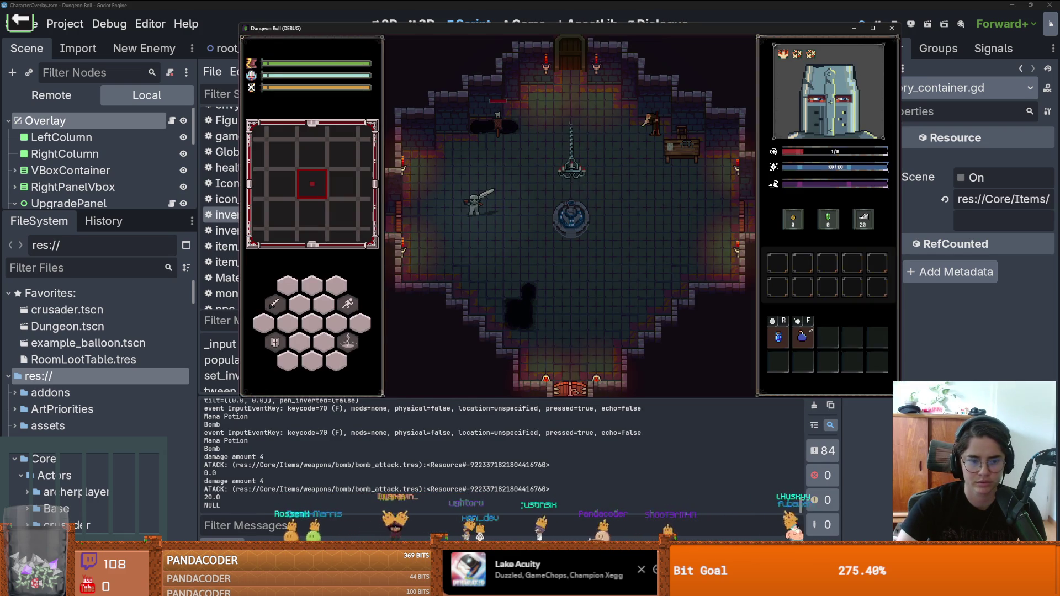
key("f")
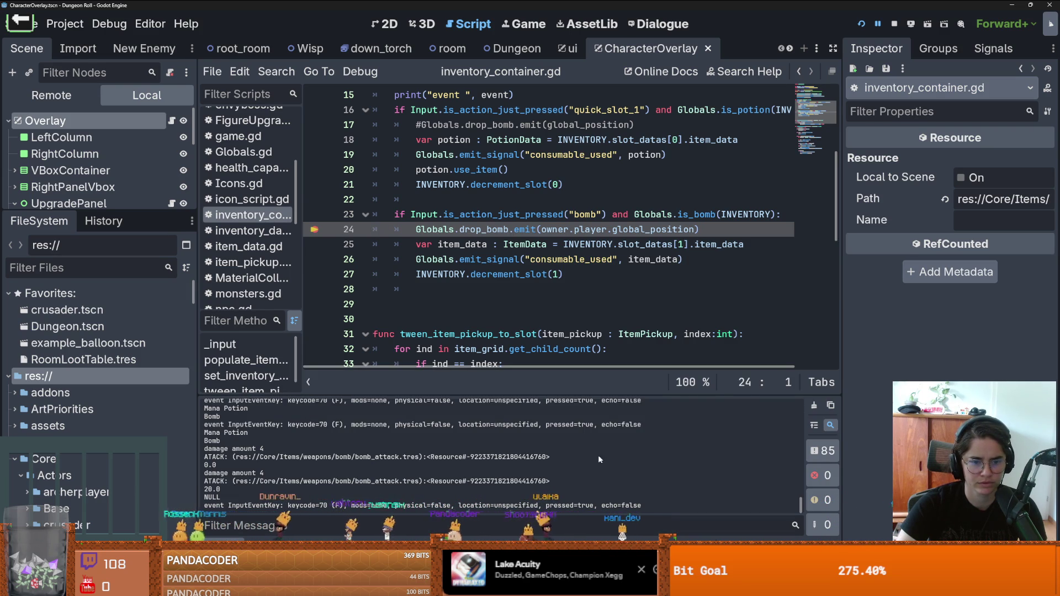
scroll(263, 415, "up", 1)
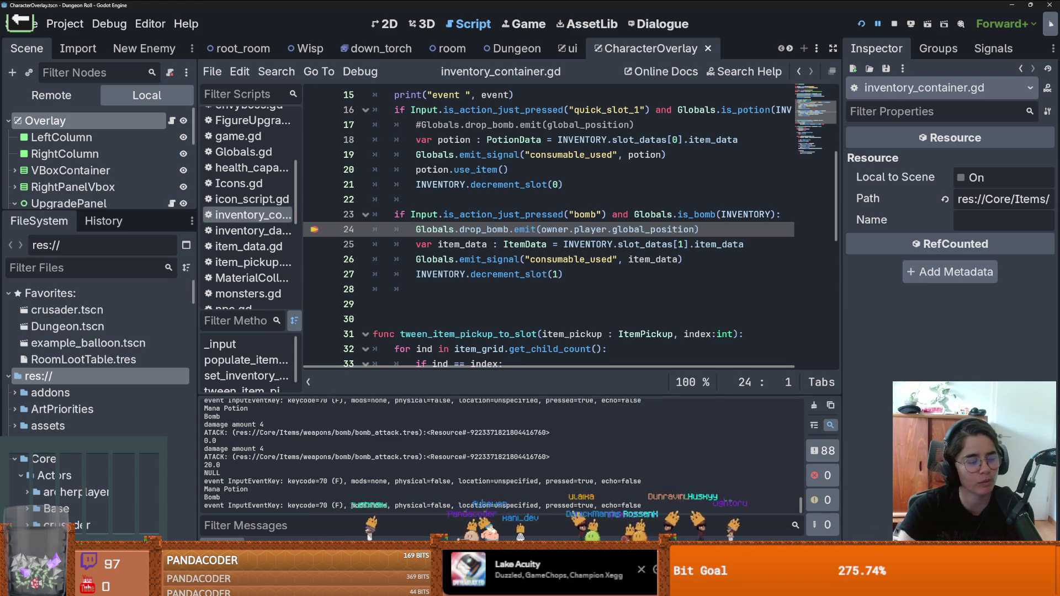
left_click(622, 287)
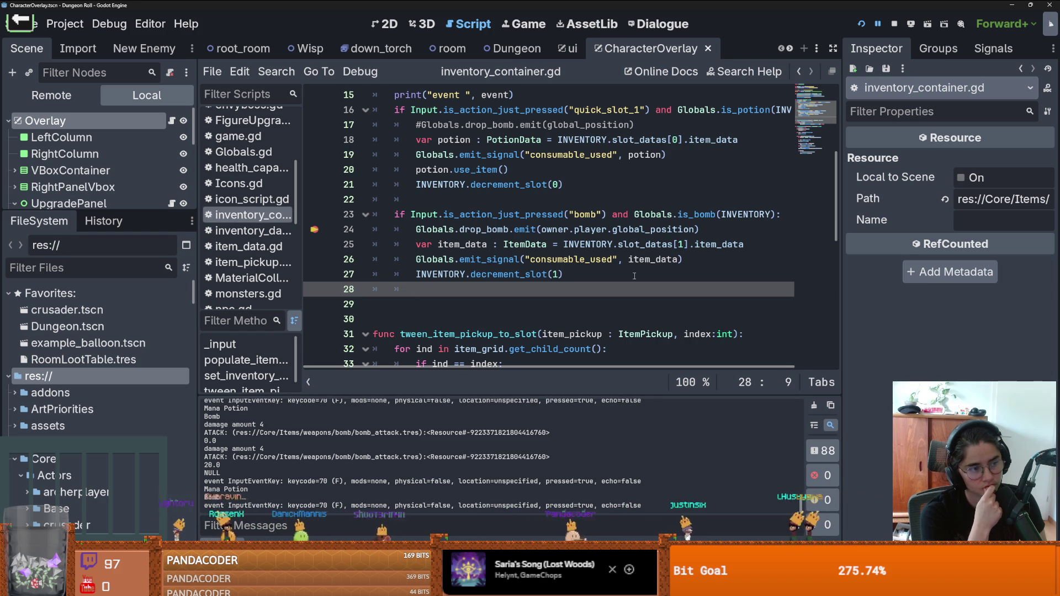
left_click(547, 259)
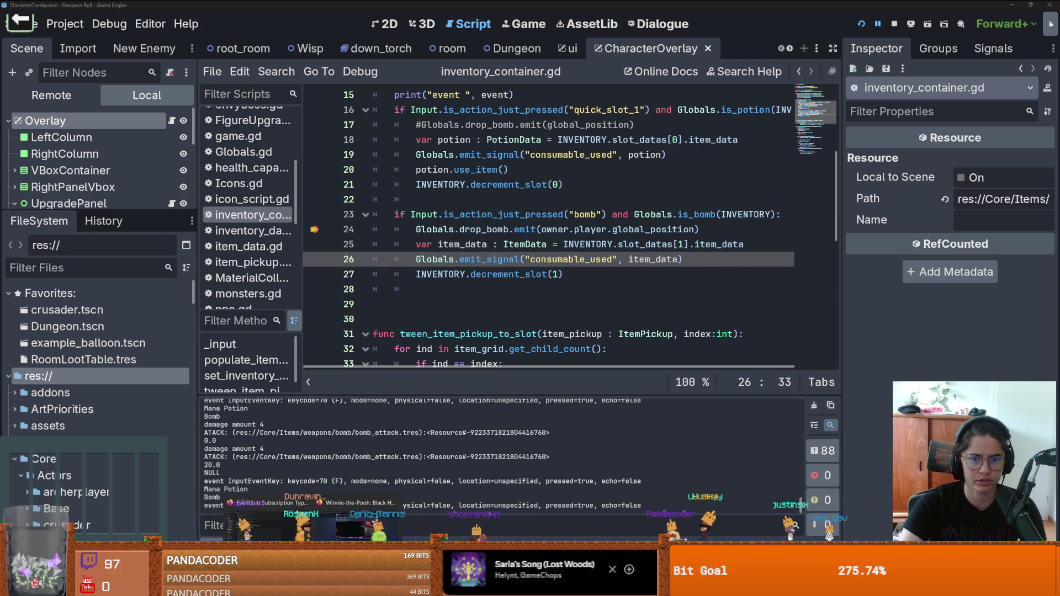
double_click(531, 214)
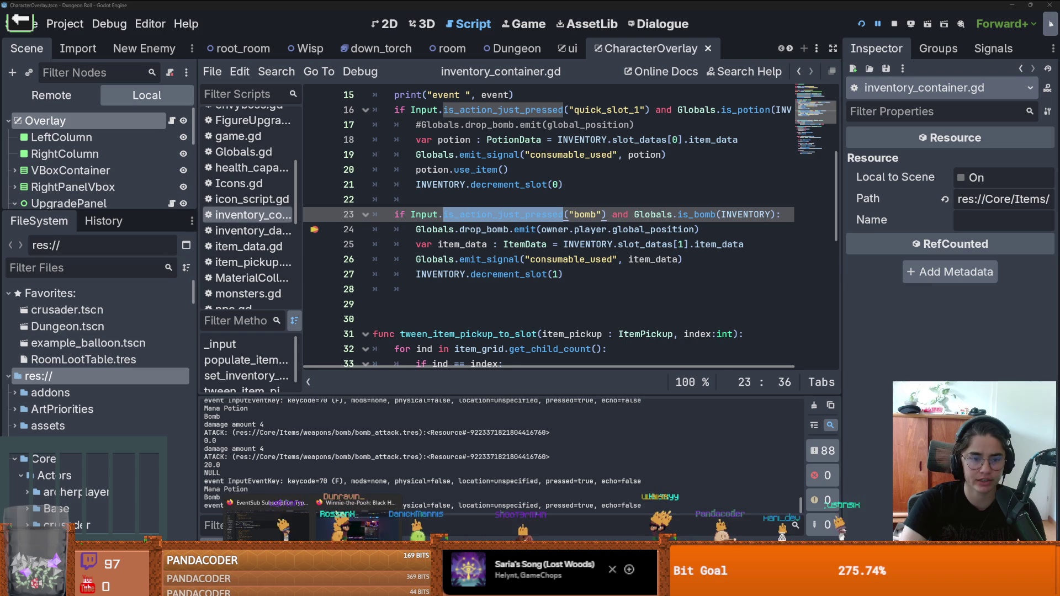
mouse_move(287, 516)
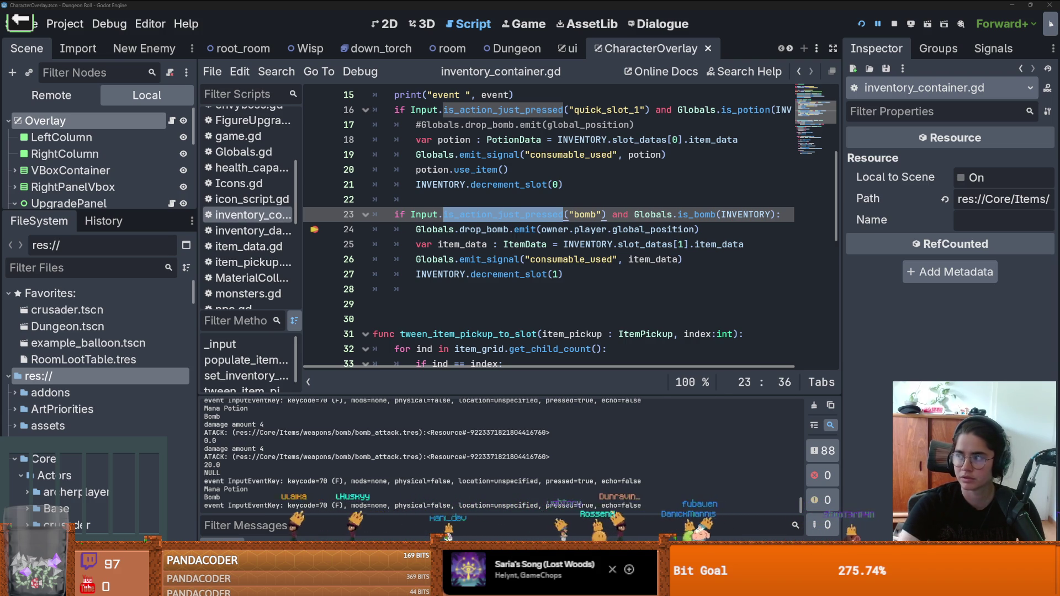
key("alt+Tab")
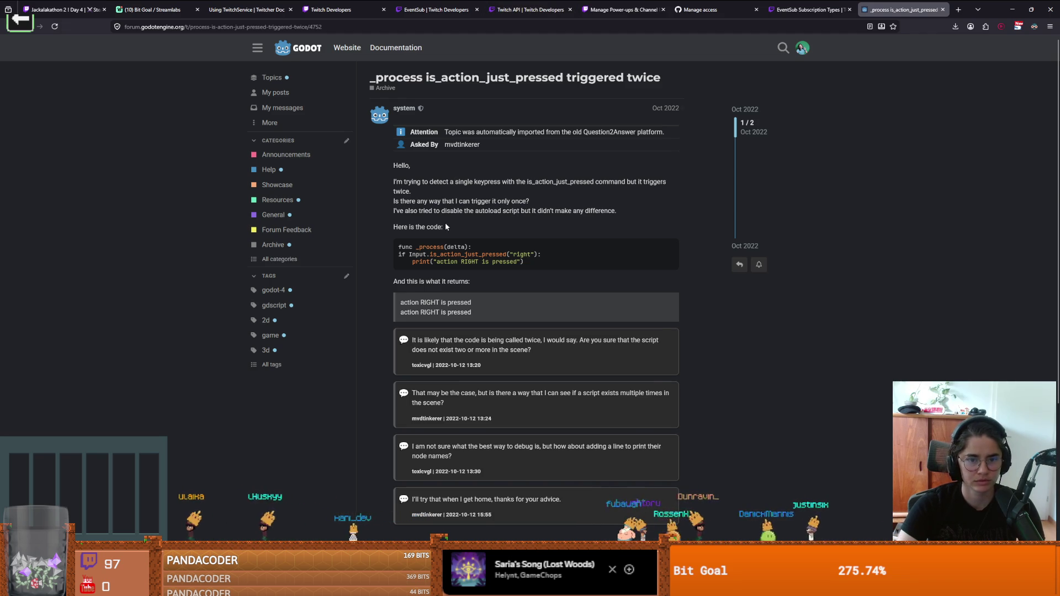
- Scroll through the Godot Forum thread on double-firing input, then go back to Google results
scroll(445, 223, "down", 4)
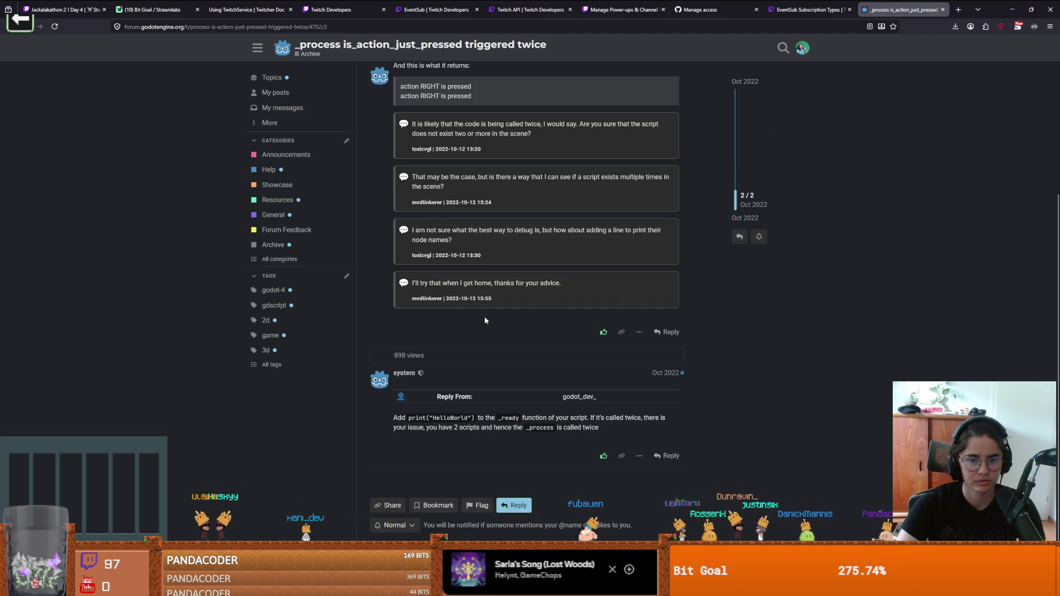
scroll(484, 310, "up", 4)
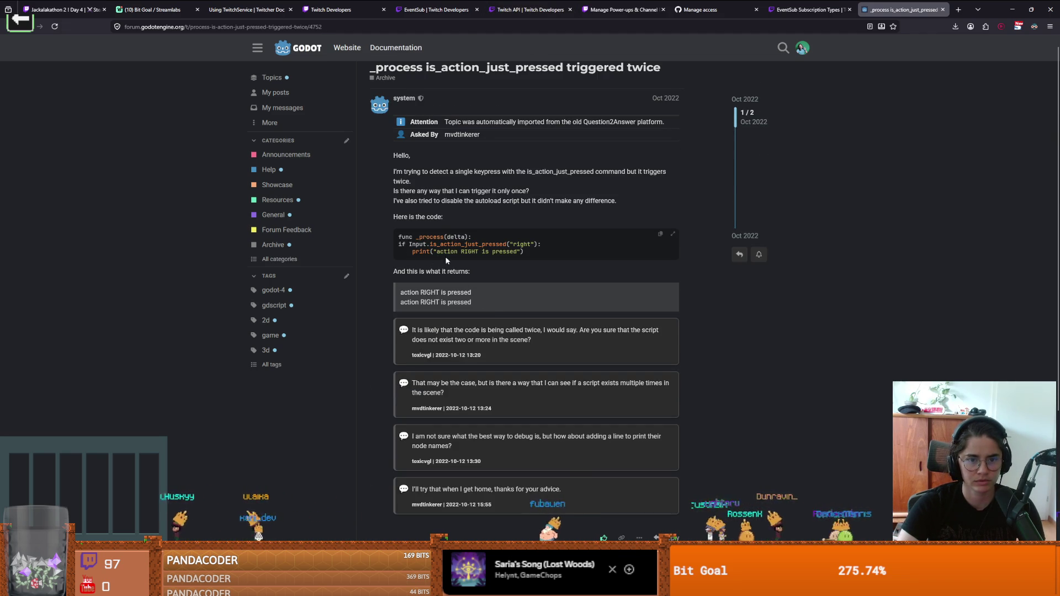
scroll(461, 286, "down", 1)
scroll(460, 285, "down", 1)
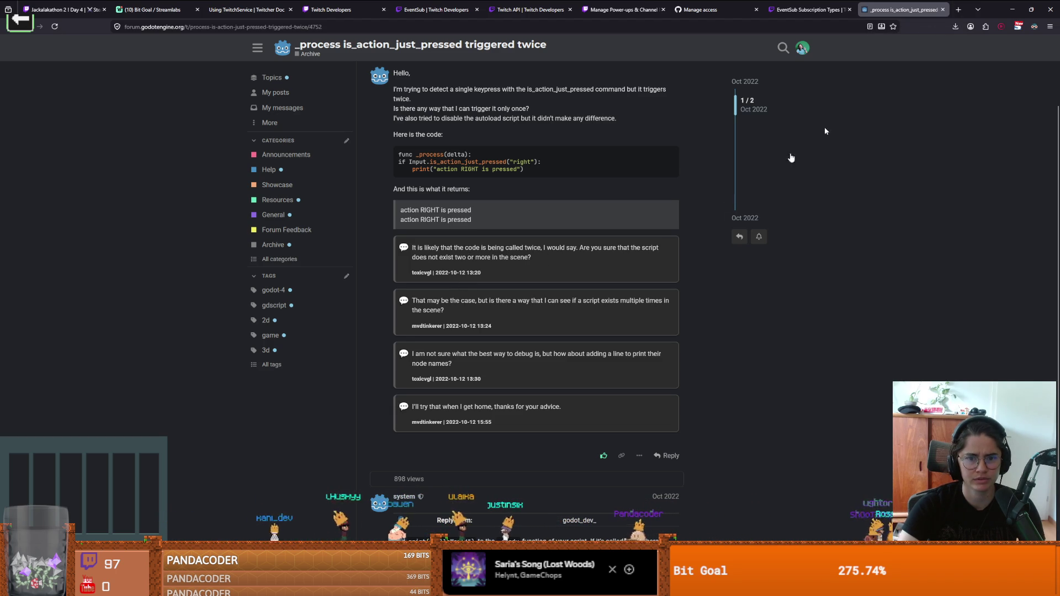
scroll(518, 272, "down", 1)
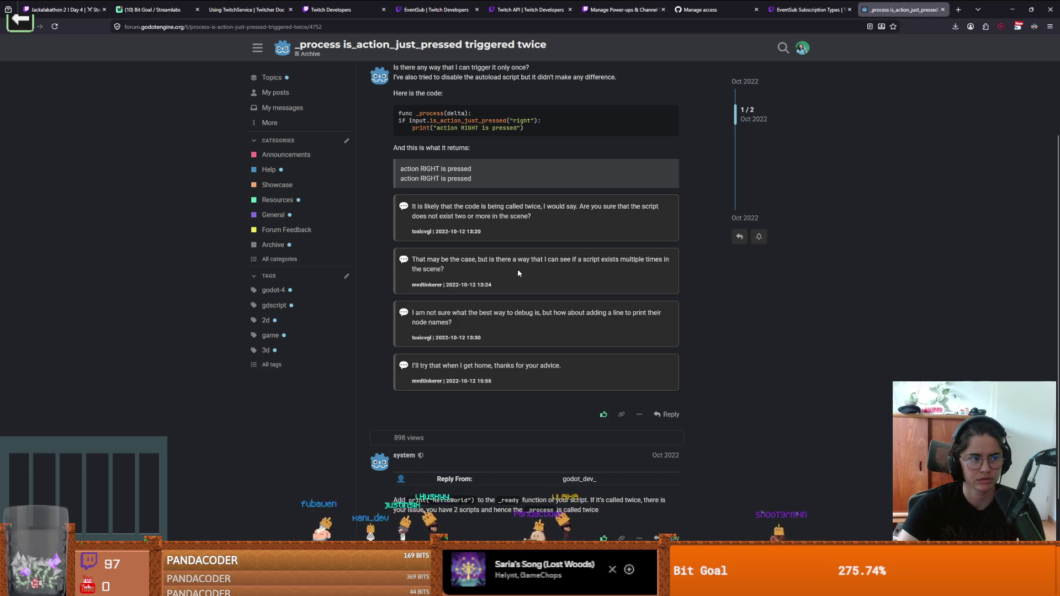
scroll(517, 273, "down", 2)
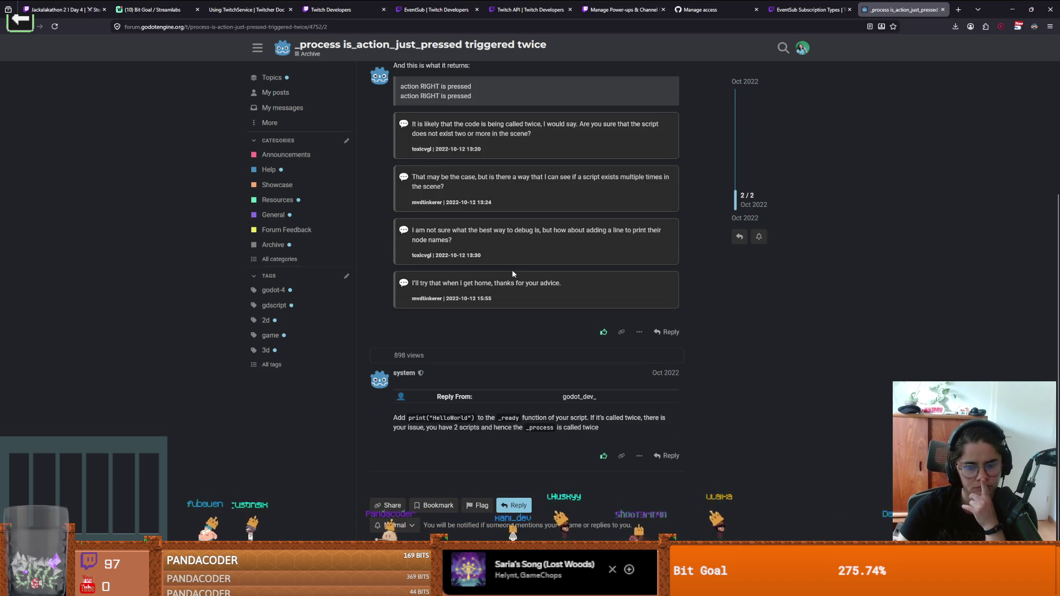
key("alt+Left")
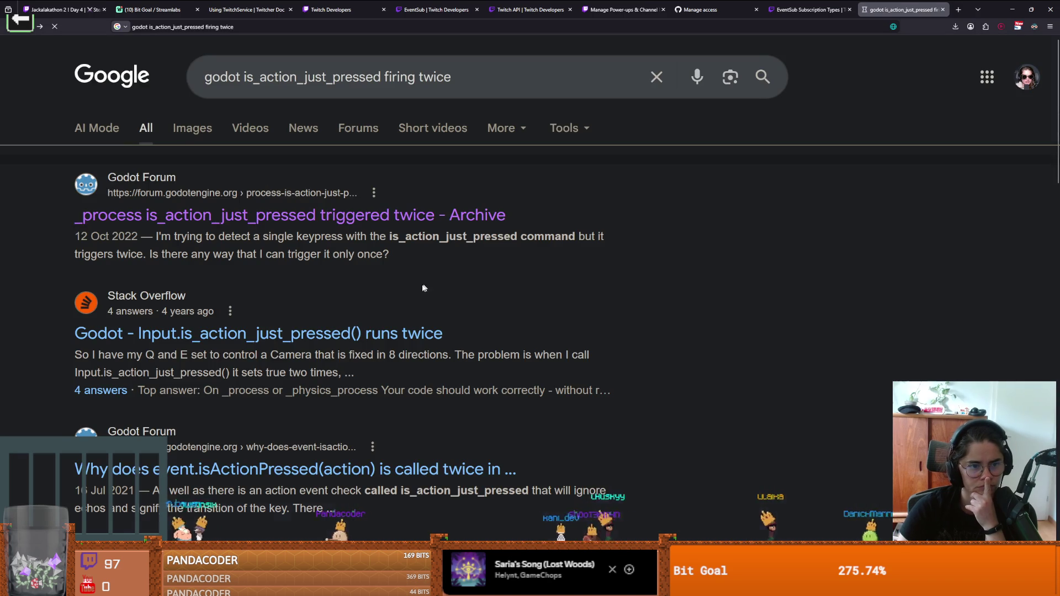
- Scroll down the 'godot is_action_just_pressed firing twice' results toward the r/godot Reddit post
scroll(314, 333, "down", 2)
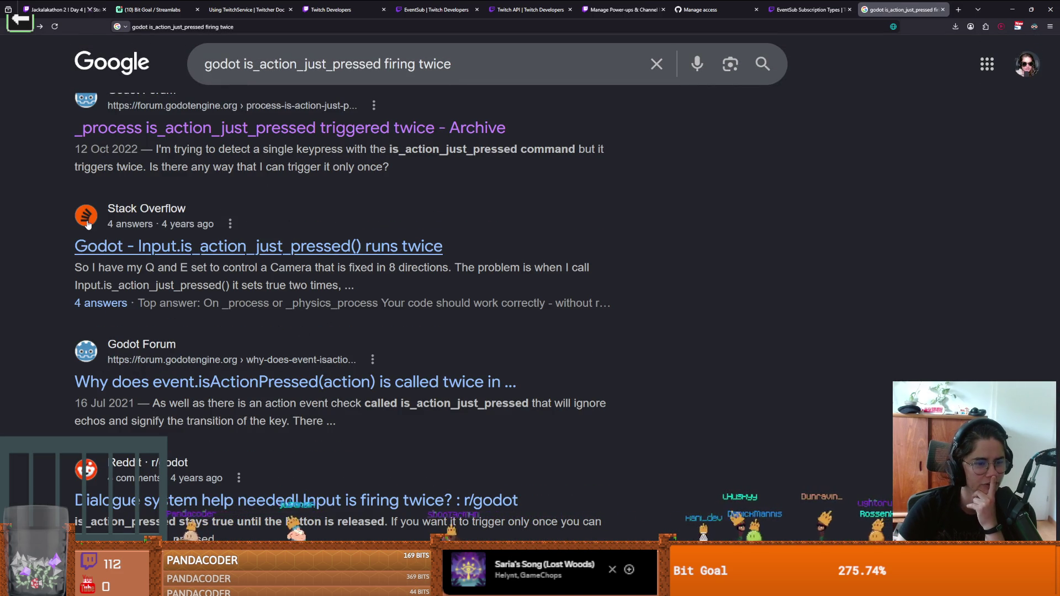
scroll(235, 320, "down", 3)
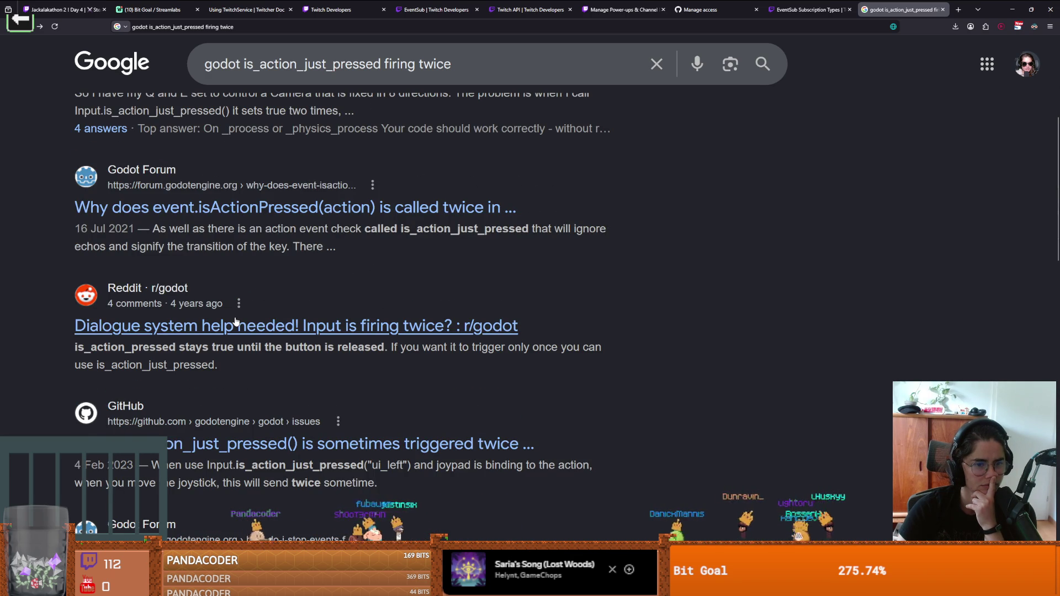
scroll(235, 321, "down", 5)
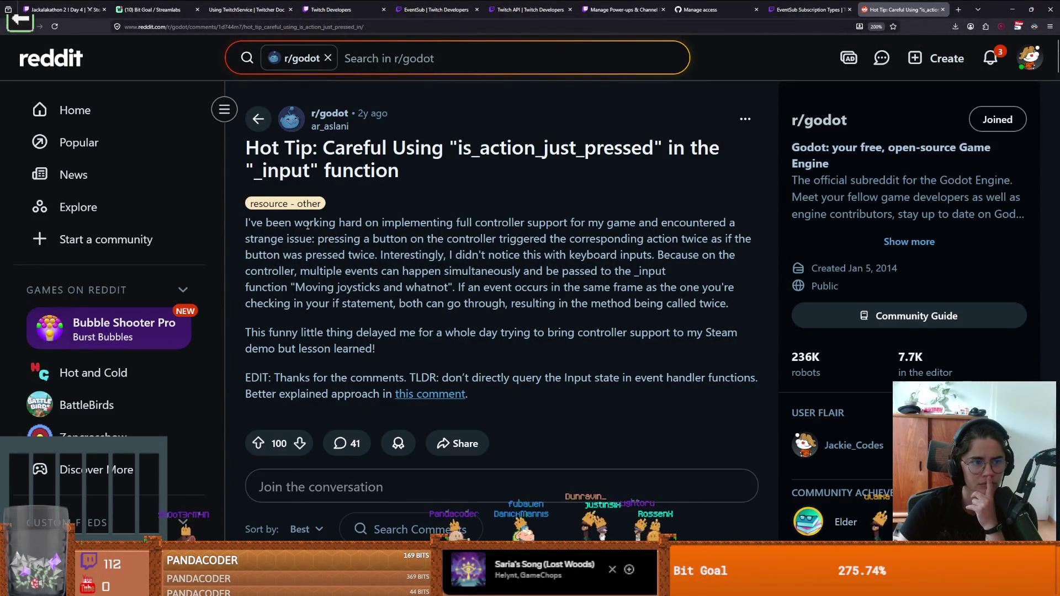
- Read the r/godot post advising against querying Input inside _input
left_click(225, 109)
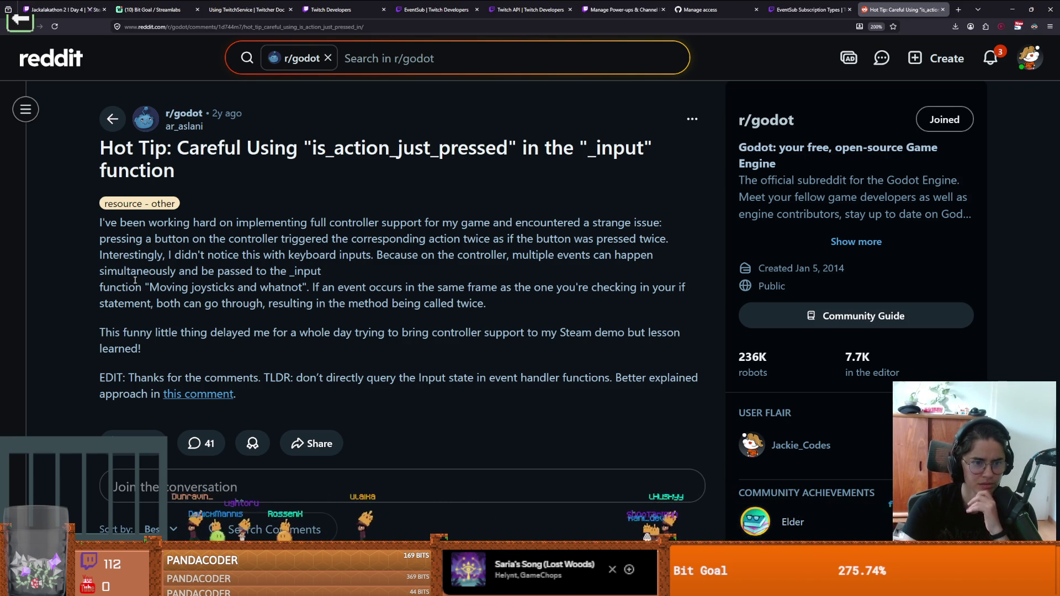
scroll(183, 341, "down", 2)
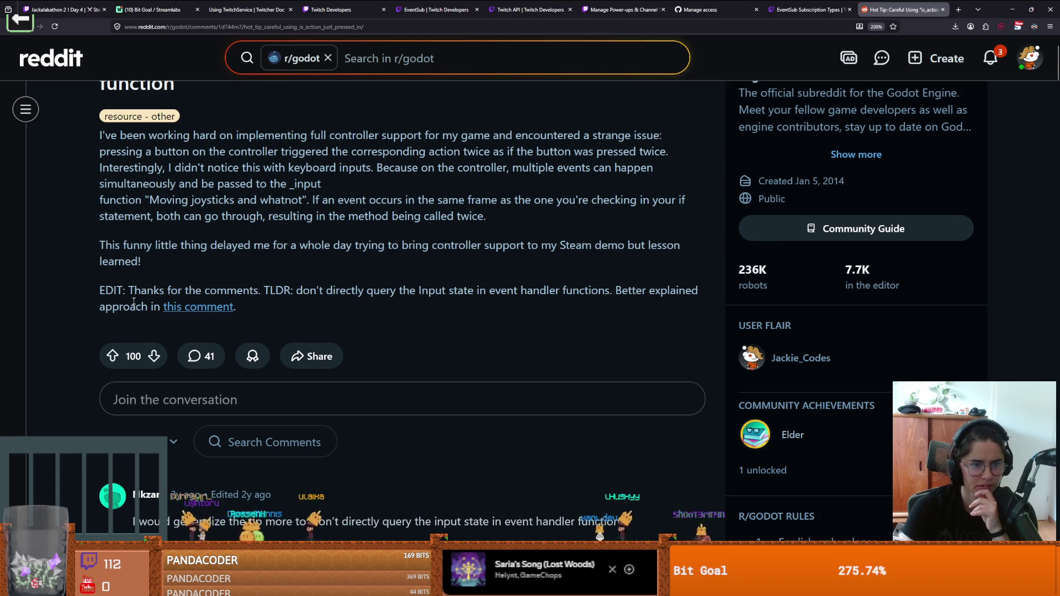
scroll(132, 300, "down", 5)
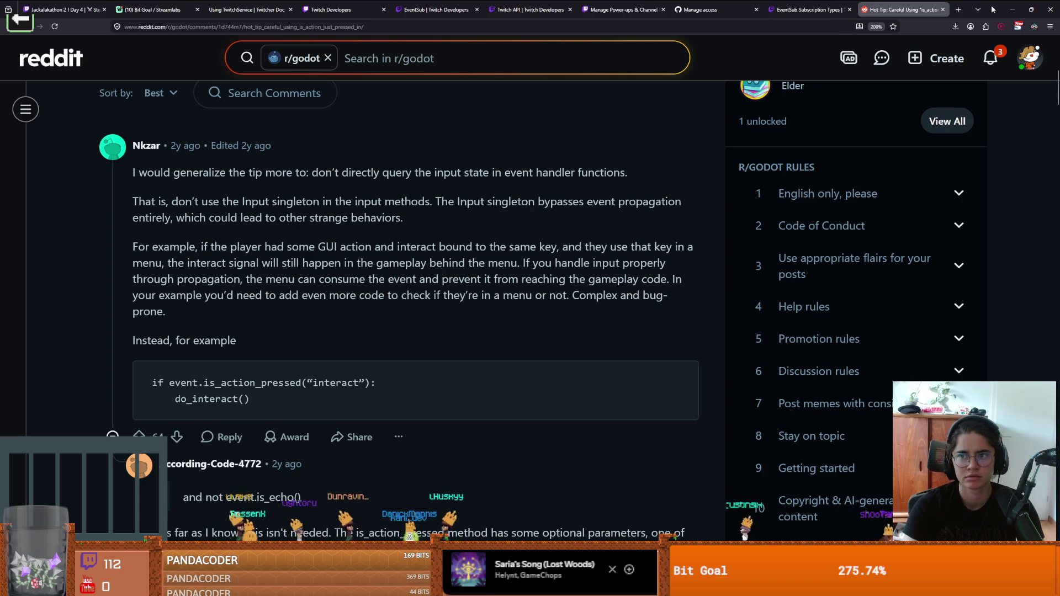
- In inventory_container.gd, start replacing 'Input' with 'event' in line 23's bomb check
key("alt+Tab")
left_click(520, 259)
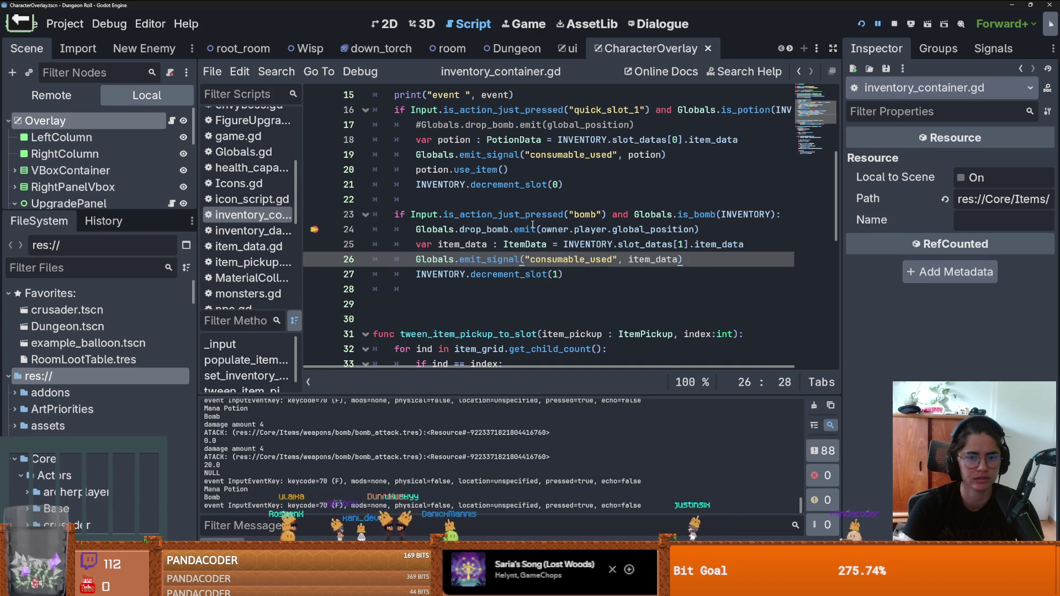
left_click_drag(607, 215, 435, 214)
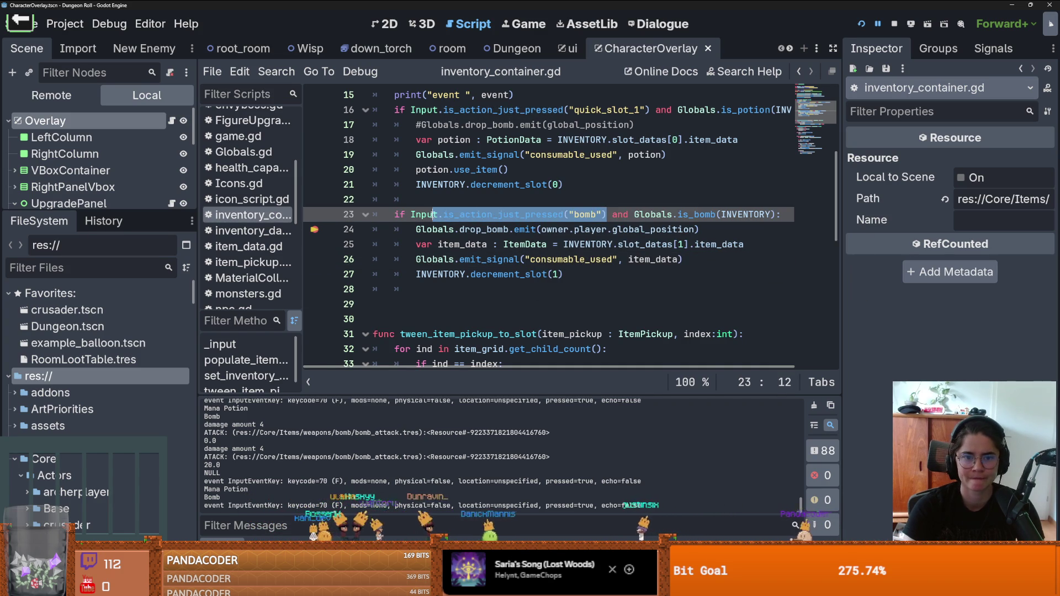
left_click(435, 214)
double_click(421, 214)
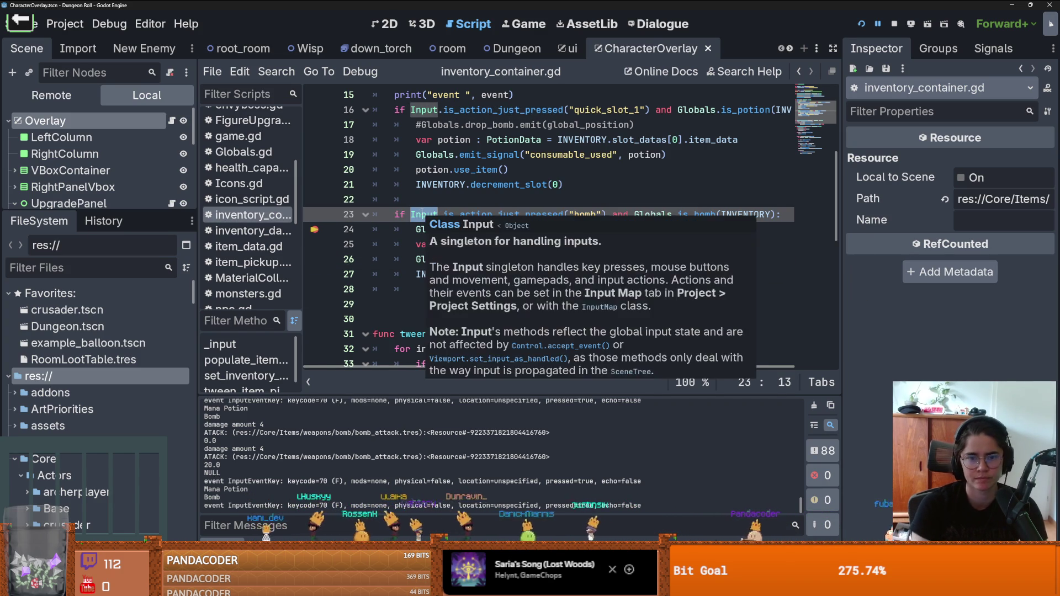
type("even")
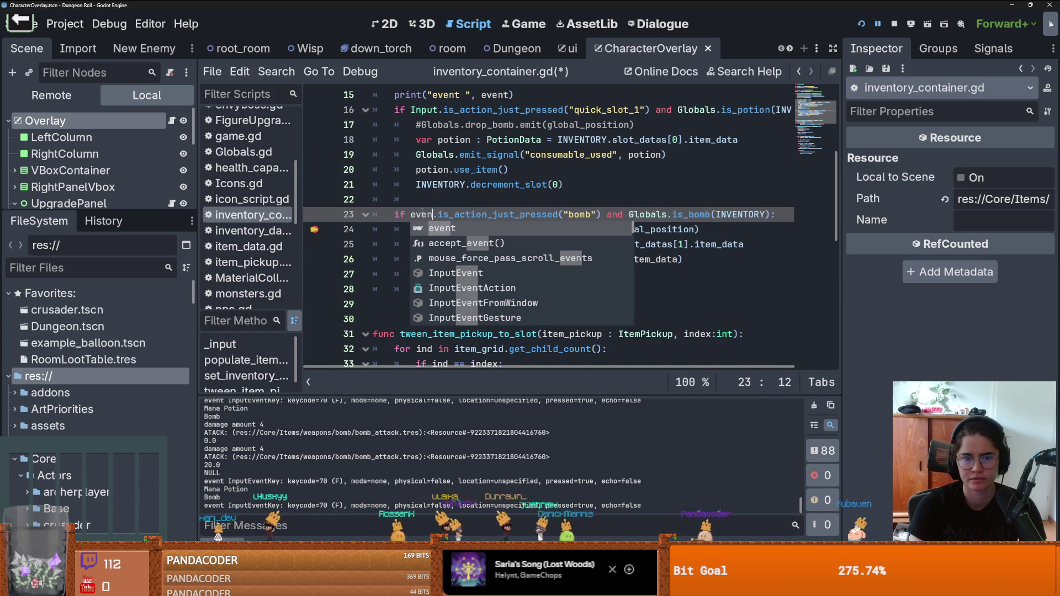
- Make line 23 read event.is_action_pressed("bomb") using autocomplete
key("Return")
double_click(476, 215)
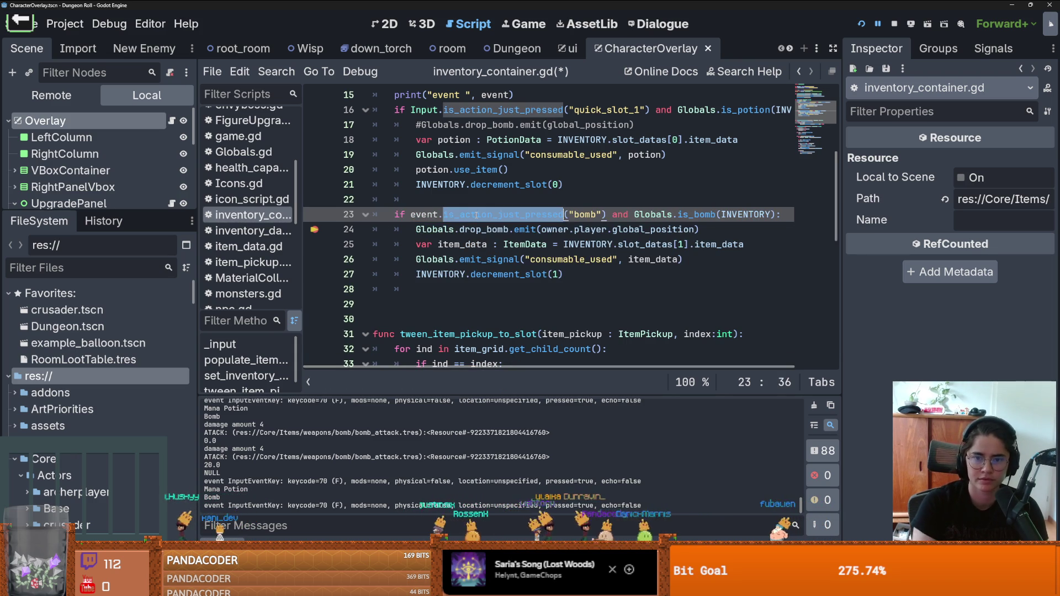
type("is")
key("Down")
key("Return")
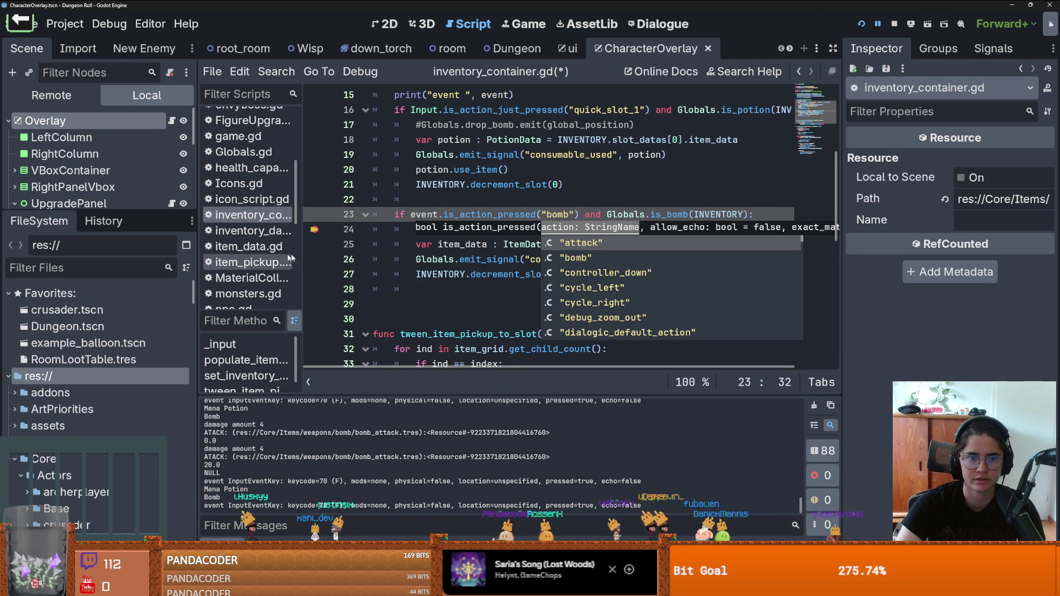
key("Escape")
- Playtest walking and the F bomb key, stop the game, and reopen inventory_container.gd
left_click(929, 24)
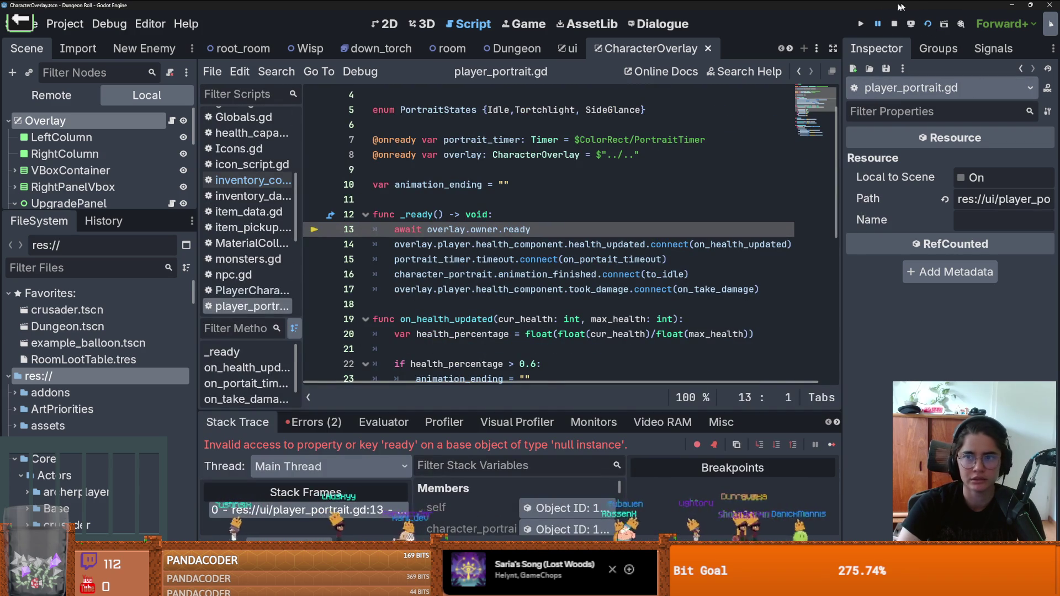
left_click(860, 25)
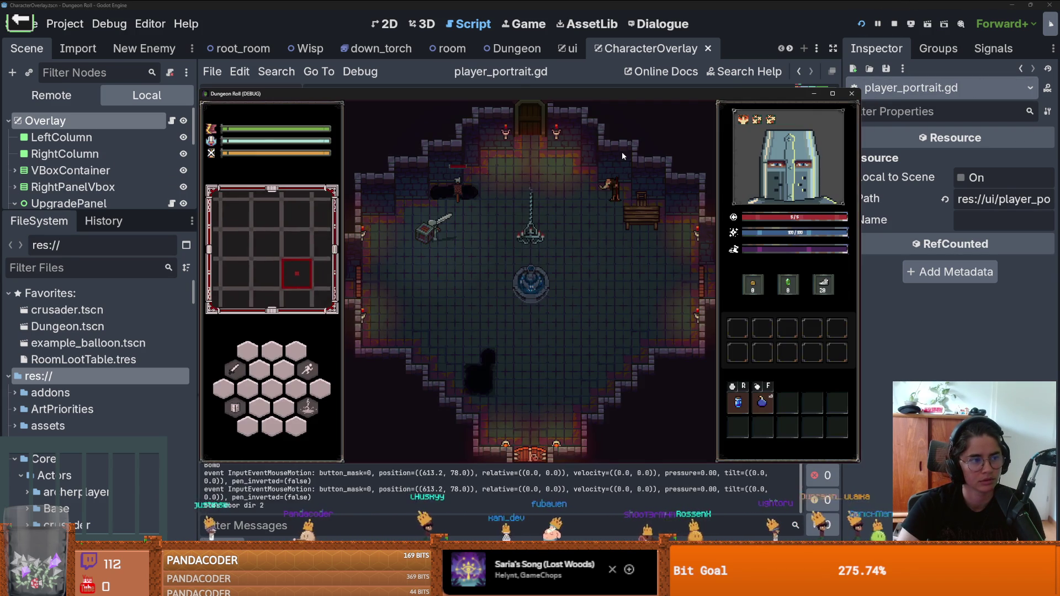
key("d")
key("d")
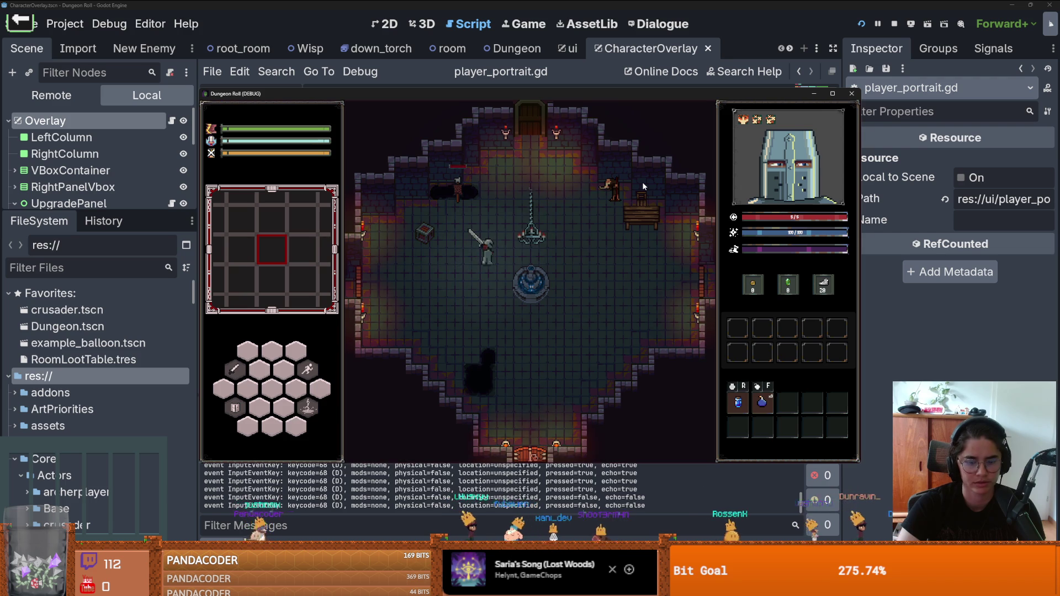
key("s")
key("f")
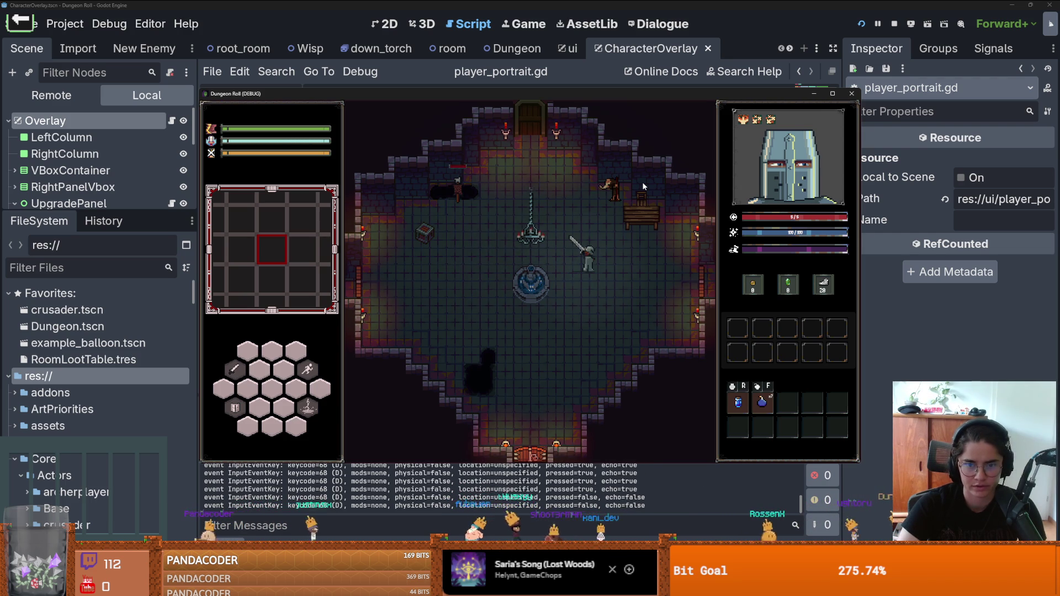
key("w")
key("s")
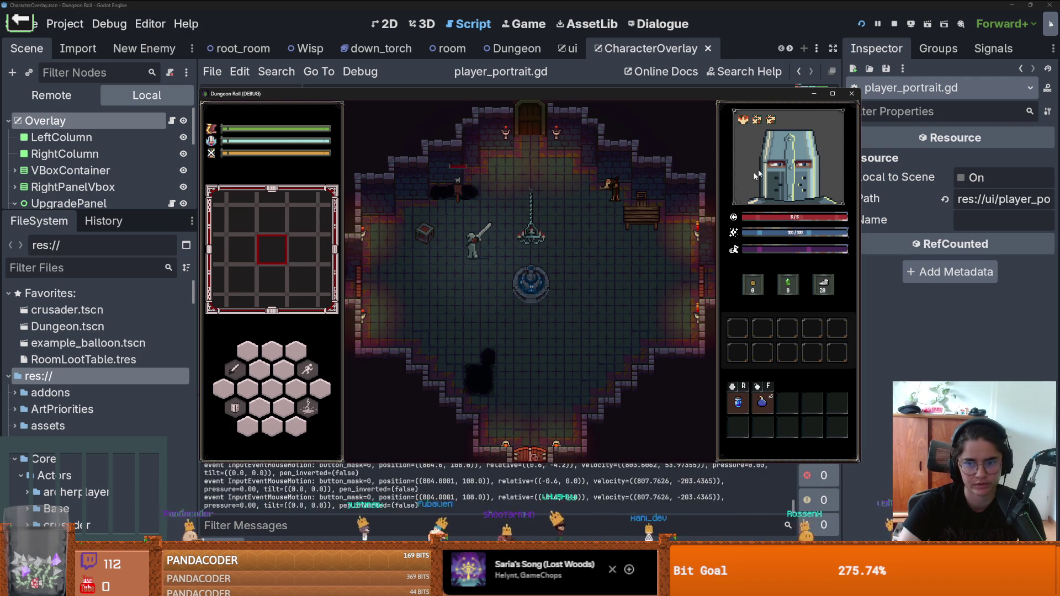
key("F8")
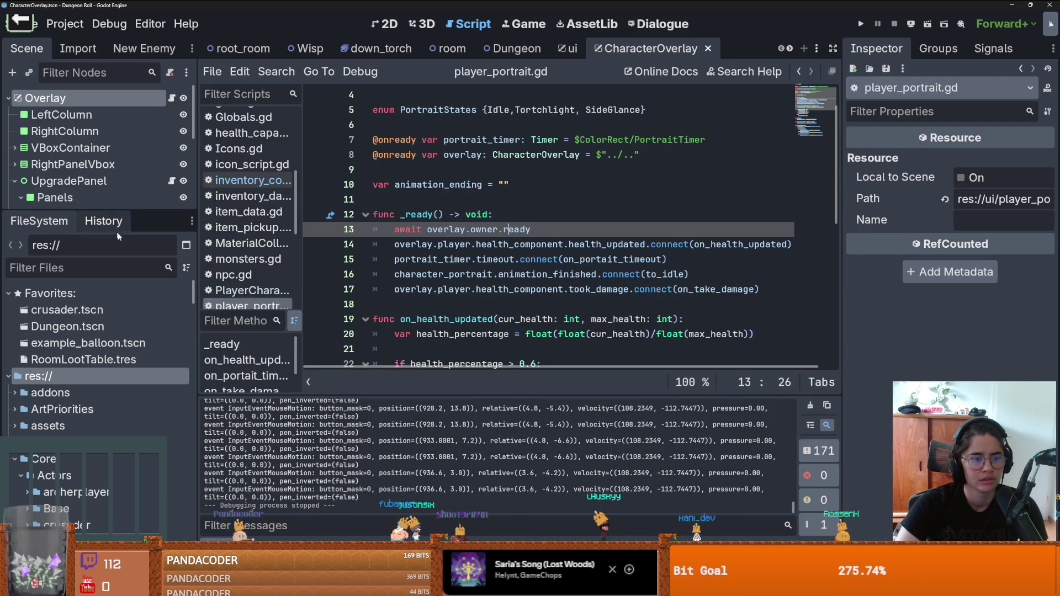
scroll(248, 276, "down", 1)
left_click(268, 156)
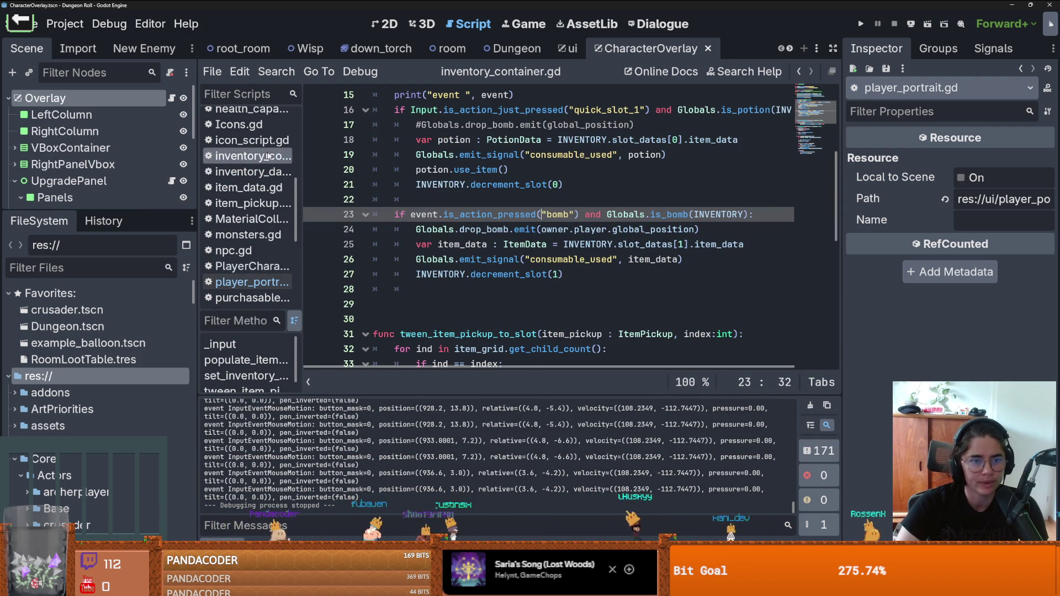
- Save inventory_container.gd with Ctrl+S and widen the code editor area
left_click(549, 259)
scroll(549, 259, "up", 1)
key("ctrl+s")
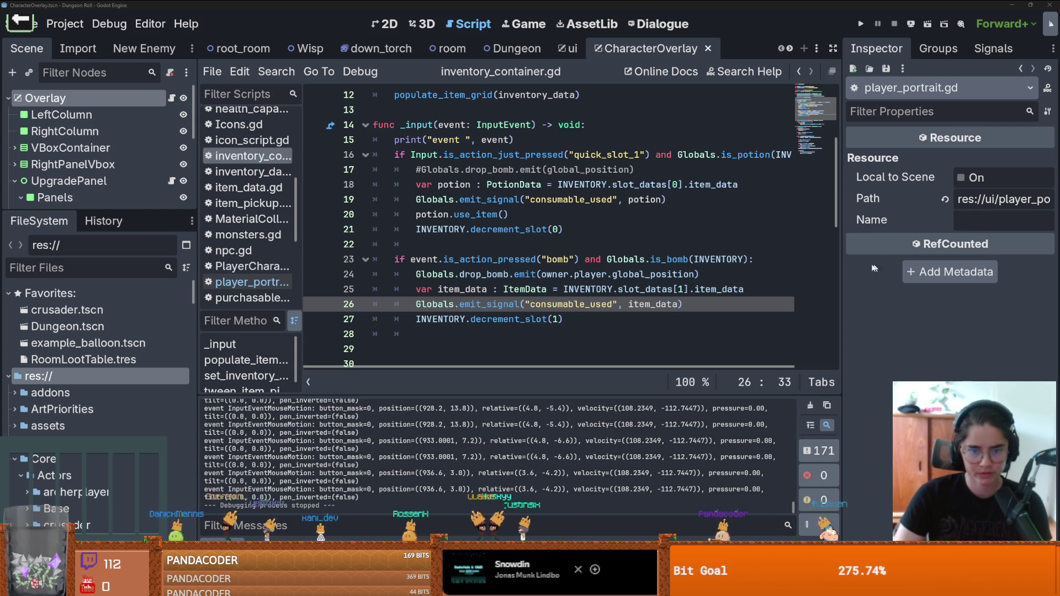
left_click_drag(841, 276, 943, 276)
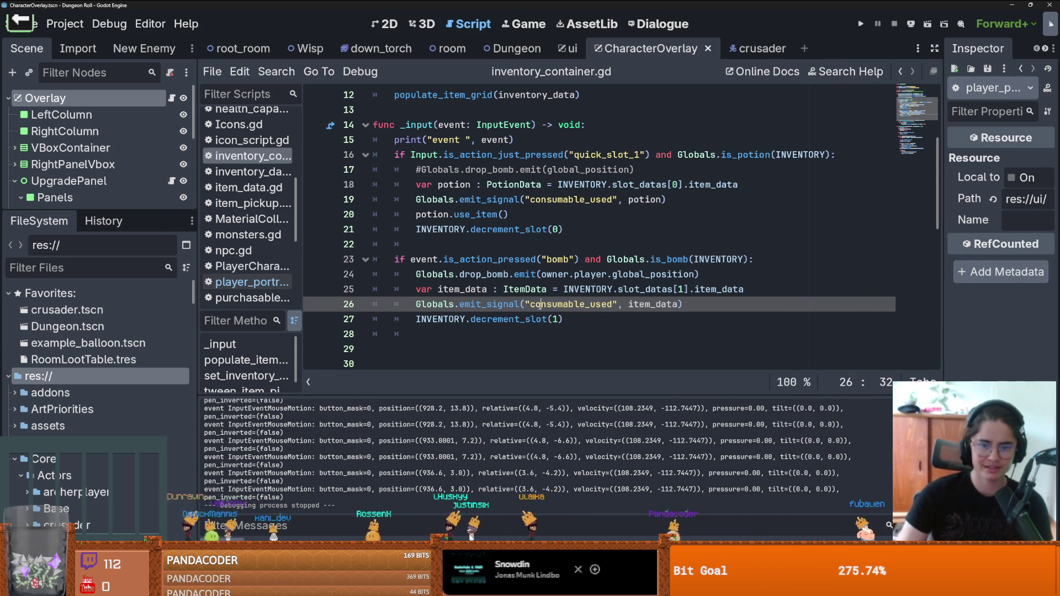
- Comment out the consumable_used signal line and playtest character movement
key("ctrl+k")
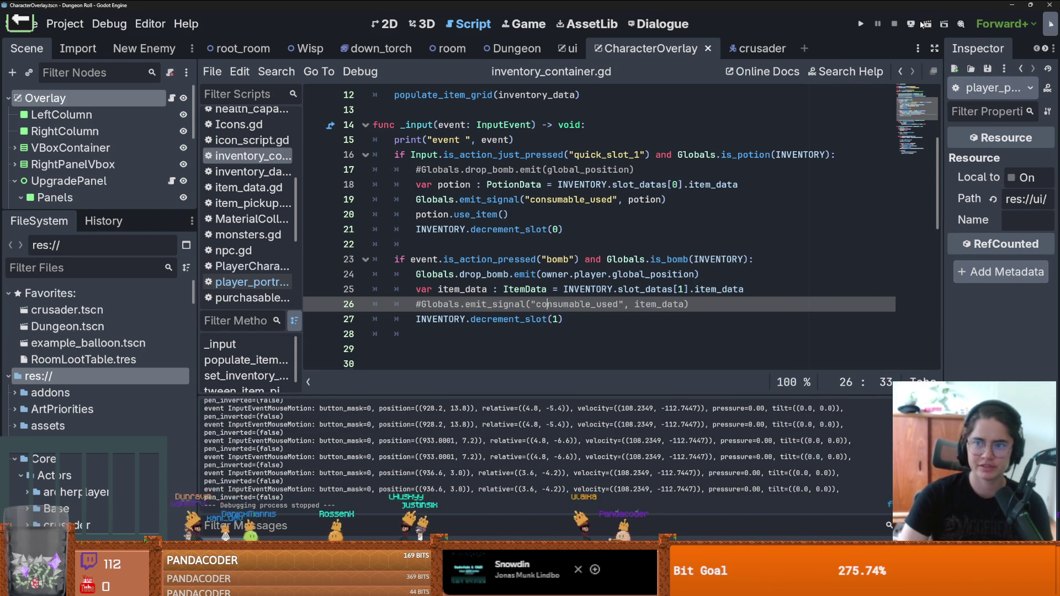
left_click(862, 24)
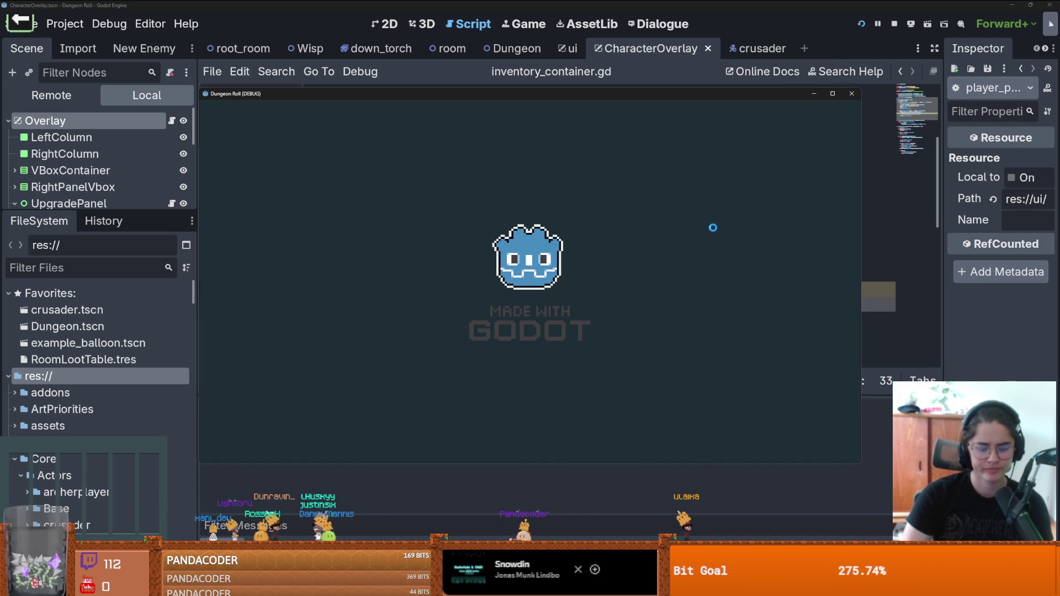
key("s")
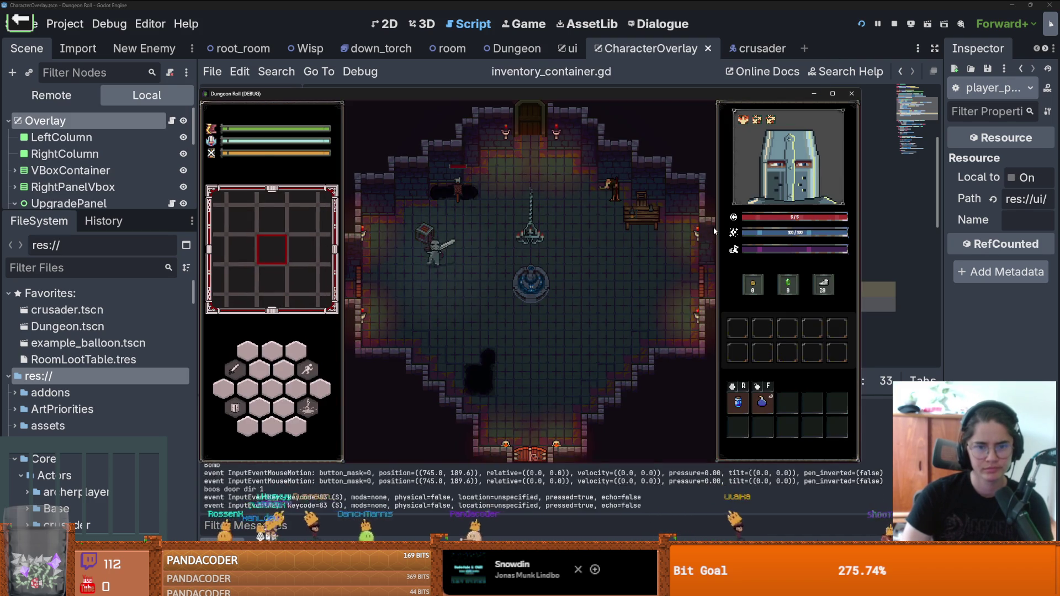
key("w")
key("d")
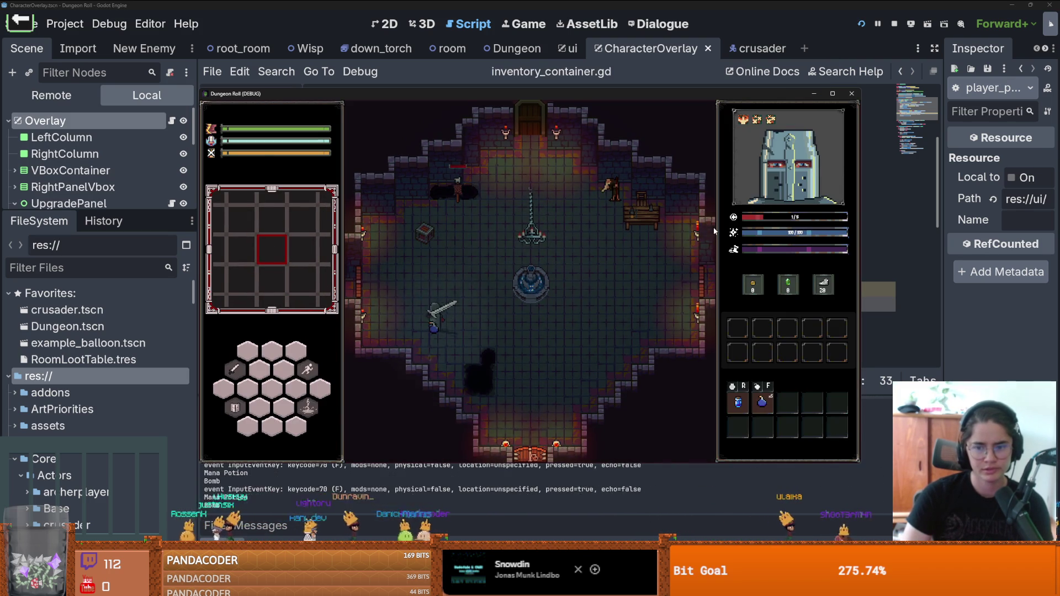
left_click(852, 94)
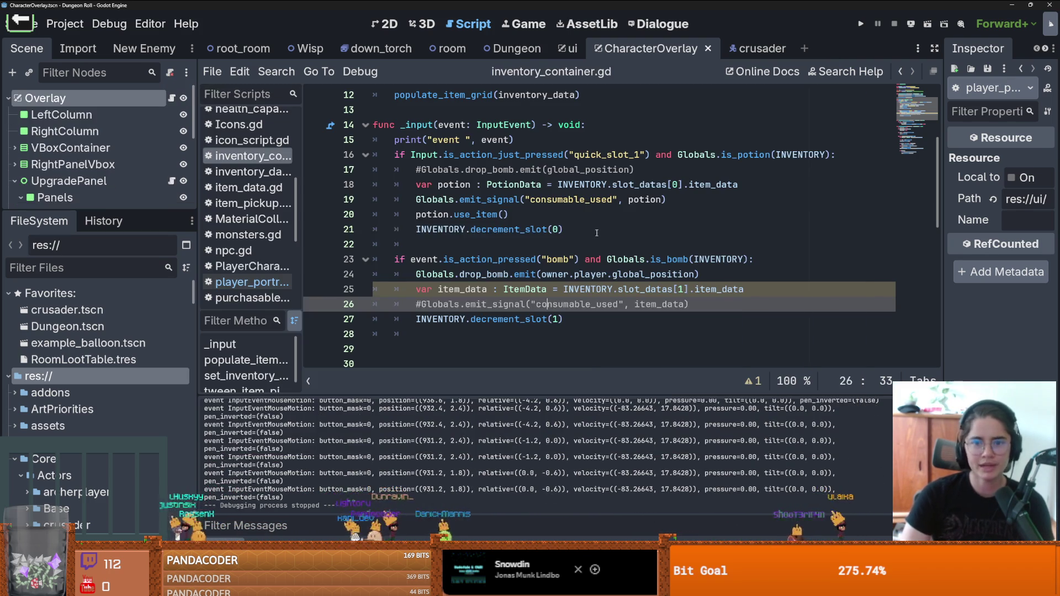
- Compare line 23's is_action_pressed with line 16, unindent blank line 22, and save
left_click(559, 259)
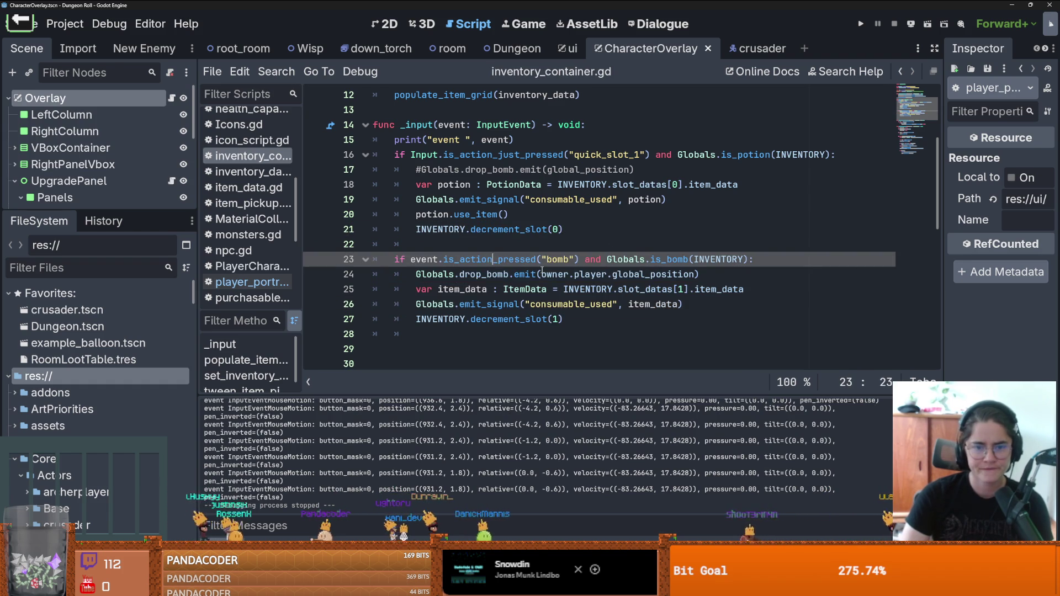
double_click(497, 260)
double_click(525, 155)
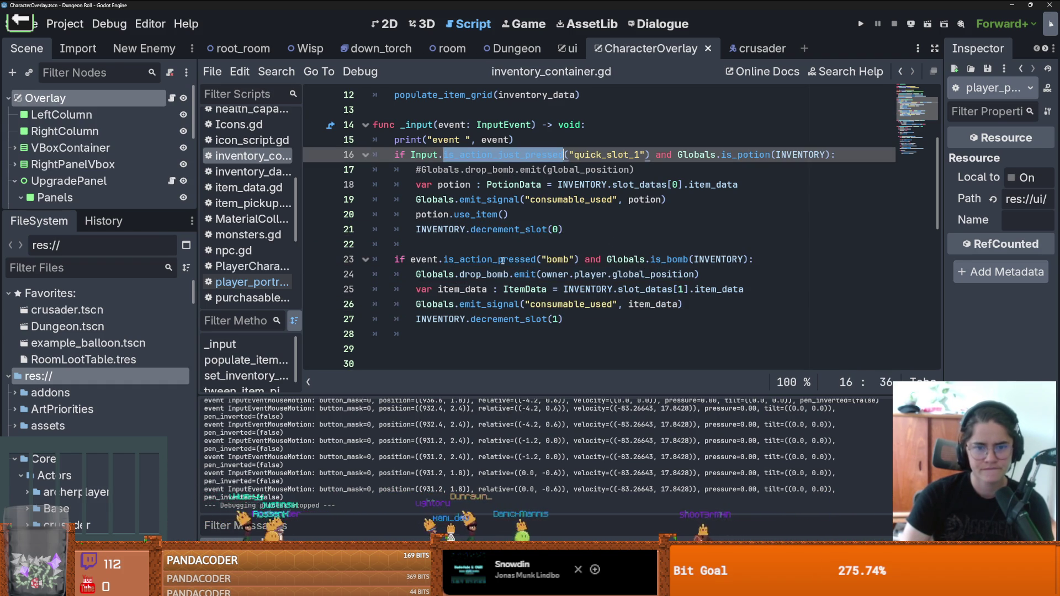
double_click(464, 260)
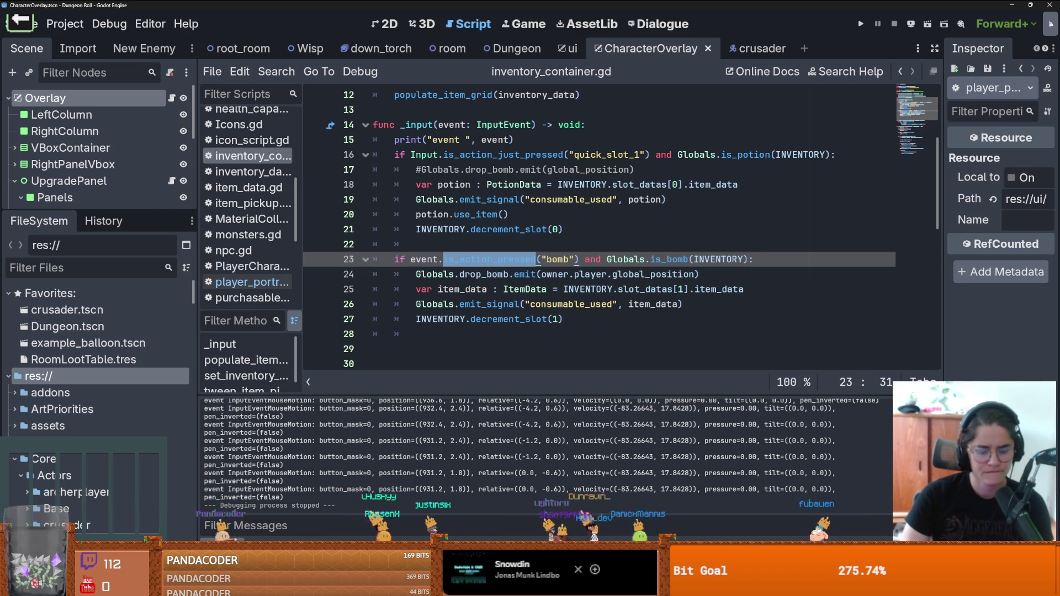
left_click(422, 250)
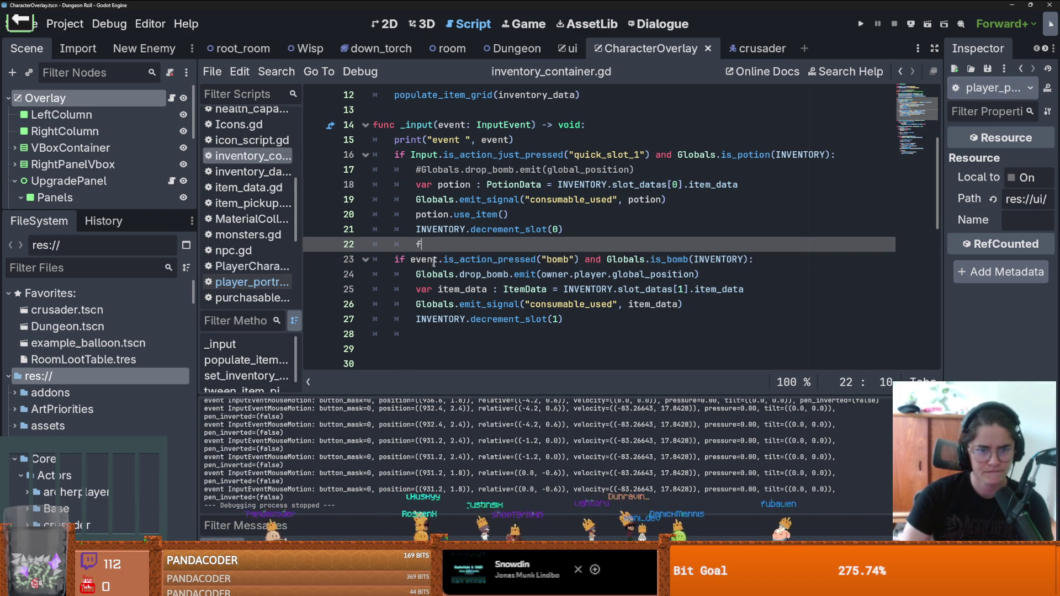
type("f")
key("Escape")
key("BackSpace")
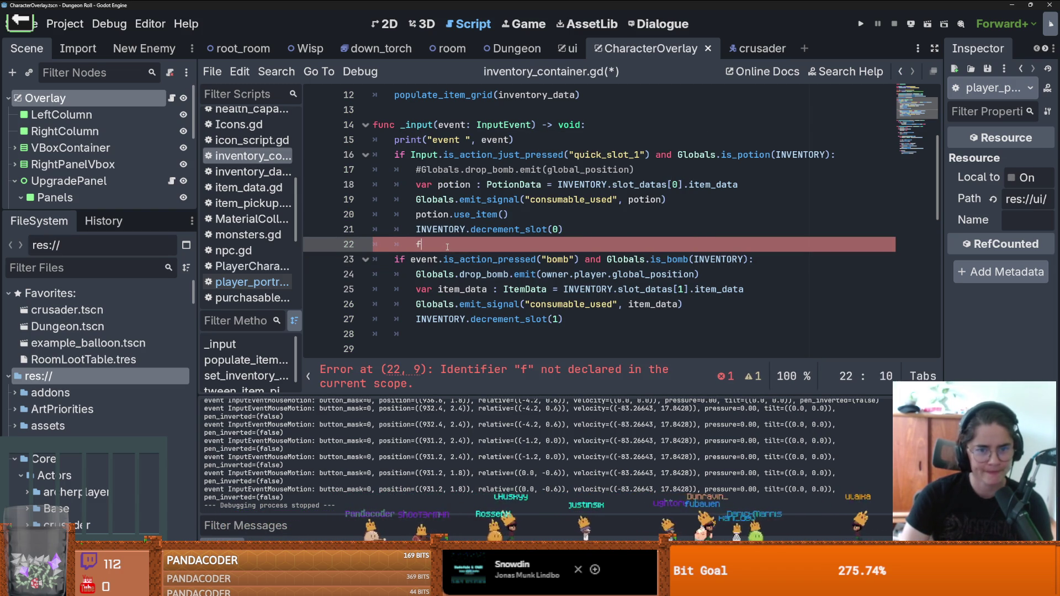
key("BackSpace")
key("ctrl+s")
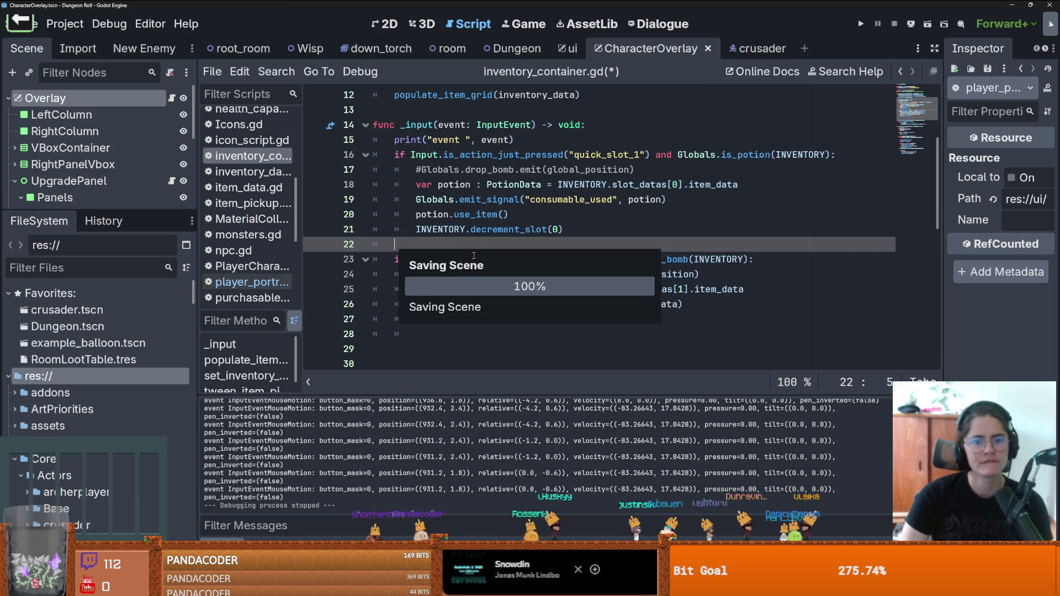
mouse_move(480, 265)
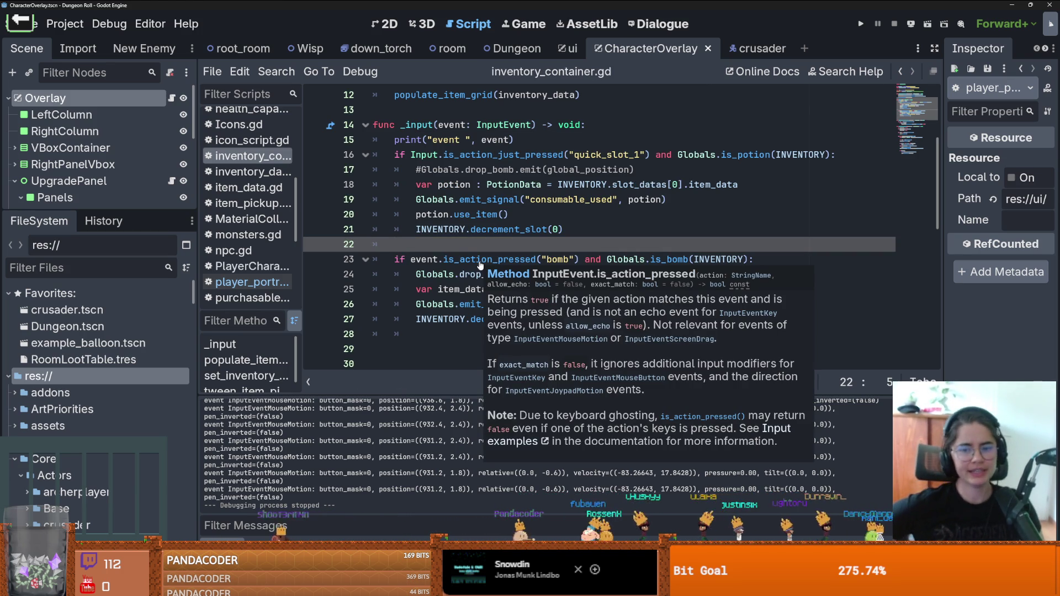
- Comment out lines 25–26, the item_data lookup and consumable_used signal, with Ctrl+K
left_click(626, 200)
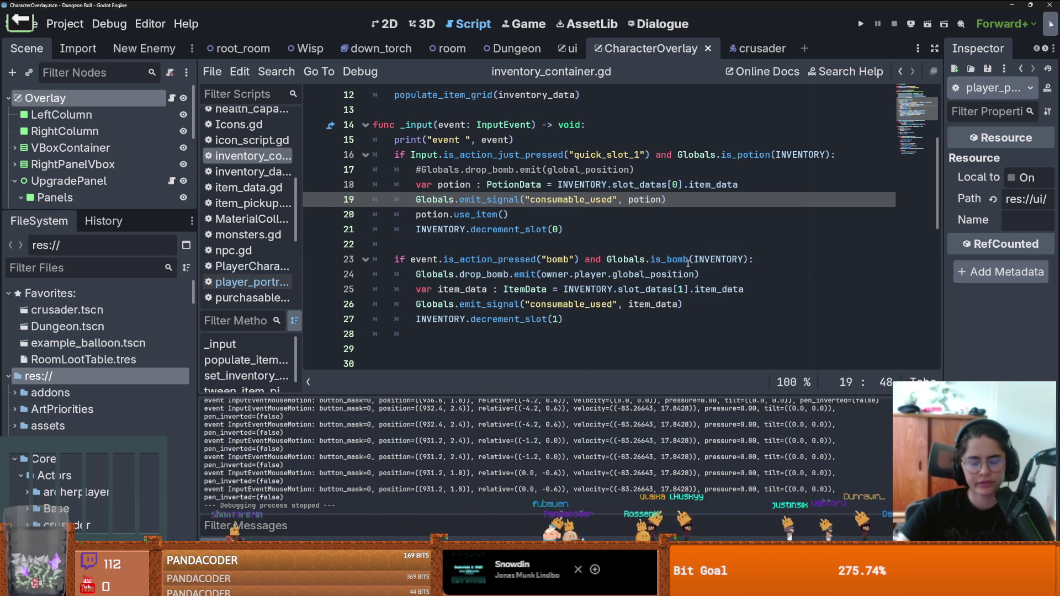
left_click(749, 259)
left_click(583, 246)
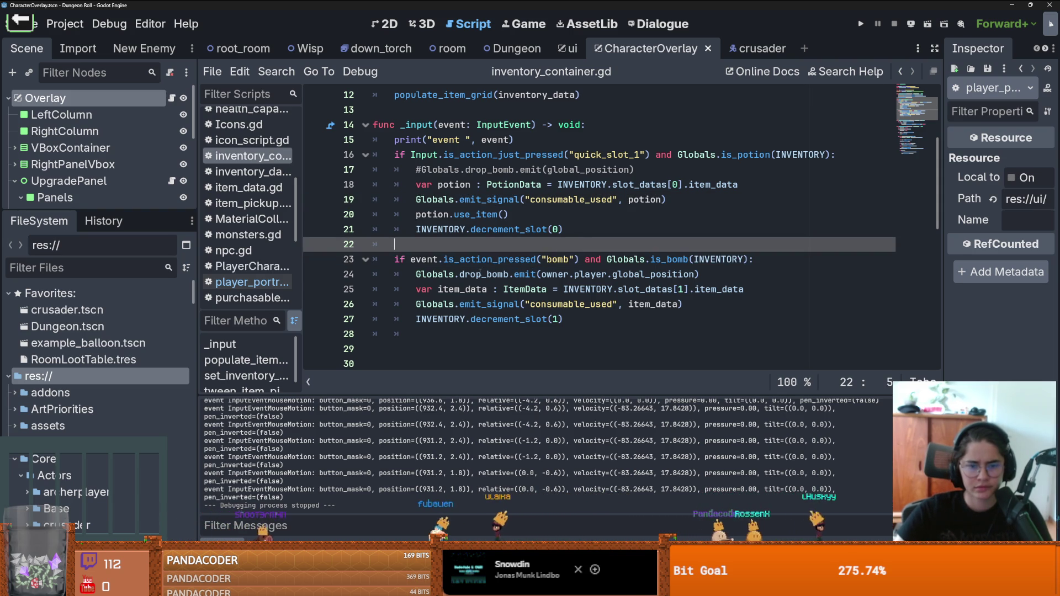
left_click(480, 273)
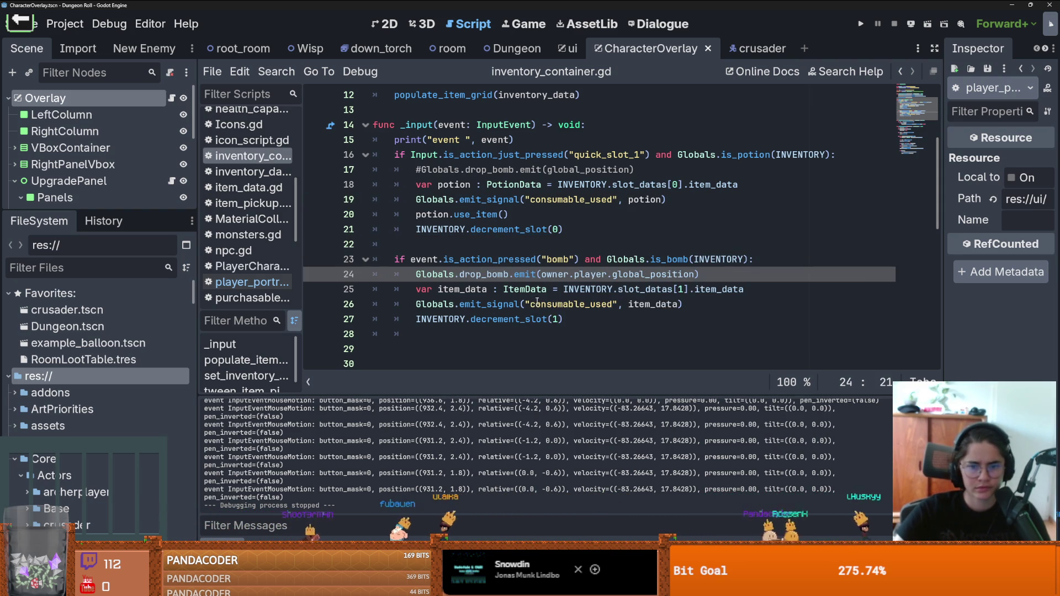
scroll(484, 279, "up", 1)
scroll(483, 277, "down", 1)
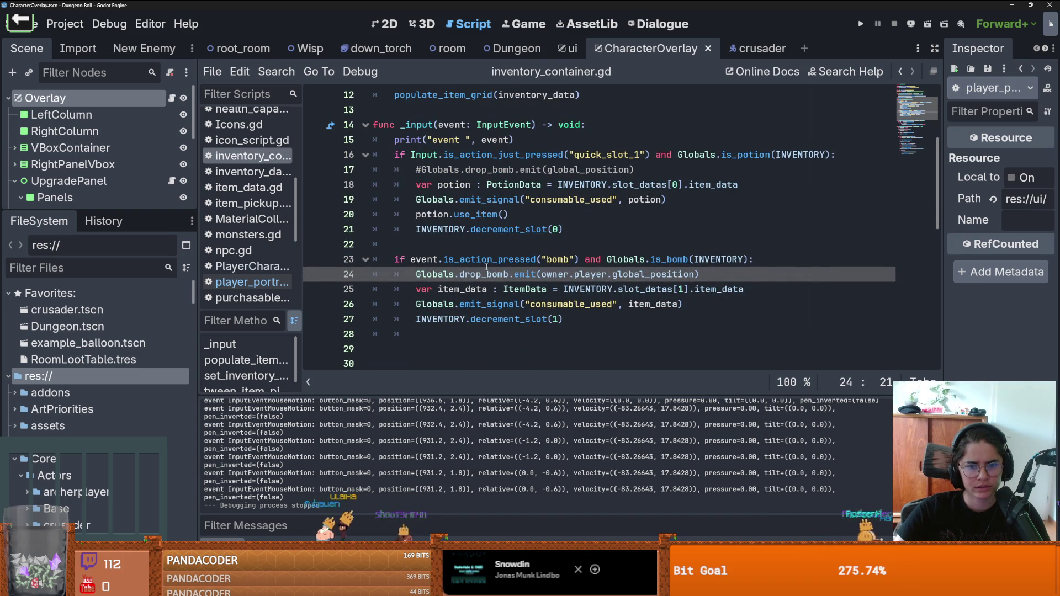
left_click(469, 240)
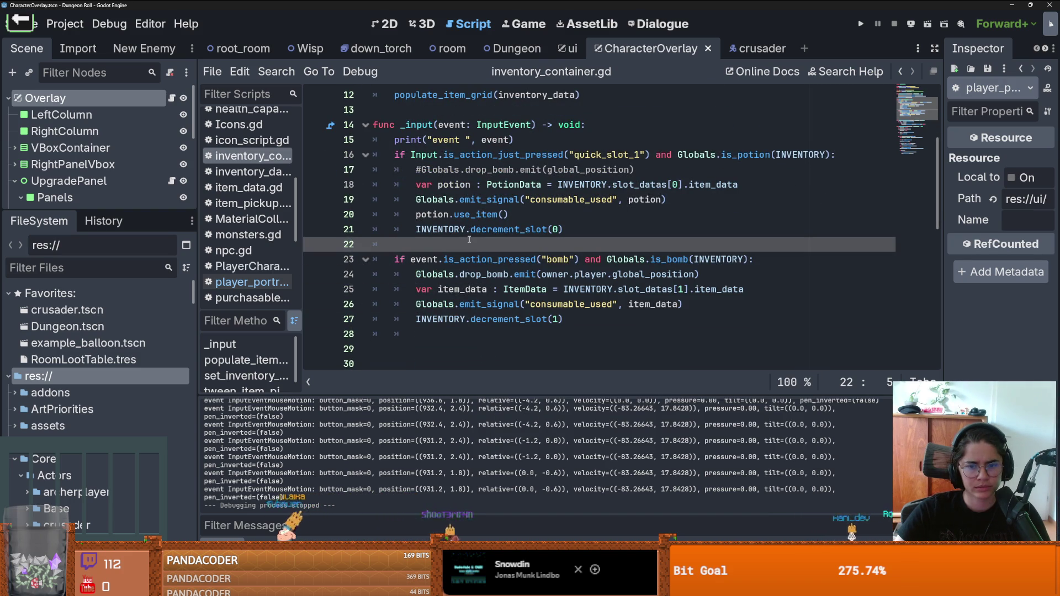
left_click(496, 275)
double_click(492, 275)
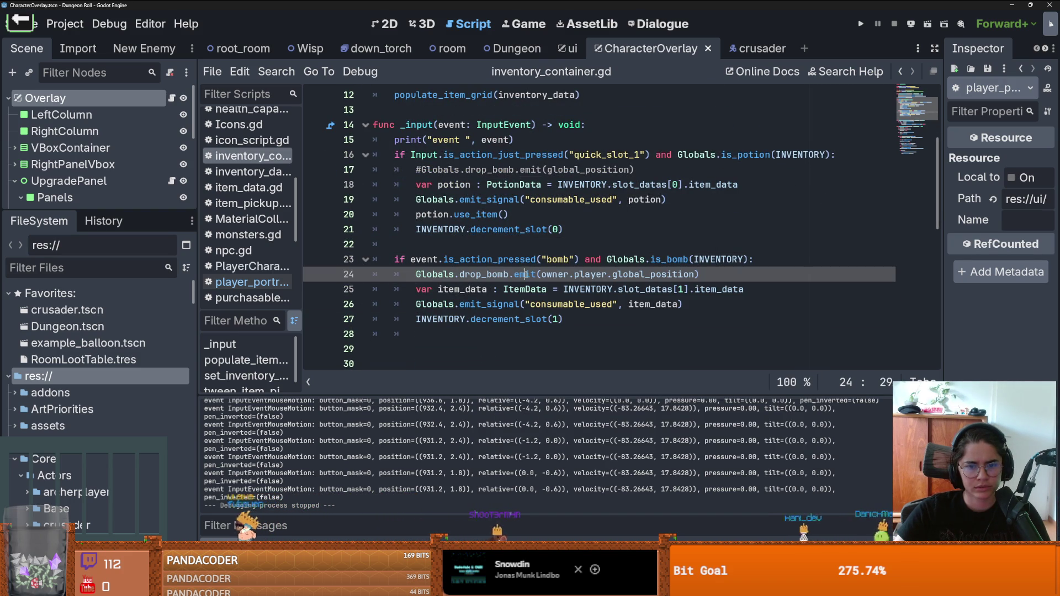
double_click(476, 289)
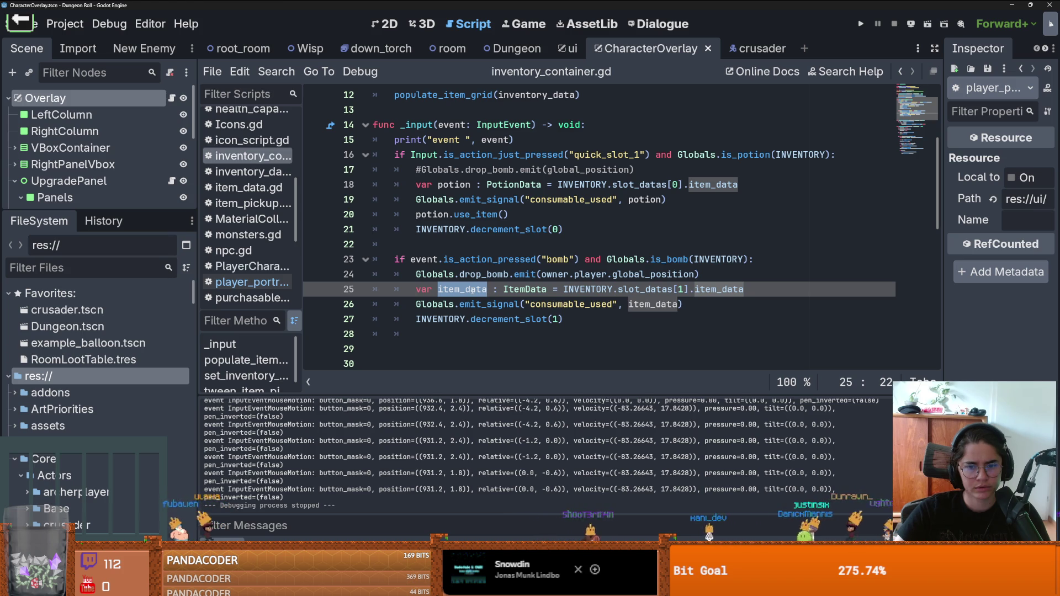
left_click_drag(535, 305, 472, 291)
key("ctrl+k")
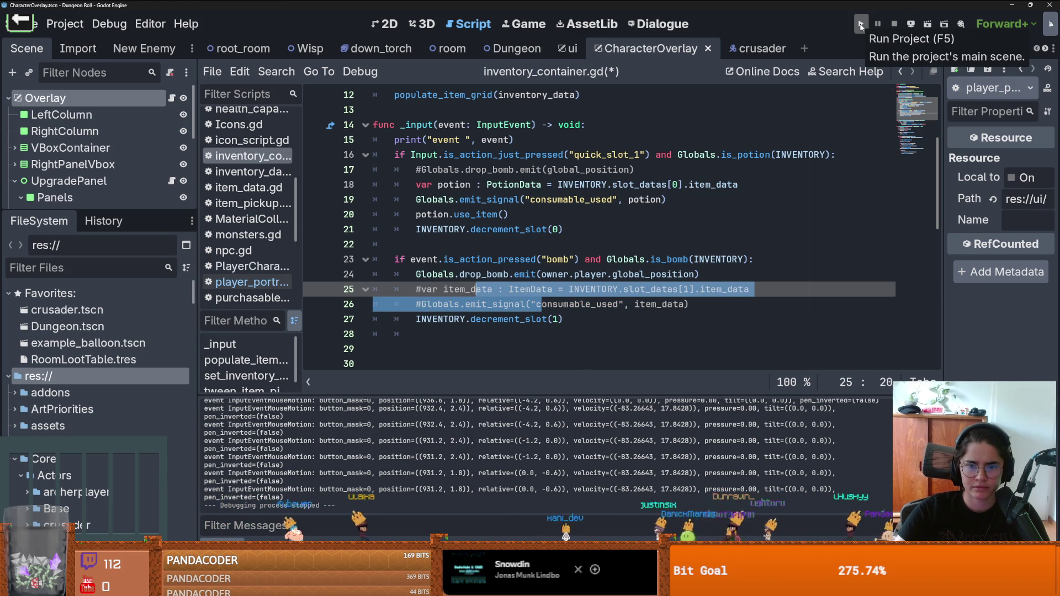
- Run the game and try the F bomb key while walking, then stop it
left_click(860, 24)
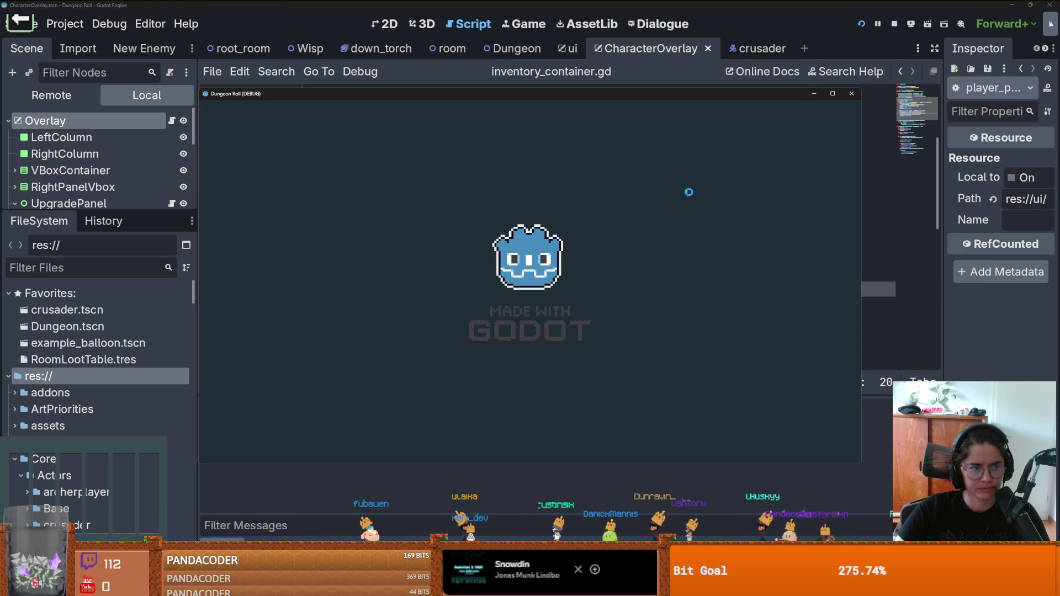
key("f")
key("f")
key("d")
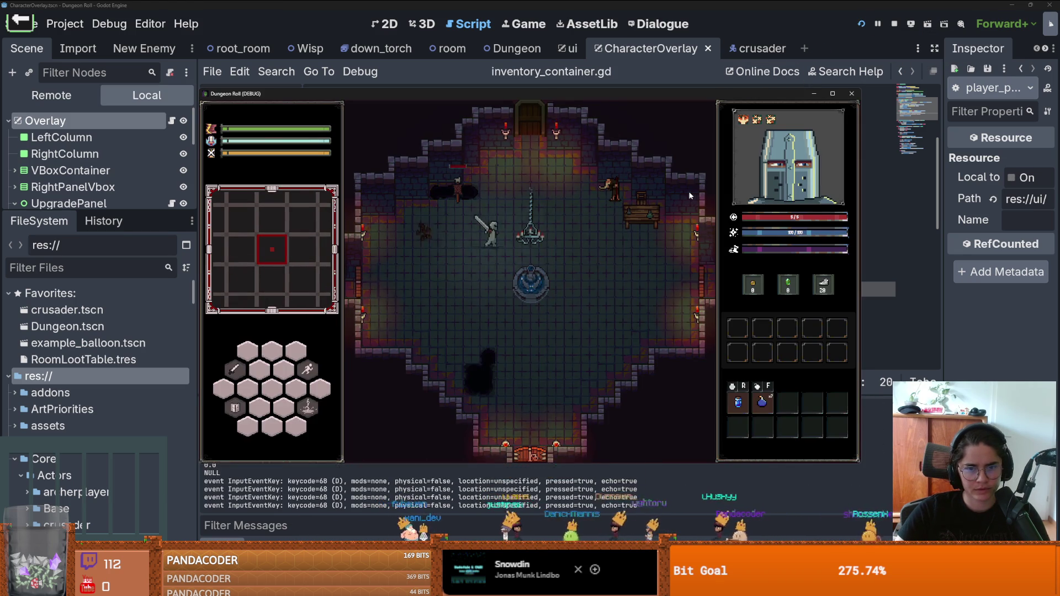
key("f")
key("a")
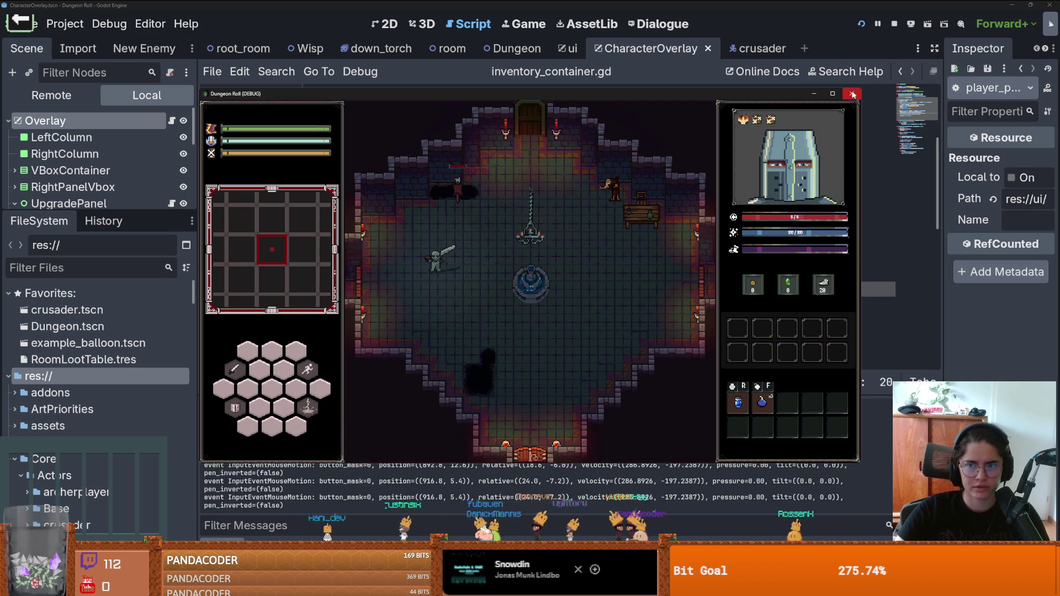
left_click(852, 94)
- Save the script and retest the bomb key while walking around the room
left_click(573, 210)
key("ctrl+s")
left_click(592, 304)
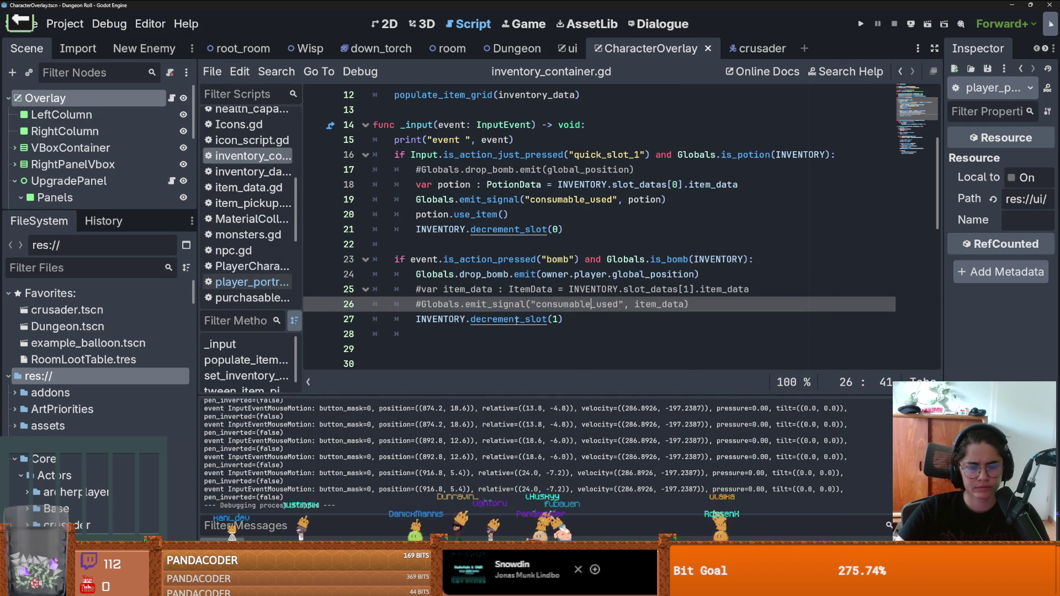
left_click(580, 320)
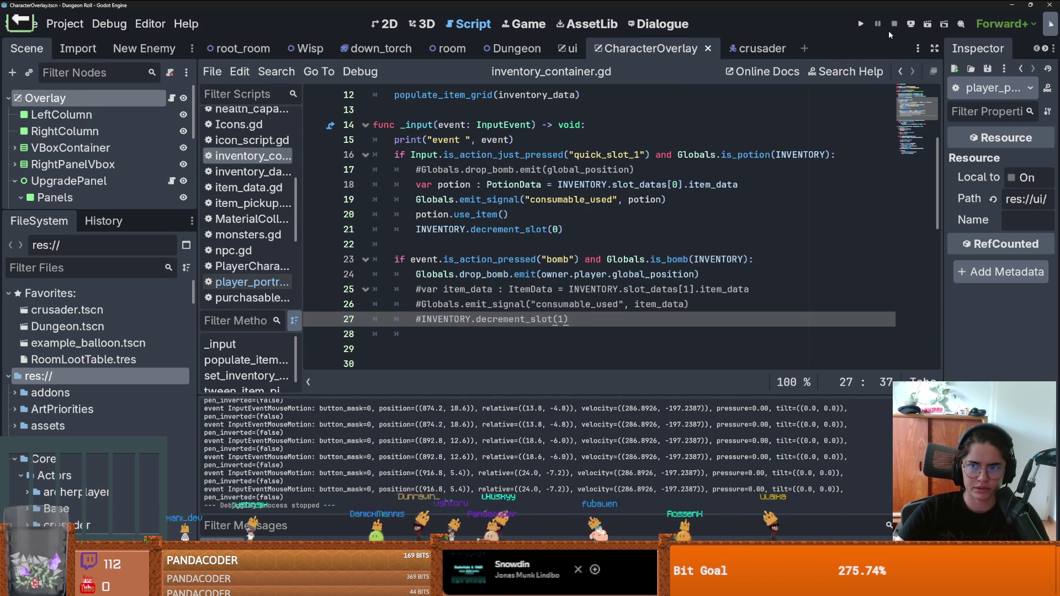
left_click(861, 25)
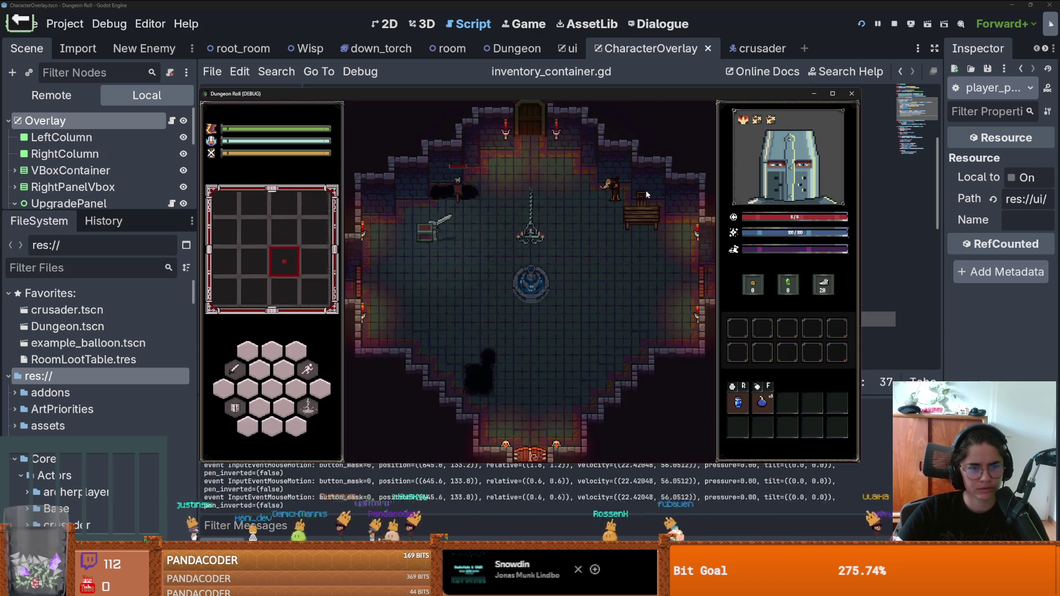
key("d")
key("g")
key("a")
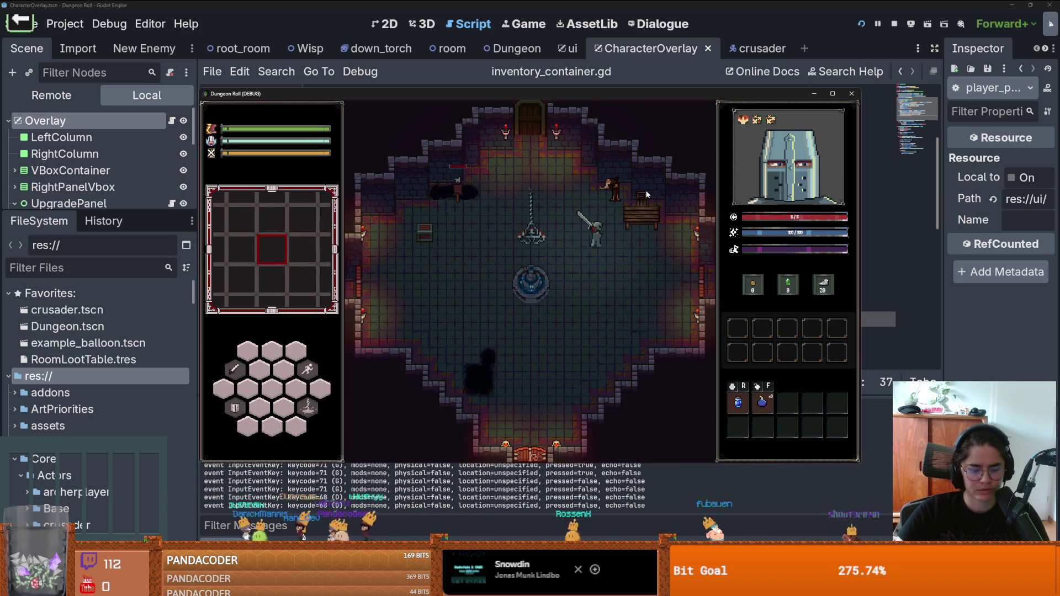
key("f")
key("s")
key("s")
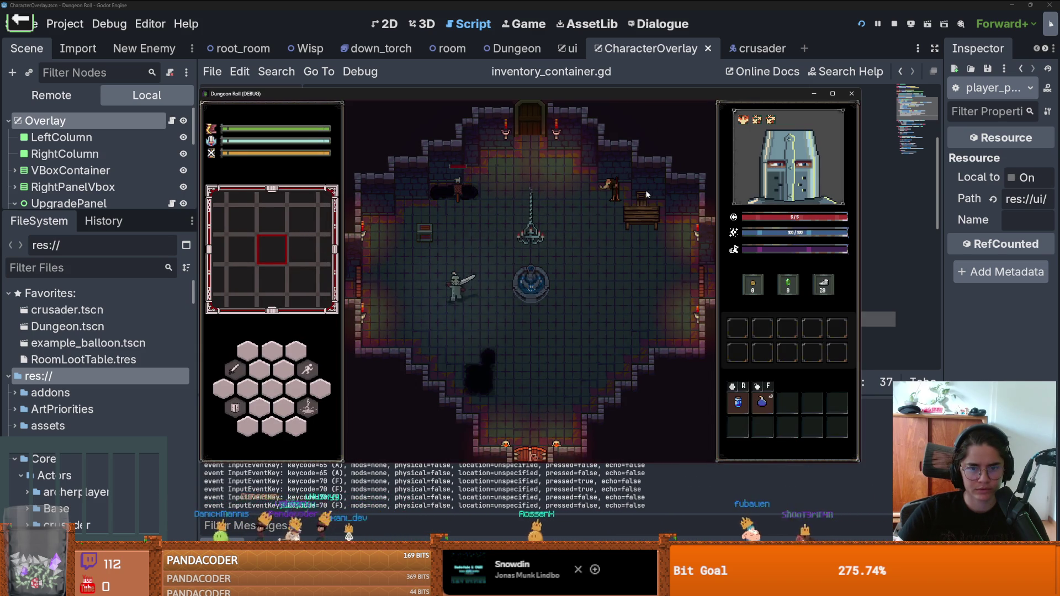
key("d")
left_click(851, 94)
- Change line 23 to Input.is_action_just_pressed("bomb"), copying from line 16's potion check
left_click_drag(445, 259, 537, 259)
double_click(519, 155)
key("ctrl+c")
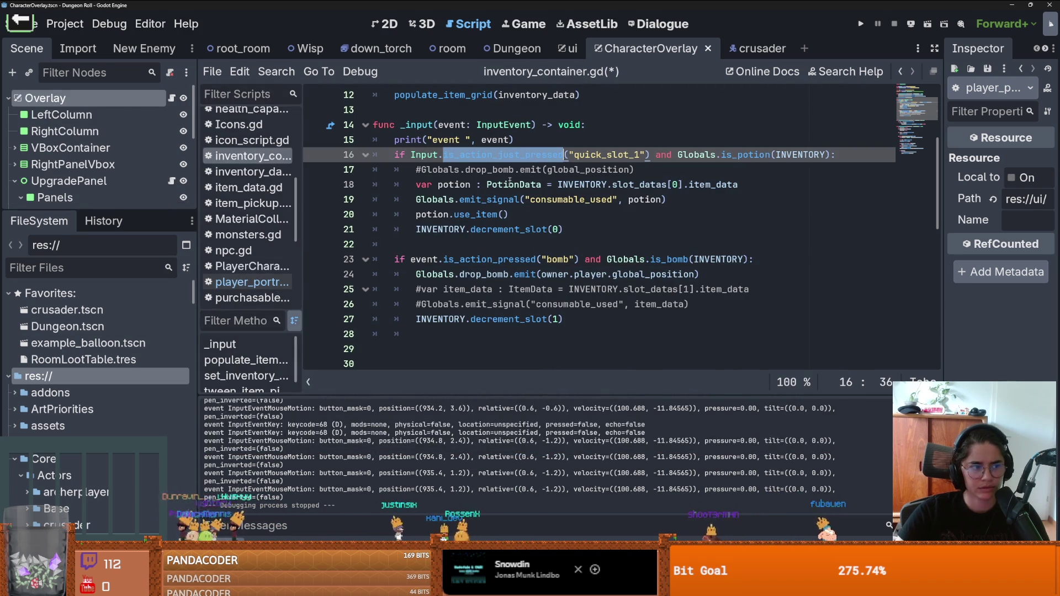
double_click(489, 259)
key("ctrl+v")
double_click(429, 156)
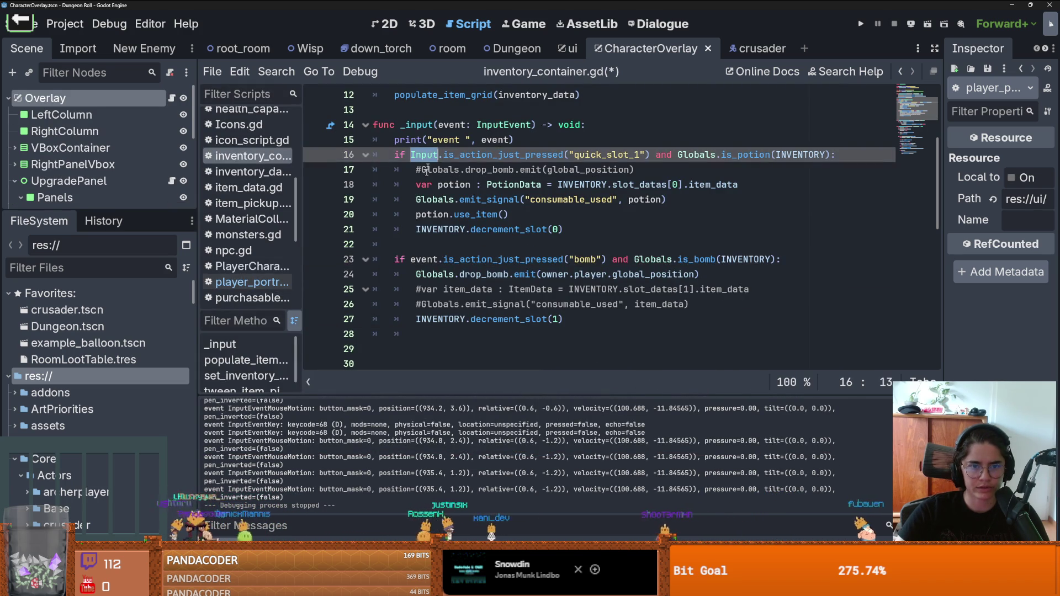
key("ctrl+c")
double_click(423, 259)
key("ctrl+v")
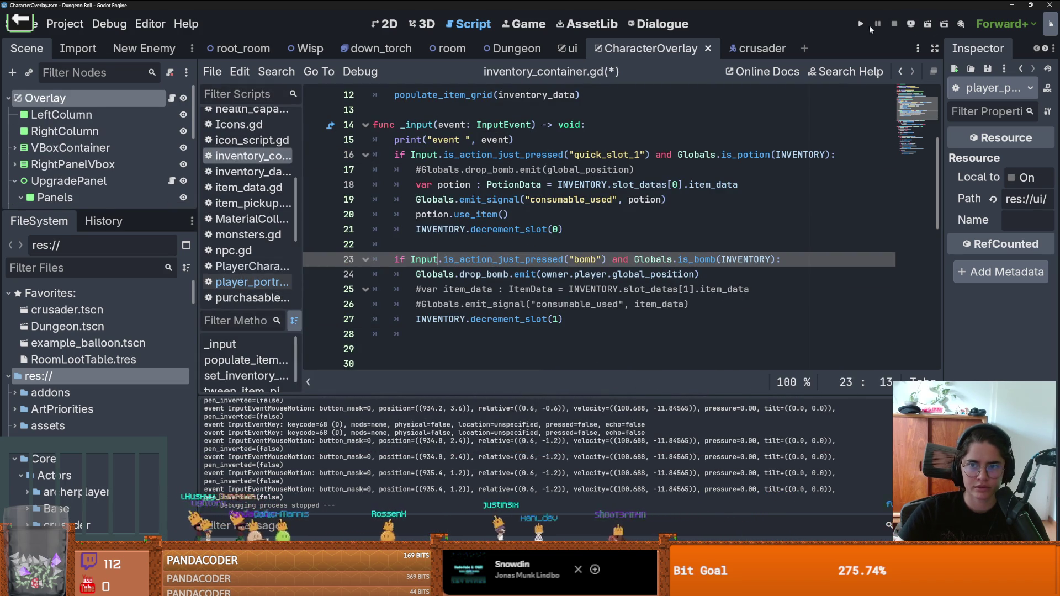
- Save and run the game, drop a bomb and walk away before stopping
left_click(861, 24)
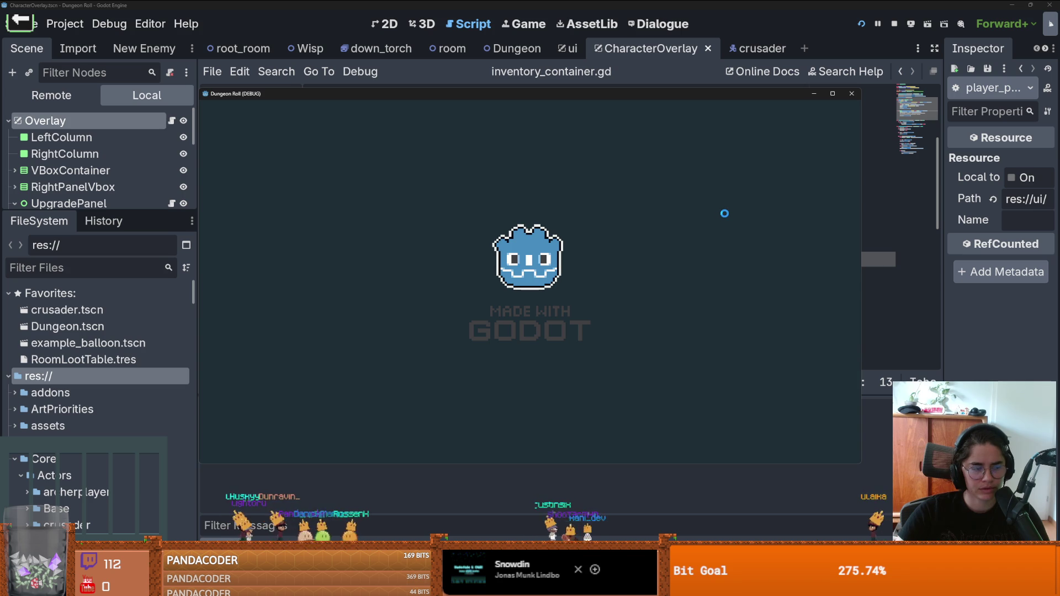
key("f")
key("s")
key("a")
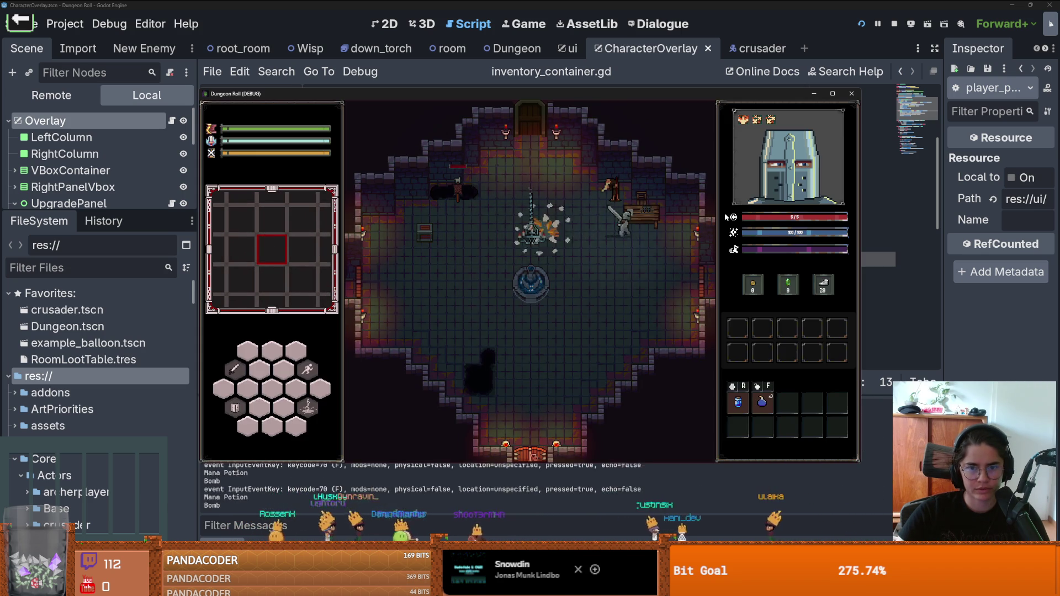
left_click(853, 94)
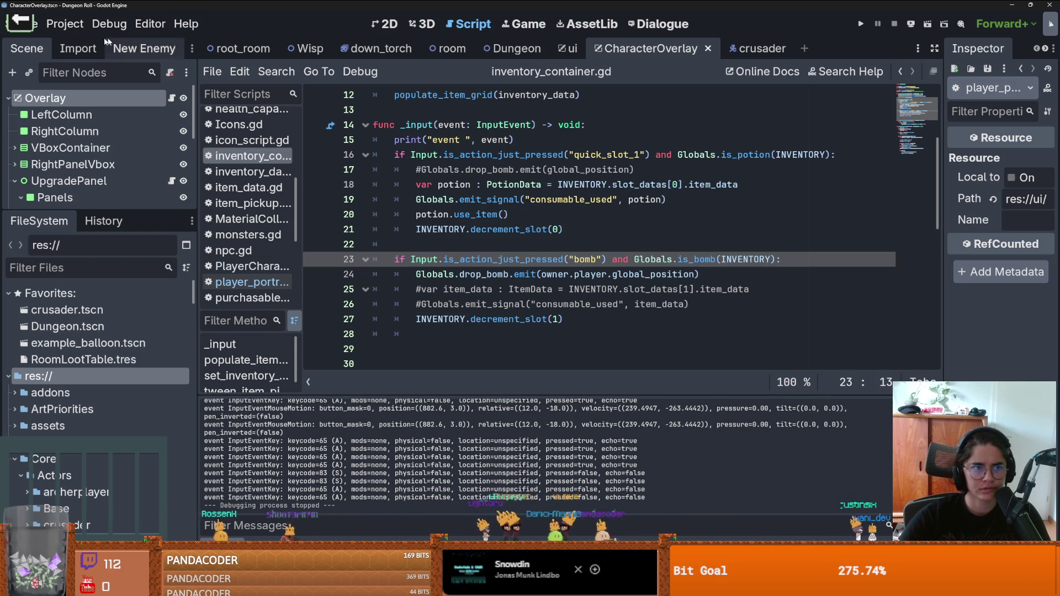
- Remove the bomb-dropping if-block from the current script
left_click(65, 23)
left_click(507, 154)
left_click_drag(563, 335, 375, 259)
key("BackSpace")
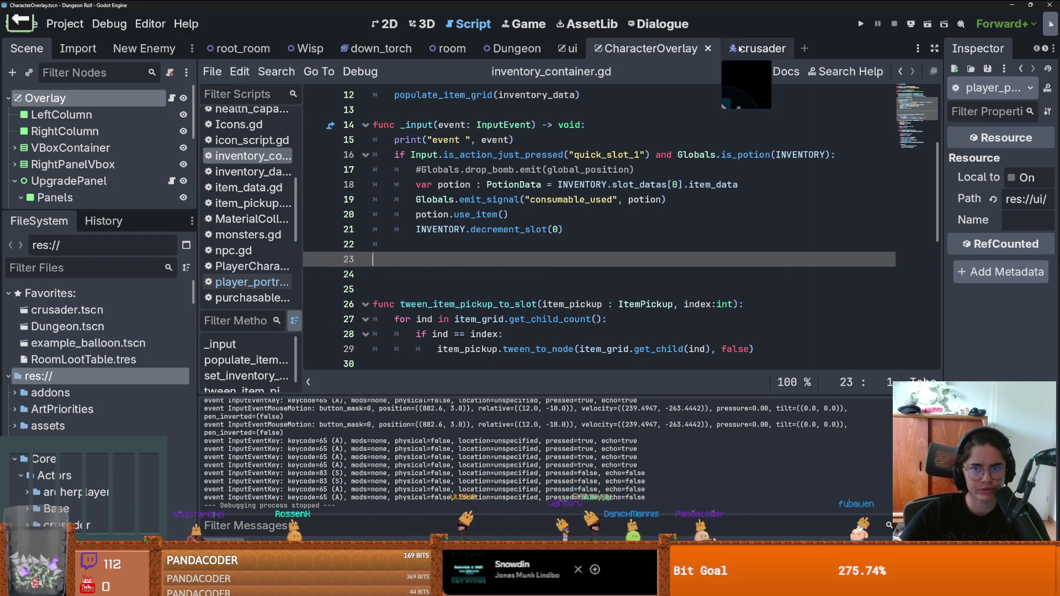
- Go to the parent PlayerCharacter.gd script, down past the get-up function
left_click(762, 49)
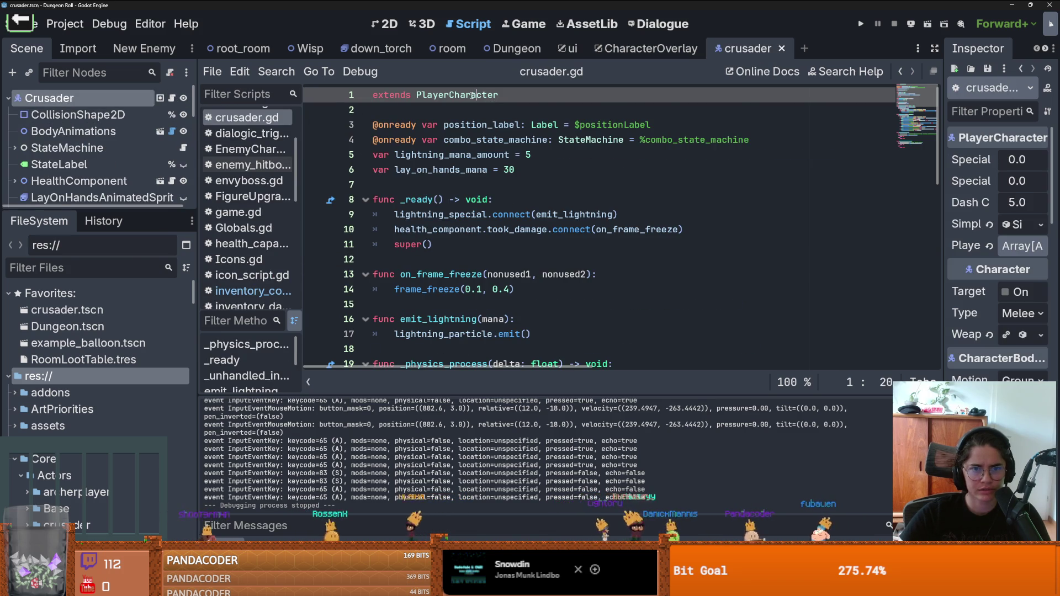
left_click(488, 98, "ctrl")
scroll(495, 228, "down", 6)
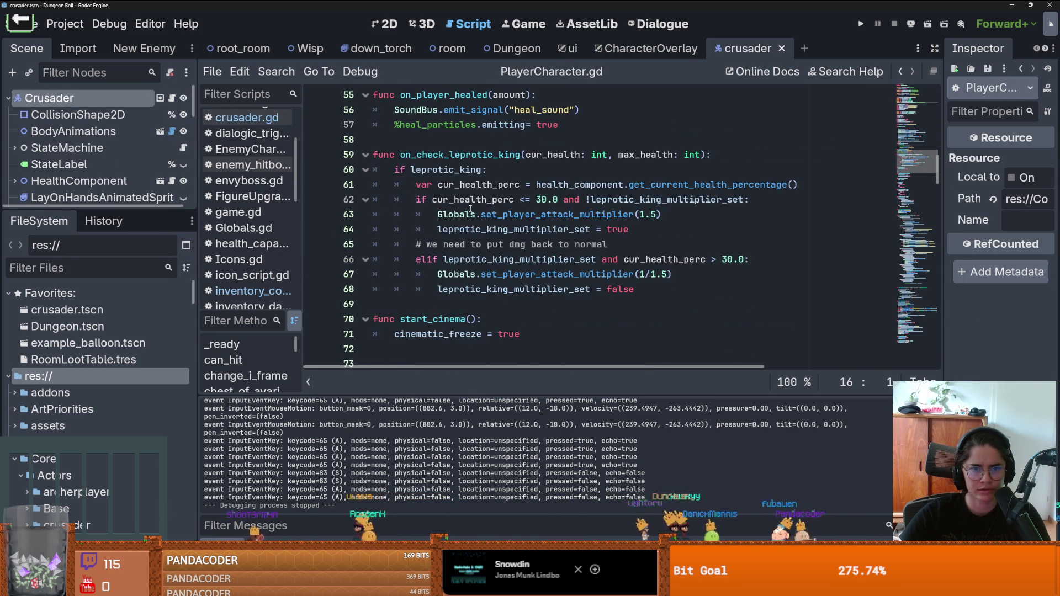
scroll(496, 228, "down", 9)
scroll(469, 208, "down", 16)
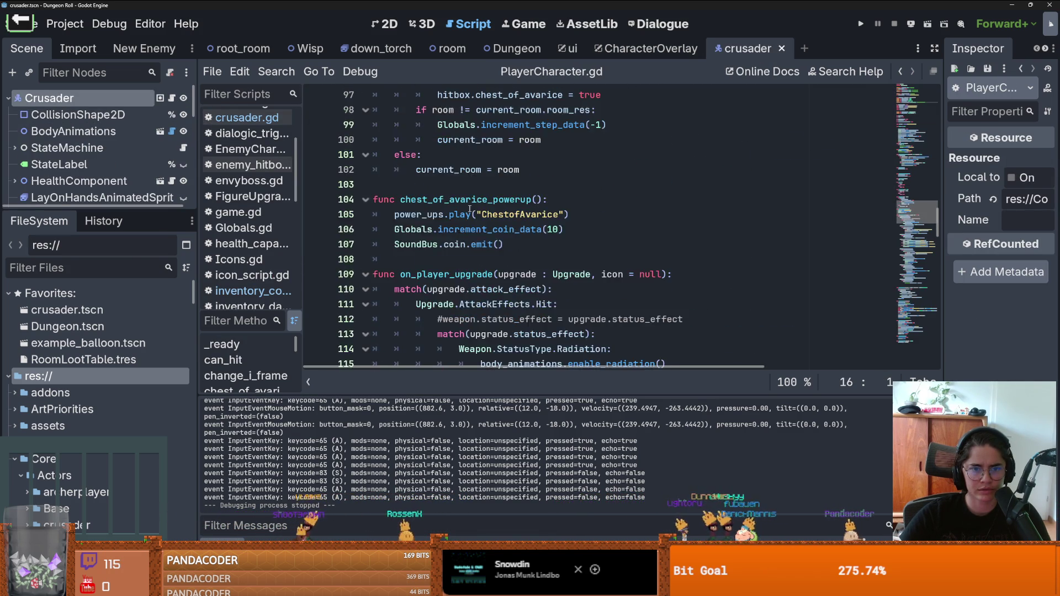
scroll(469, 209, "down", 15)
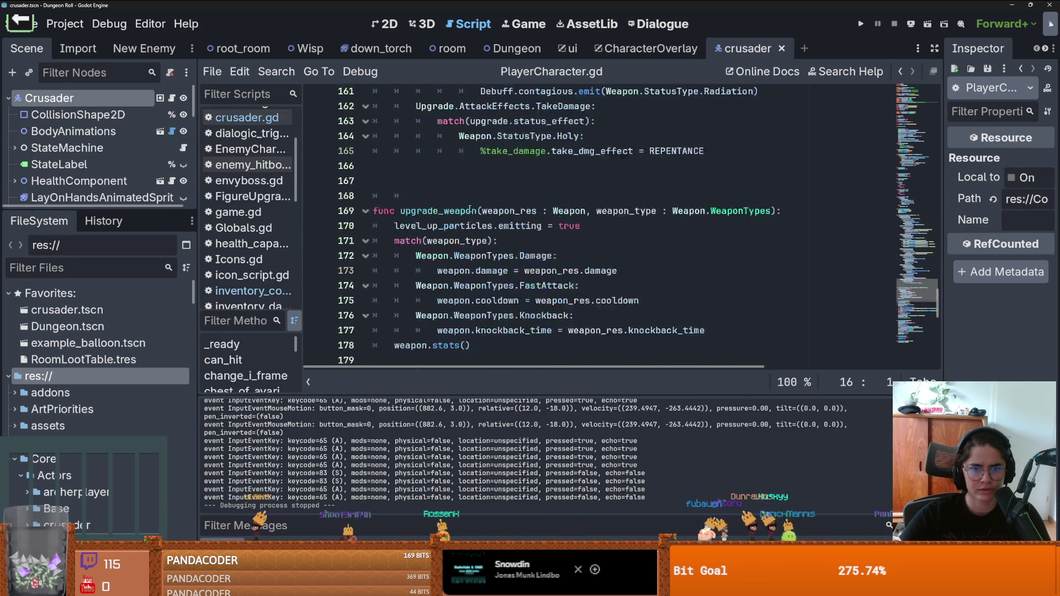
scroll(469, 208, "down", 8)
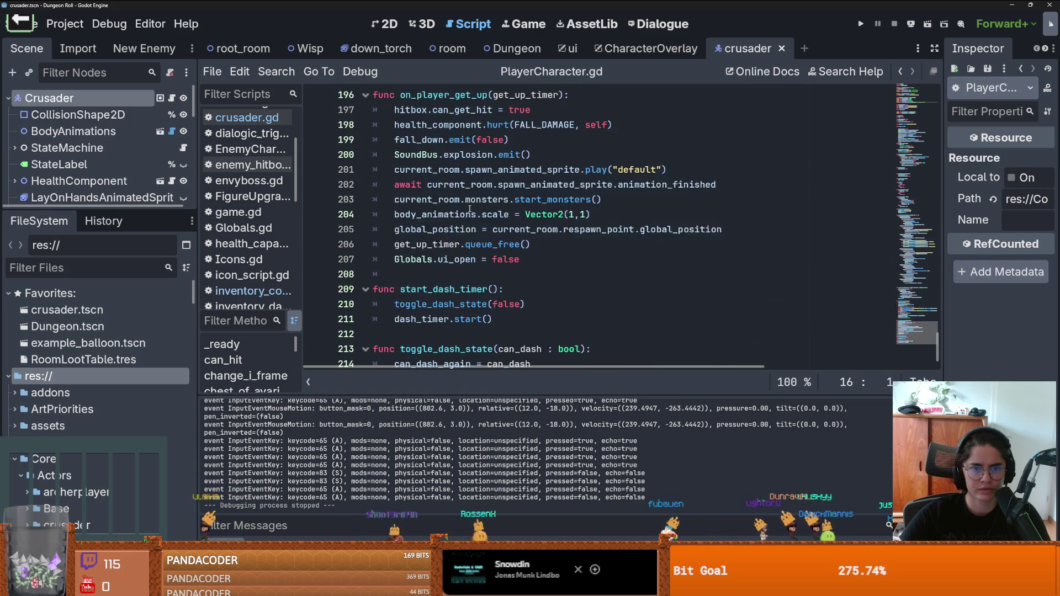
- Below line 207, add func _input(event: InputEvent) -> void: holding the pasted bomb block, and save
left_click(421, 243)
key("Return")
key("Return")
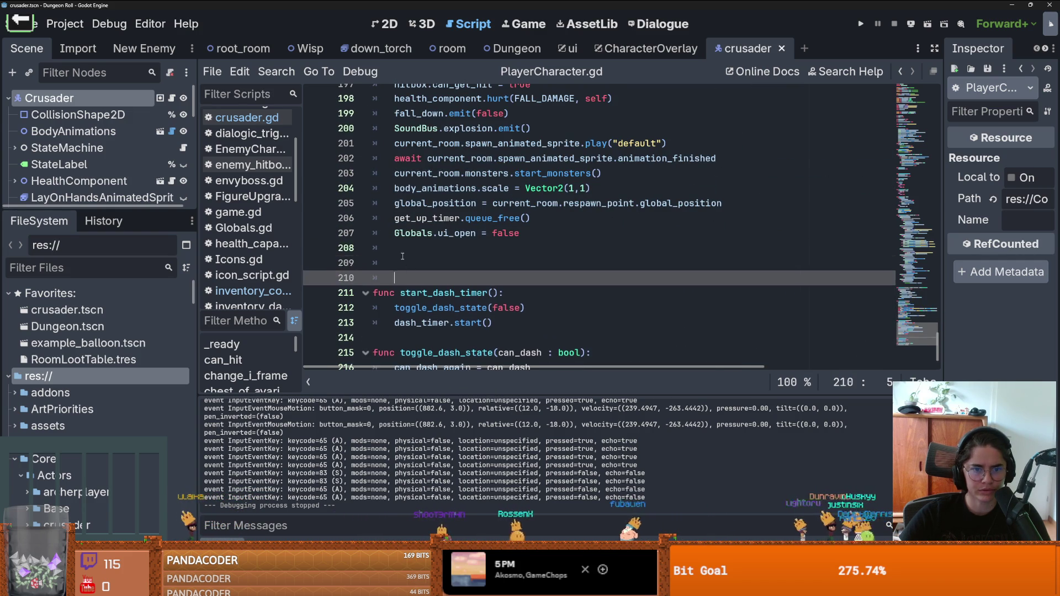
key("ctrl+v")
key("ctrl+z")
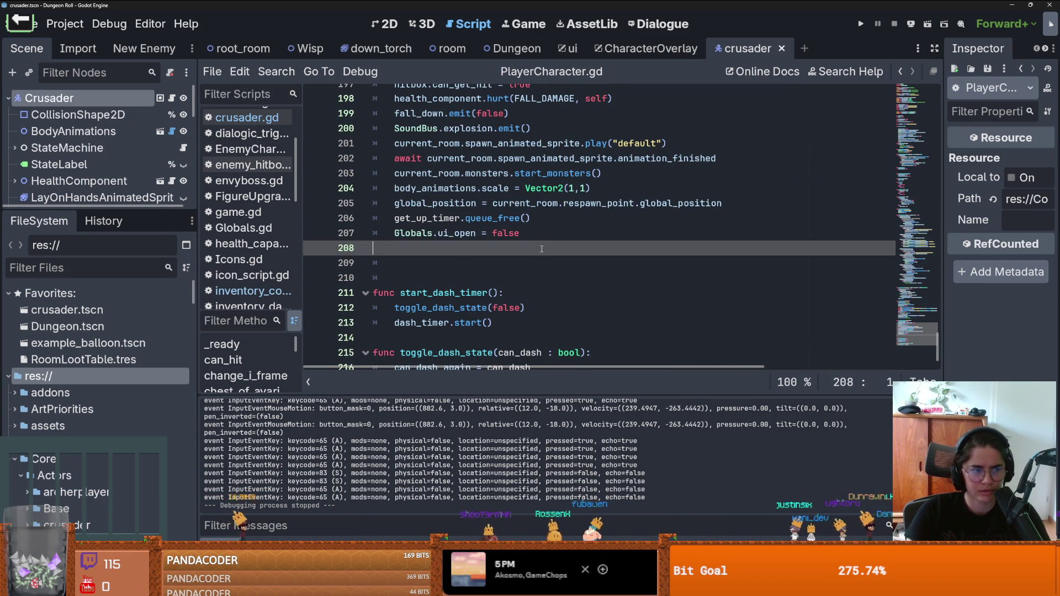
key("Return")
key("BackSpace")
type("func _Inpu")
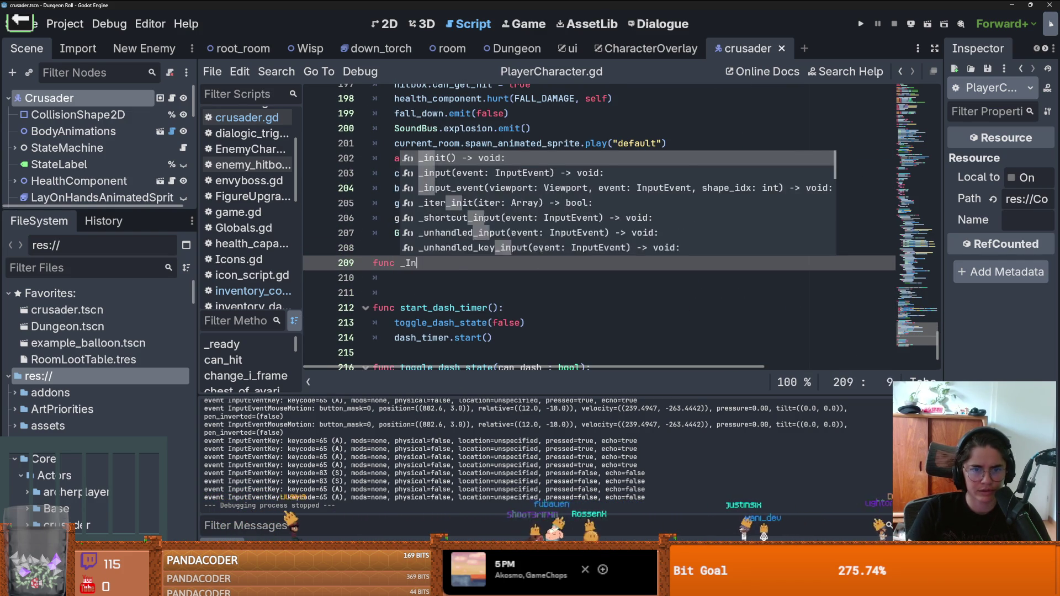
key("Return")
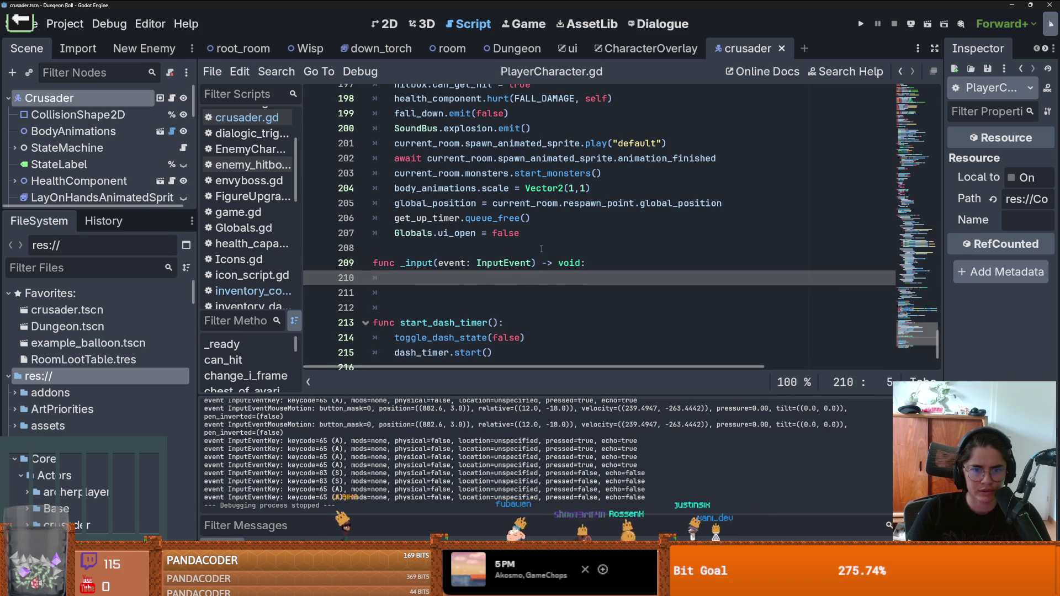
key("ctrl+v")
left_click(395, 274)
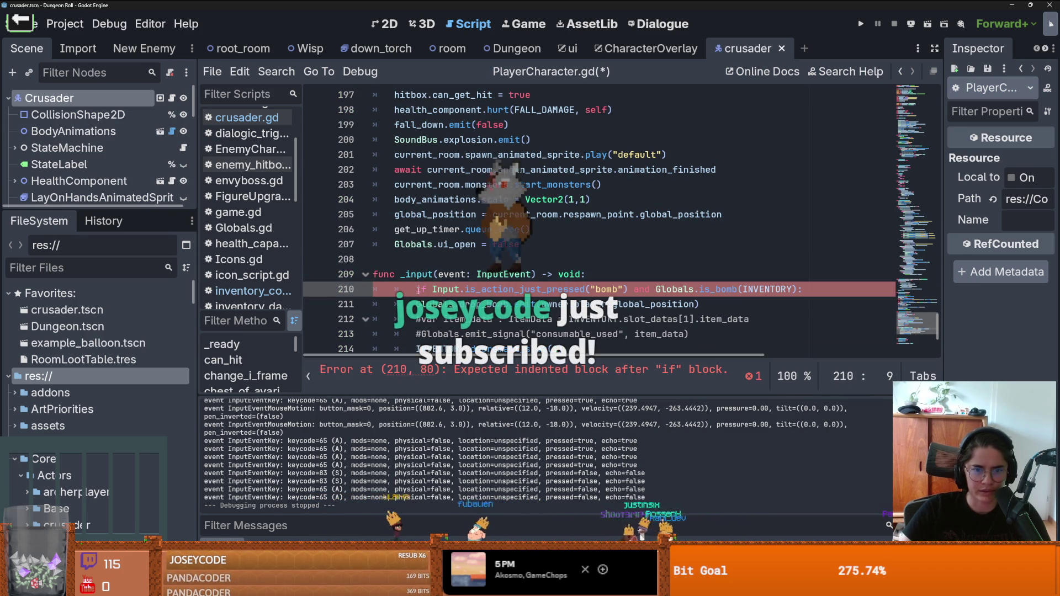
key("ctrl+s")
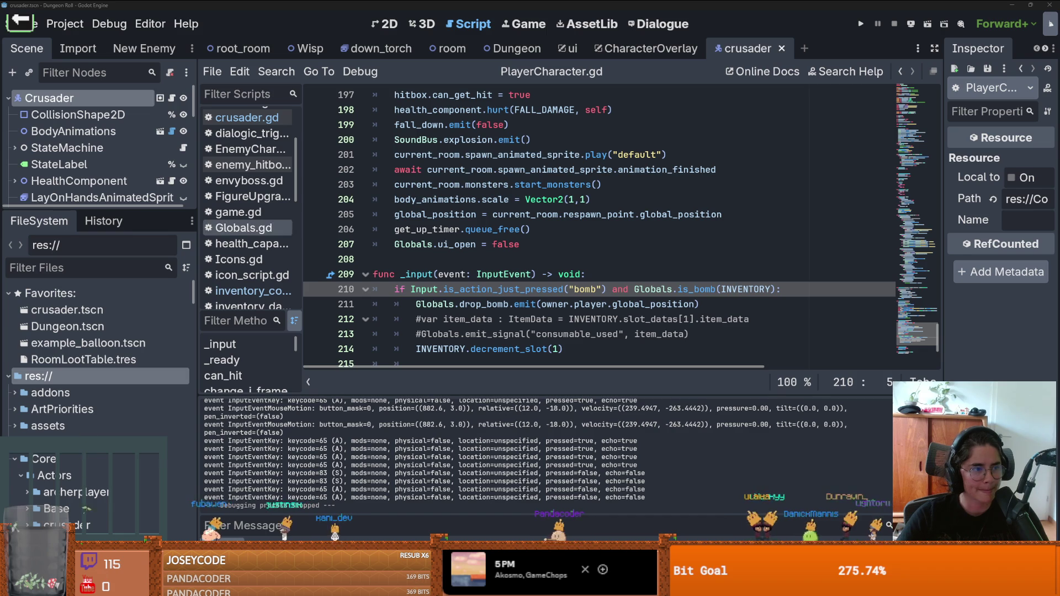
- Run the game and test dropping a bomb with the b key
left_click(676, 270)
left_click(641, 257)
scroll(641, 254, "down", 3)
left_click(498, 173)
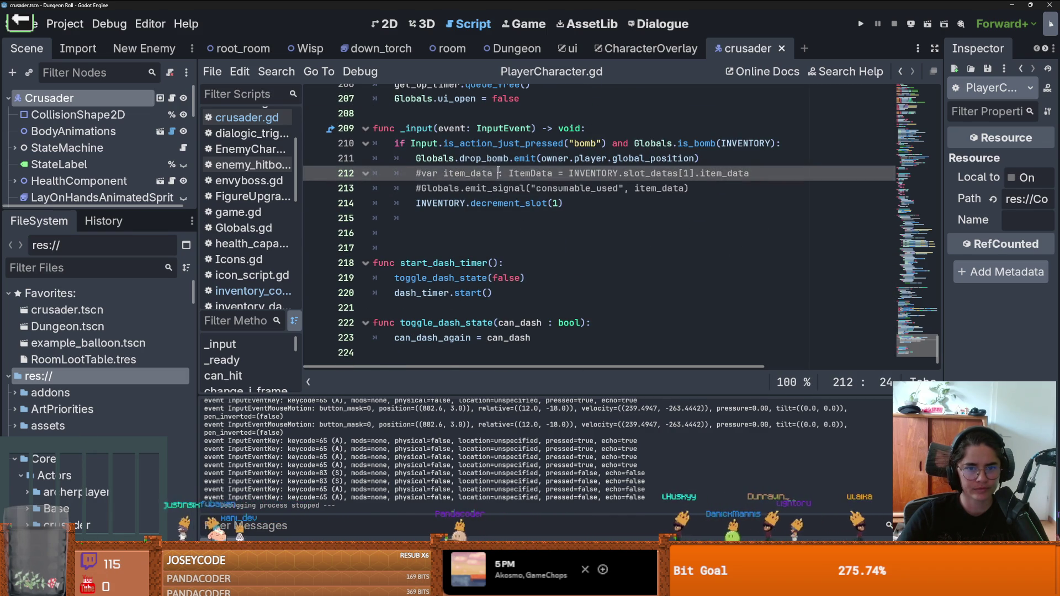
left_click(860, 22)
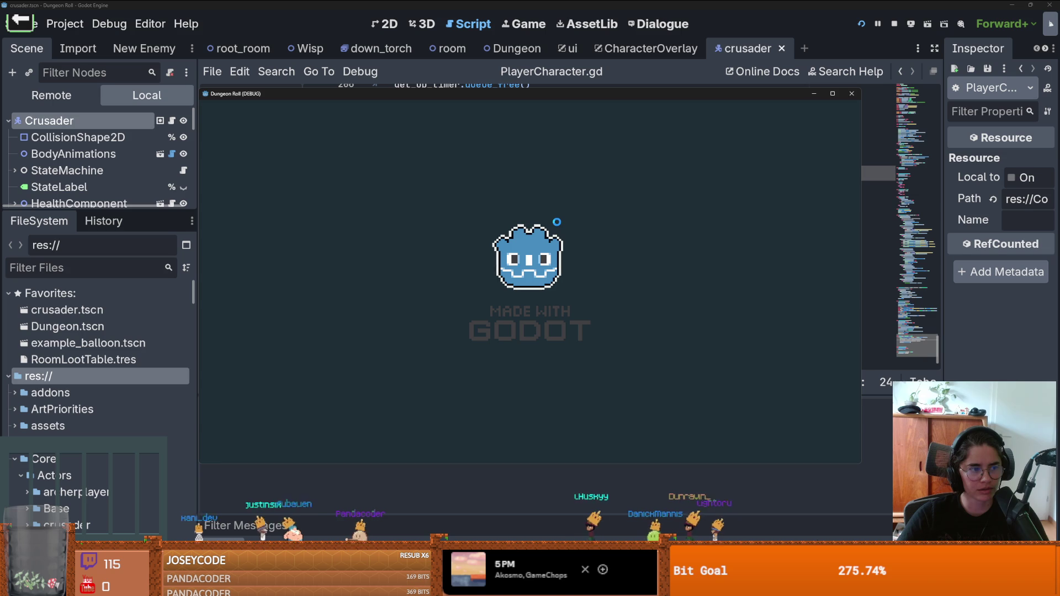
key("b")
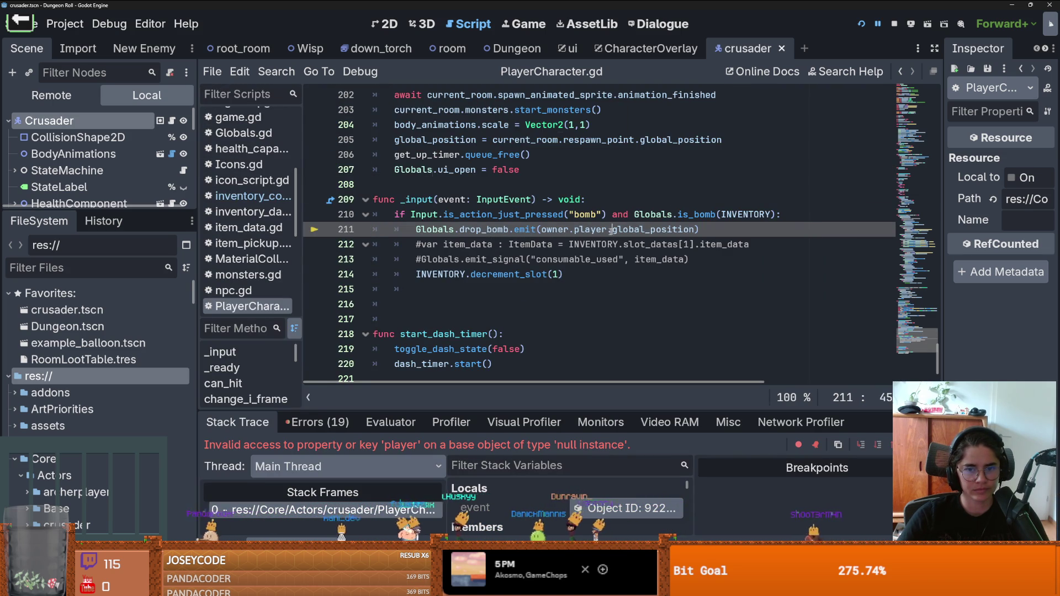
- Drop owner.player. so bombs spawn at the character's own global_position, retest in-game, then stop
key("BackSpace")
left_click(925, 23)
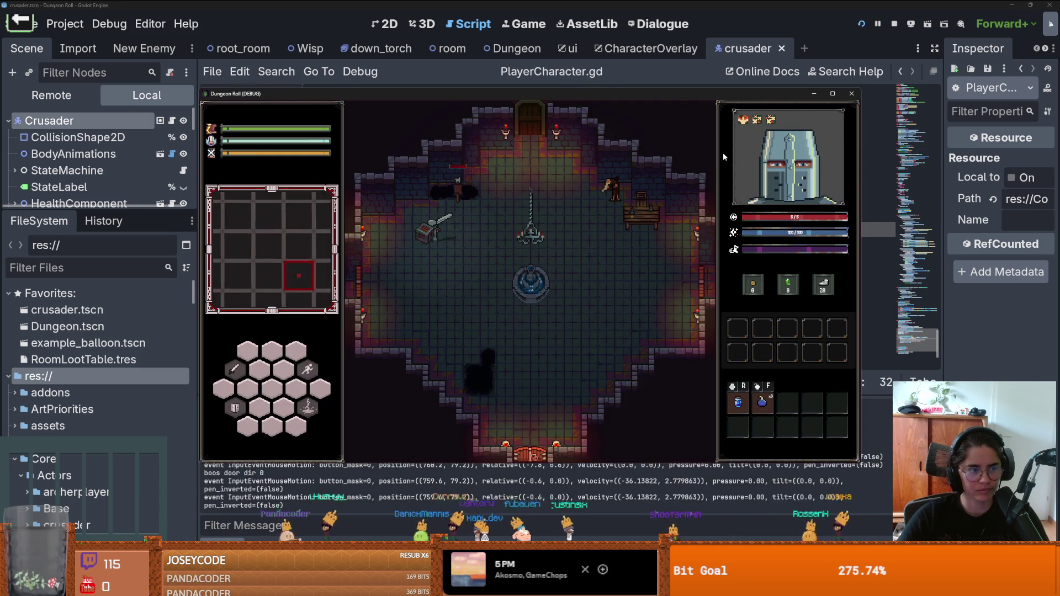
key("f")
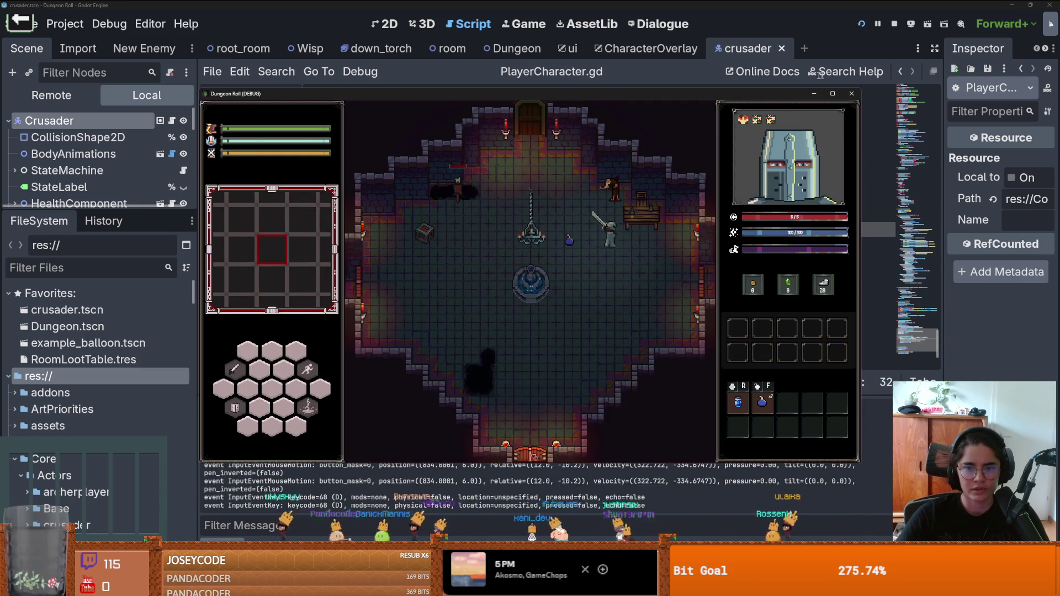
key("d")
left_click(852, 93)
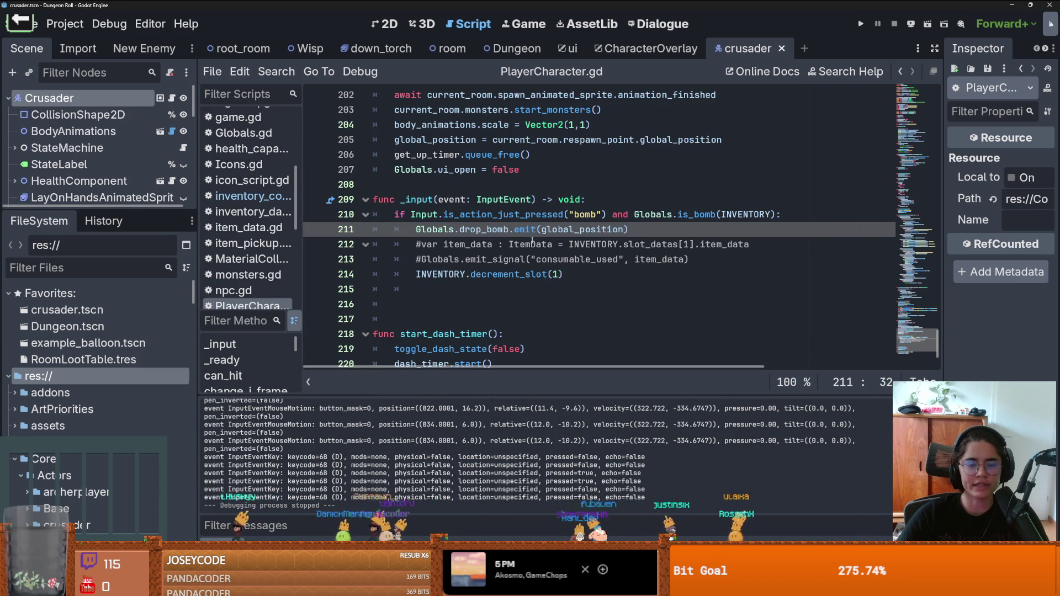
- Uncomment the item_data and consumable_used lines in the _input bomb handler
mouse_move(565, 274)
left_mouse_down()
mouse_move(332, 213)
mouse_move(318, 198)
left_mouse_up()
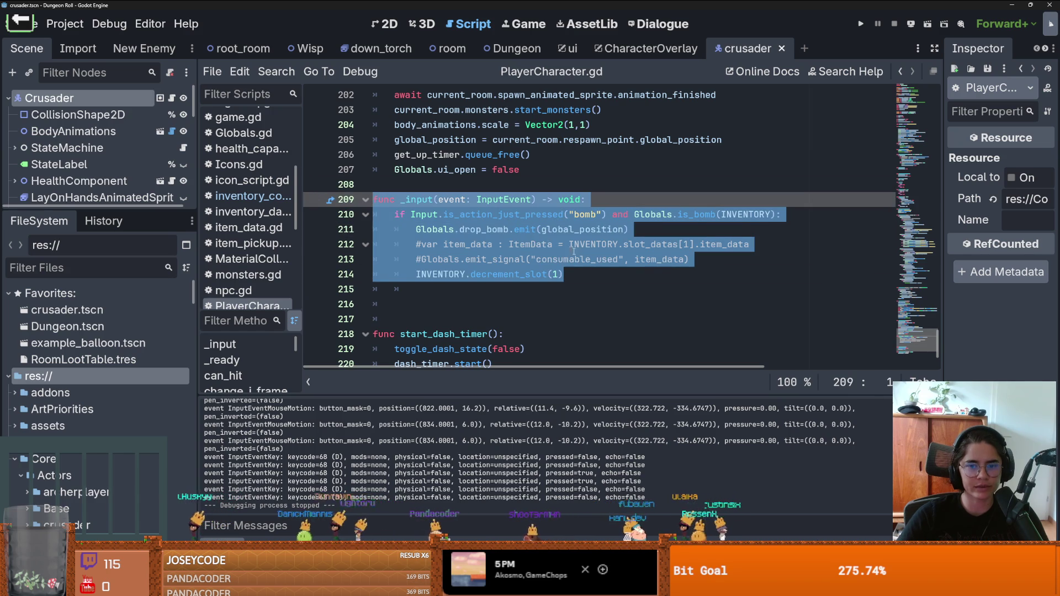
left_click(622, 274)
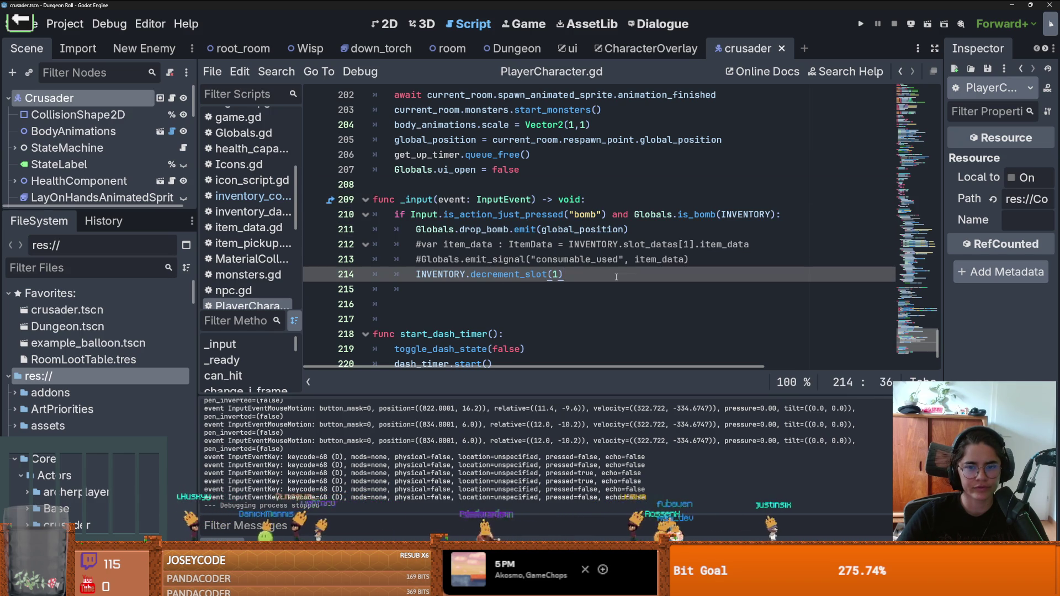
mouse_move(616, 276)
left_mouse_down()
mouse_move(342, 217)
mouse_move(328, 201)
left_mouse_up()
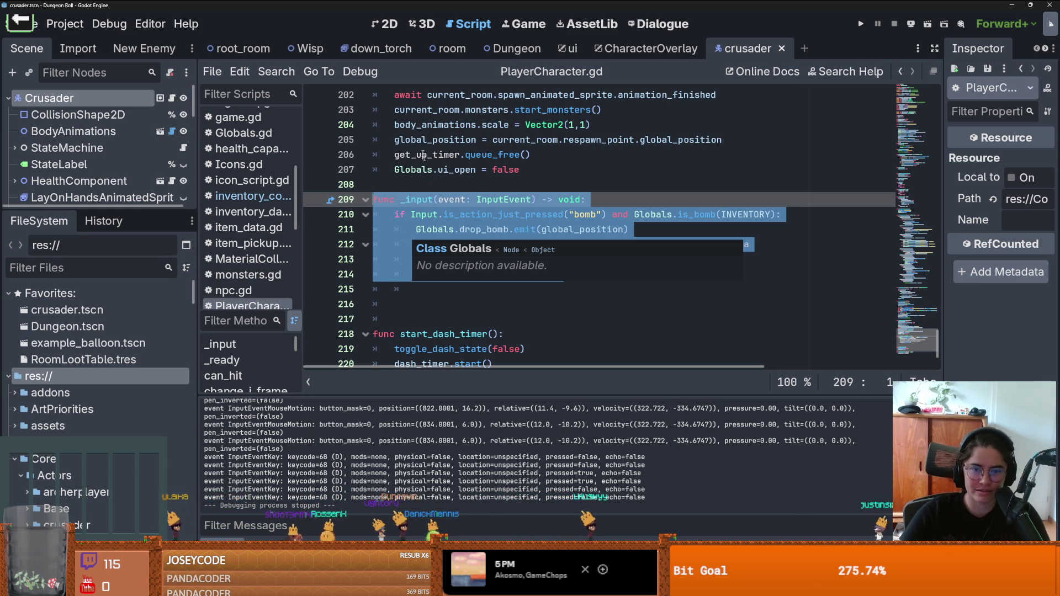
left_click(455, 181)
left_click(421, 245)
key("BackSpace")
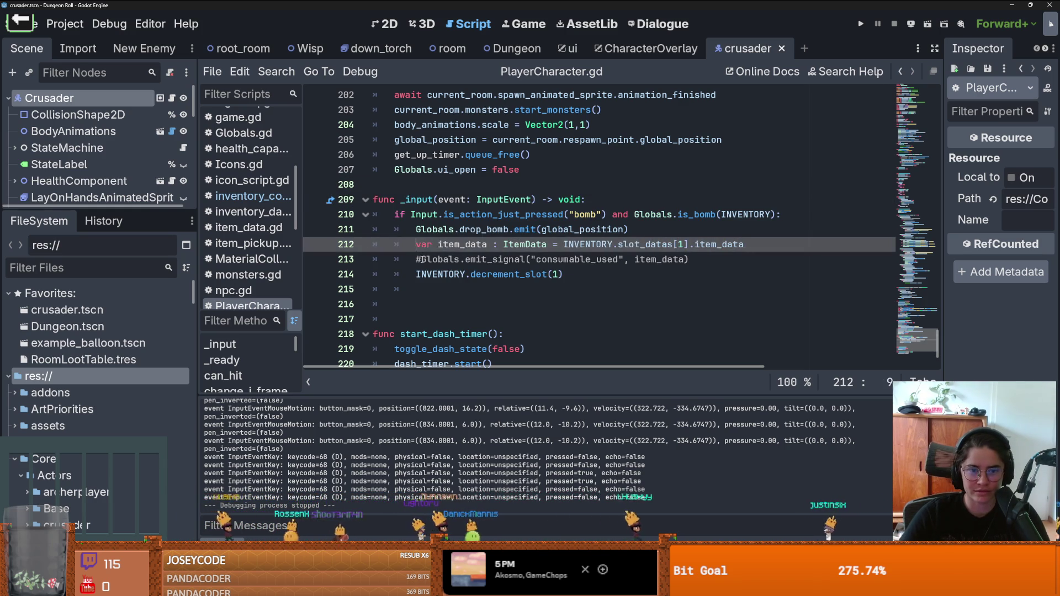
left_click(422, 259)
key("BackSpace")
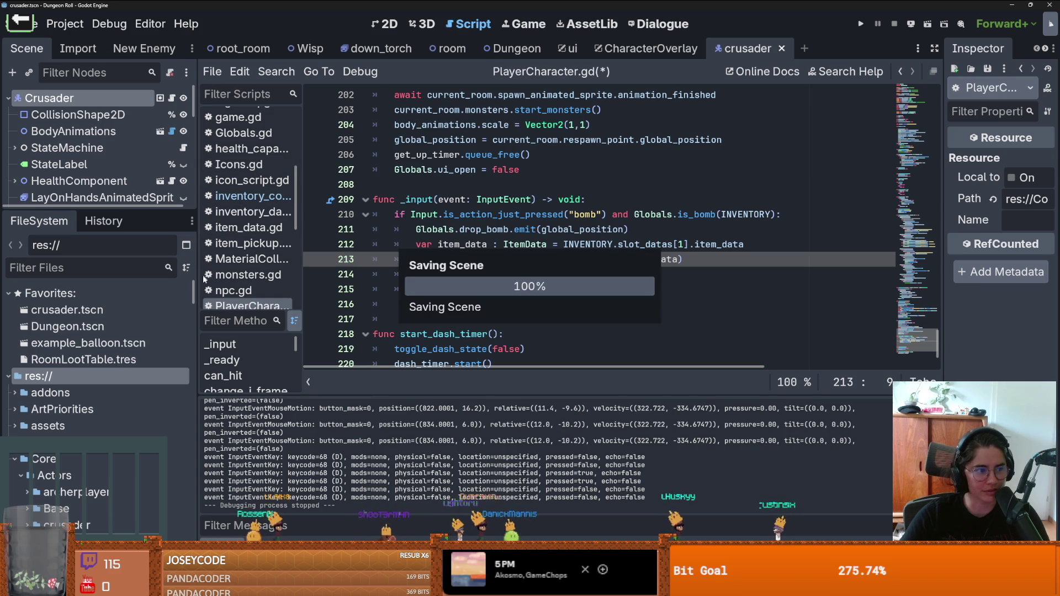
- Enlarge the scene tree panel and open inventory_container.gd from the Scripts list
mouse_move(120, 213)
left_mouse_down()
mouse_move(121, 236)
mouse_move(122, 166)
mouse_move(120, 352)
left_mouse_up()
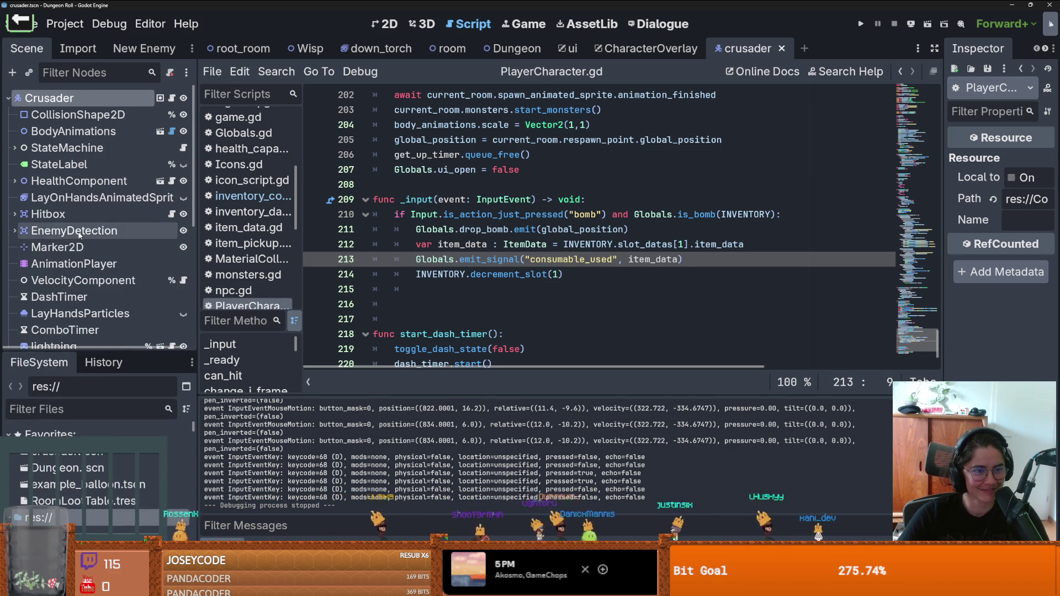
scroll(111, 248, "down", 5)
scroll(263, 214, "down", 2)
left_click(255, 173)
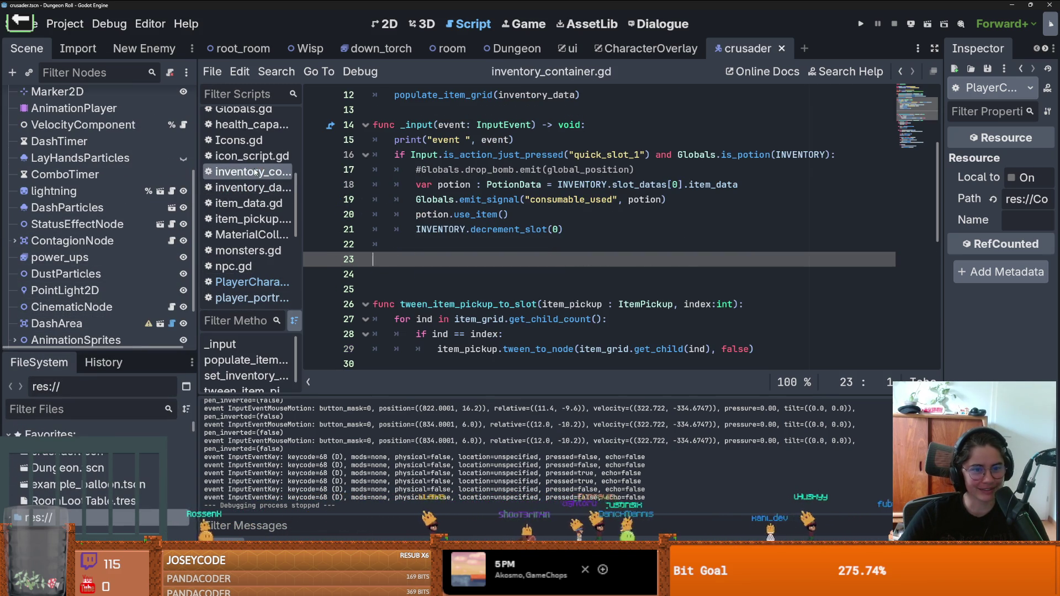
- Cut the quick_slot_1 potion block from inventory_container.gd, delete its empty _input function, and save
left_click_drag(532, 249, 375, 160)
key("ctrl+c")
key("BackSpace")
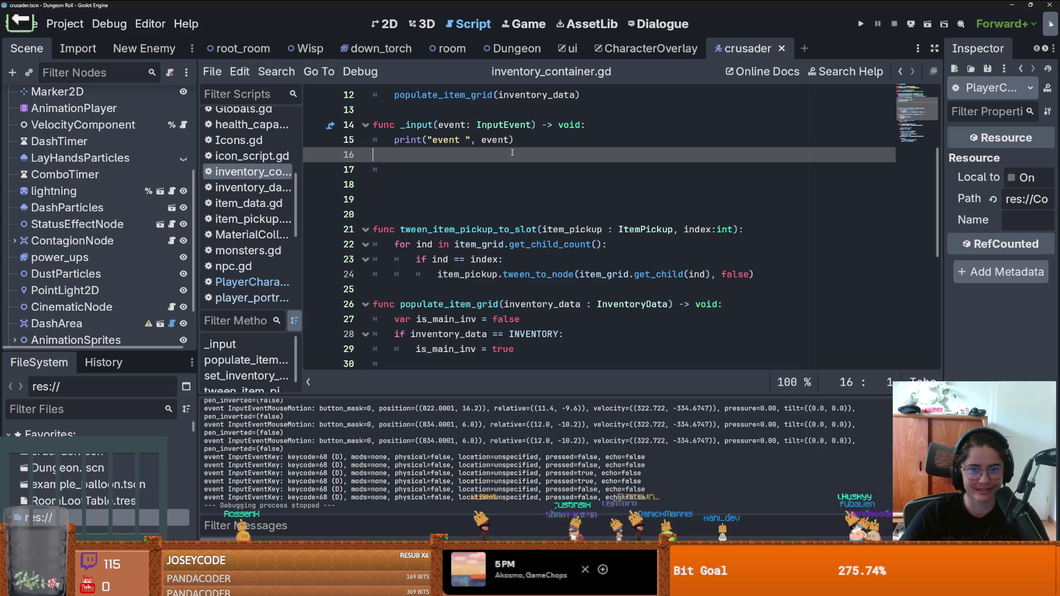
left_click_drag(515, 140, 334, 133)
key("shift+Up")
key("BackSpace")
key("ctrl+s")
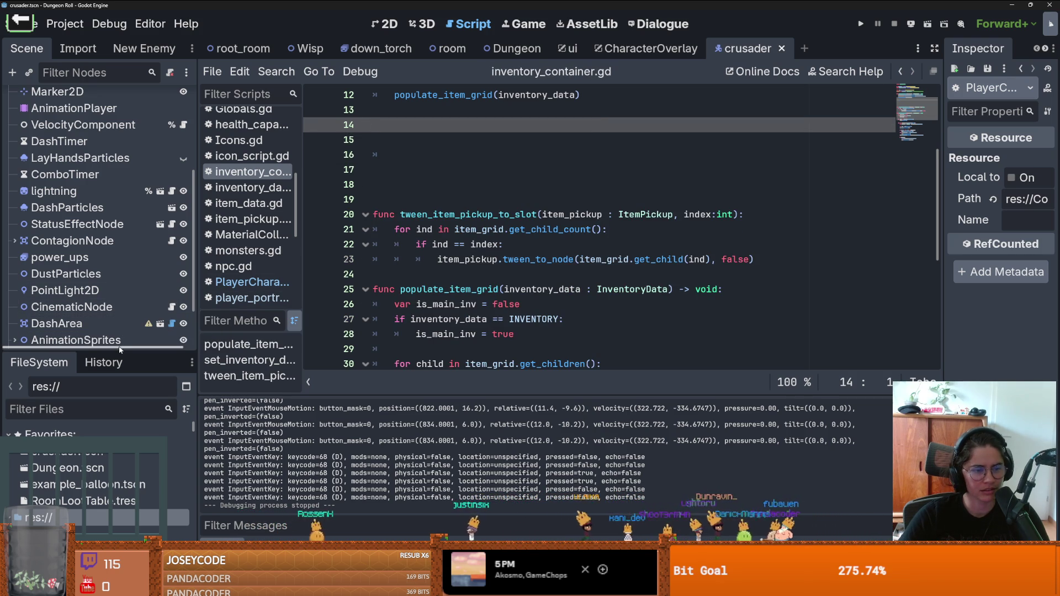
- Paste the potion block at the top of PlayerCharacter.gd's _input, above the bomb block, and save
mouse_move(120, 350)
left_mouse_down()
mouse_move(124, 404)
mouse_move(130, 333)
mouse_move(135, 371)
mouse_move(135, 176)
left_mouse_up()
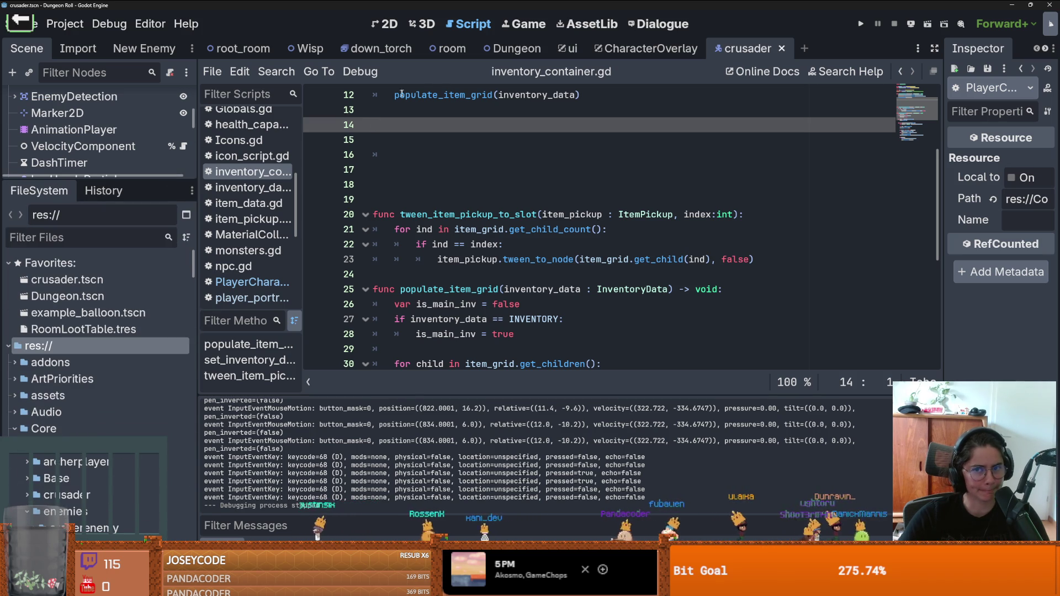
scroll(183, 99, "up", 5)
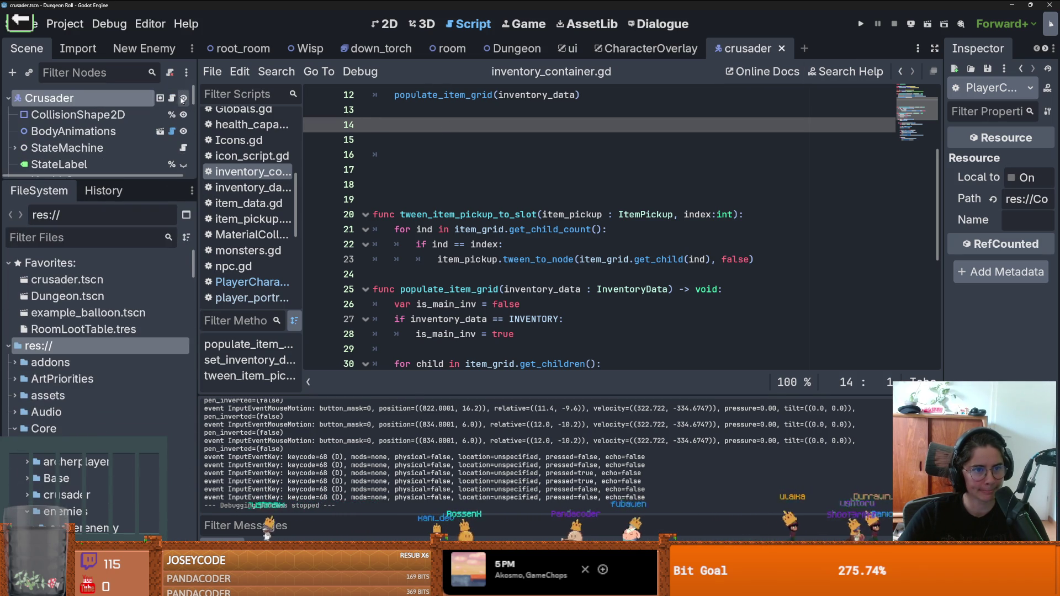
left_click(172, 98)
left_click(420, 95, "ctrl")
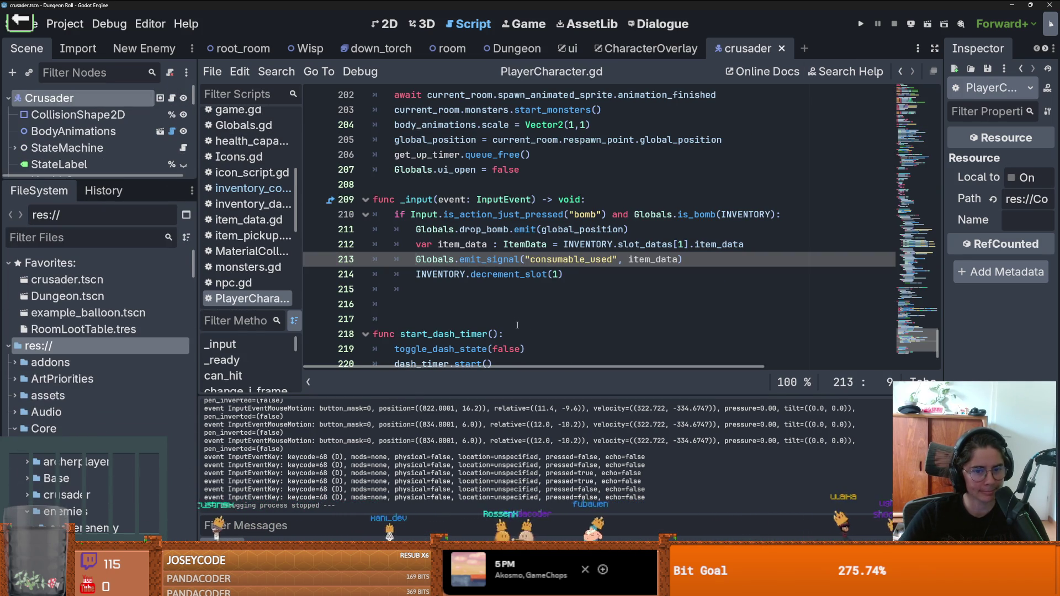
left_click(586, 199)
key("Return")
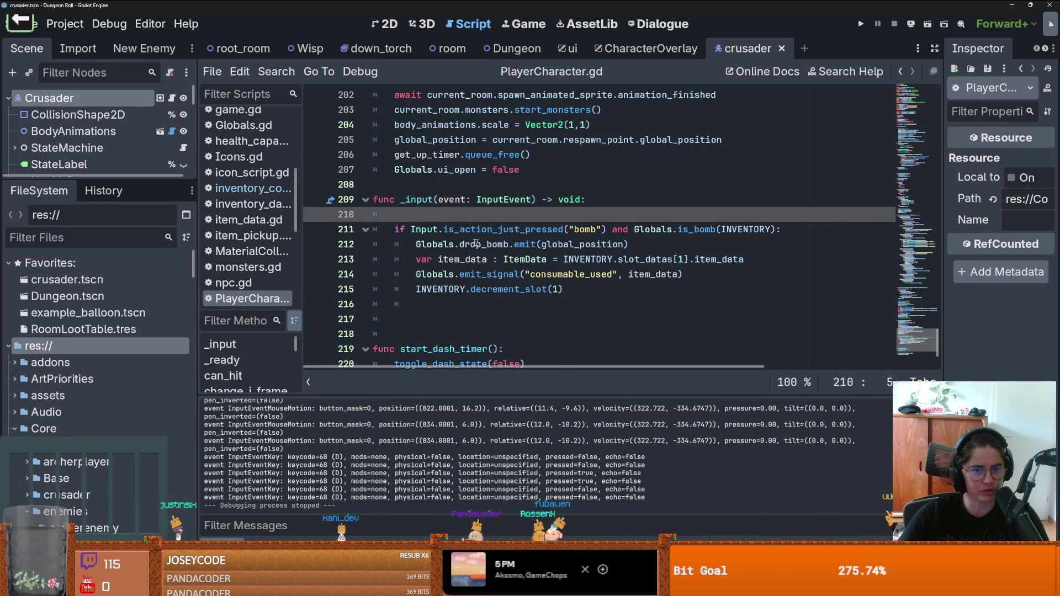
key("ctrl+v")
key("ctrl+s")
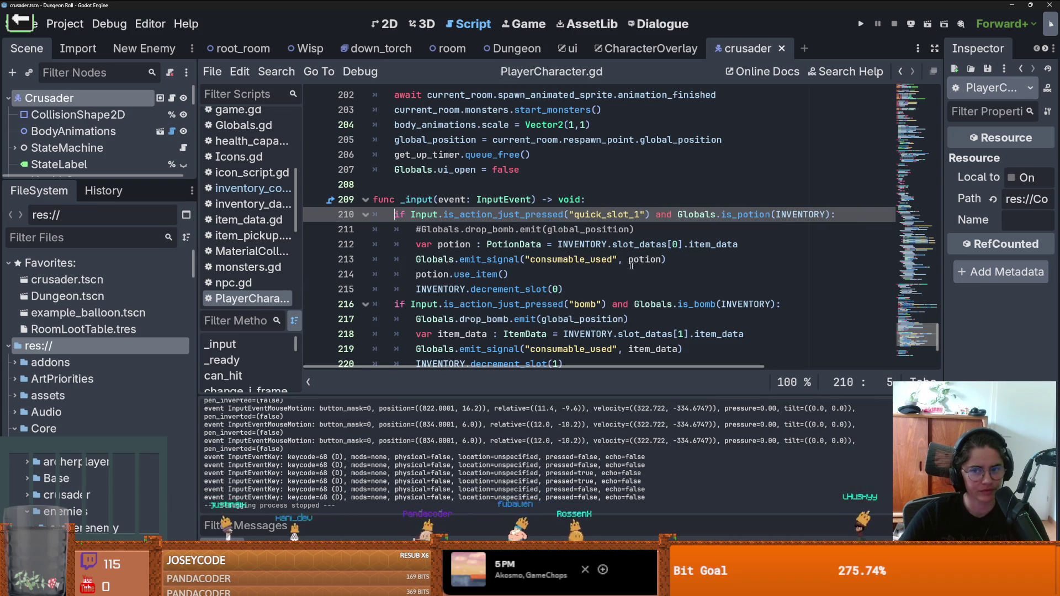
left_click(624, 265)
left_click(605, 293)
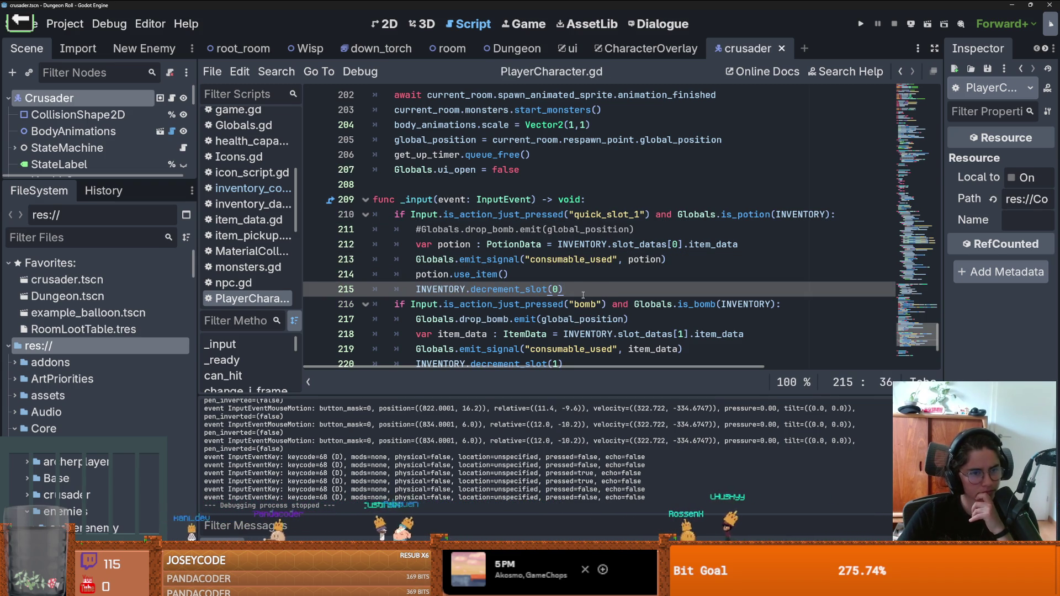
scroll(583, 295, "down", 1)
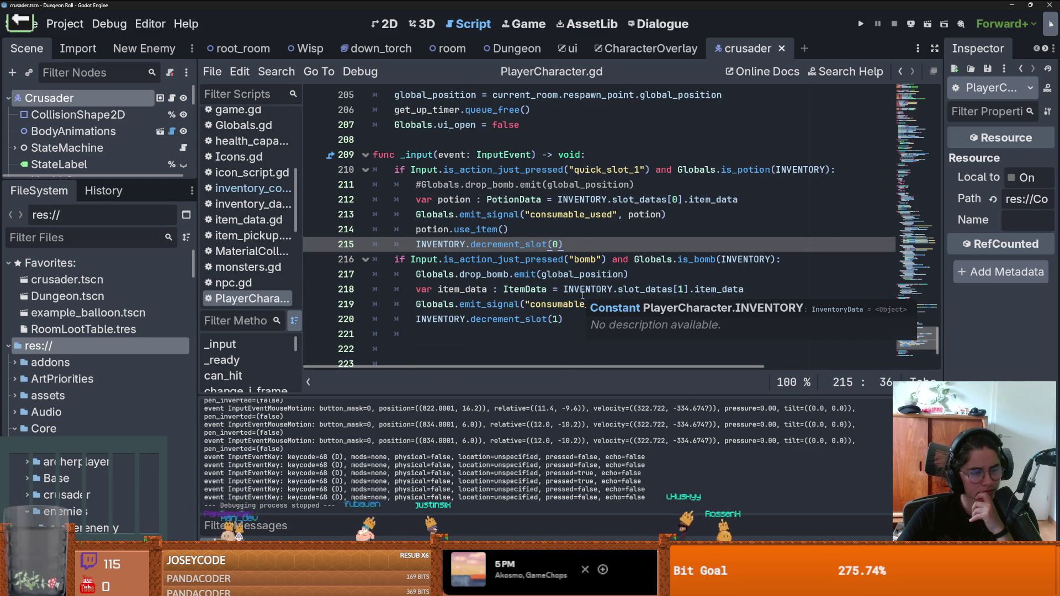
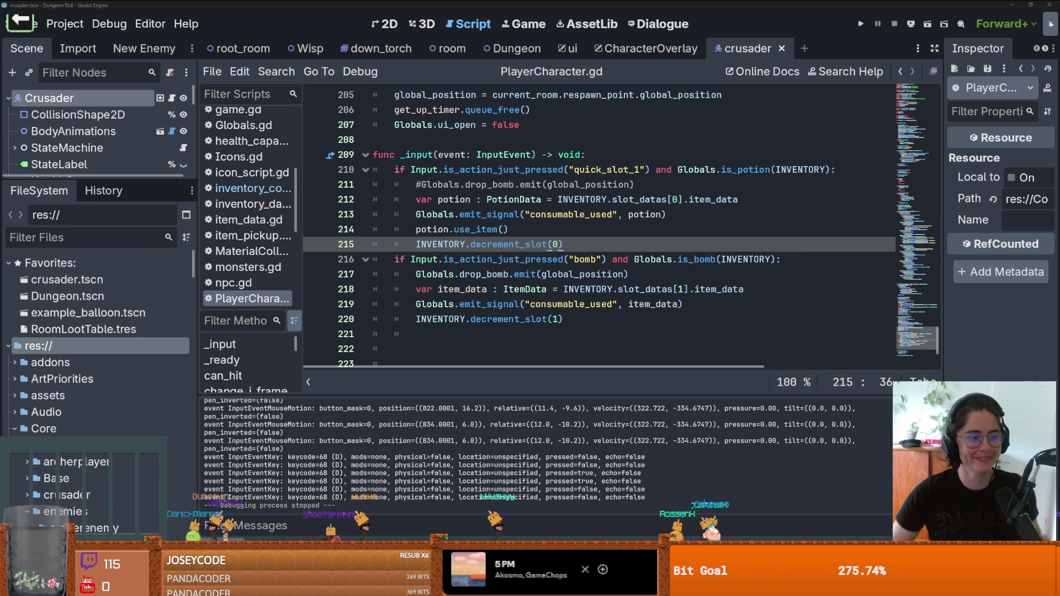
- Insert a blank line after decrement_slot(0) on line 215 and save PlayerCharacter.gd
left_click(552, 244)
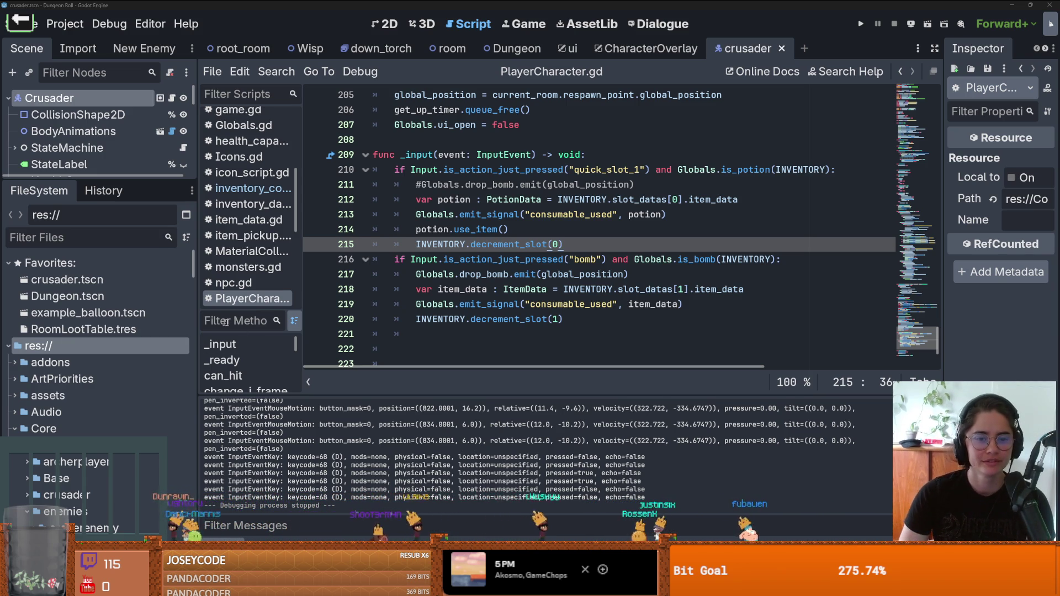
key("ctrl+s")
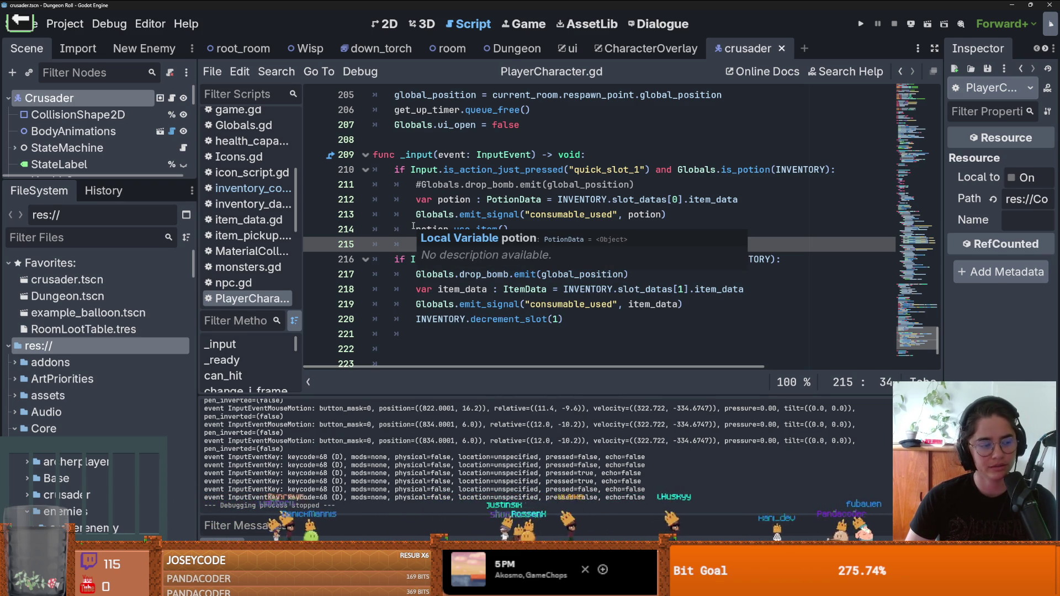
left_click(471, 199)
key("ctrl+s")
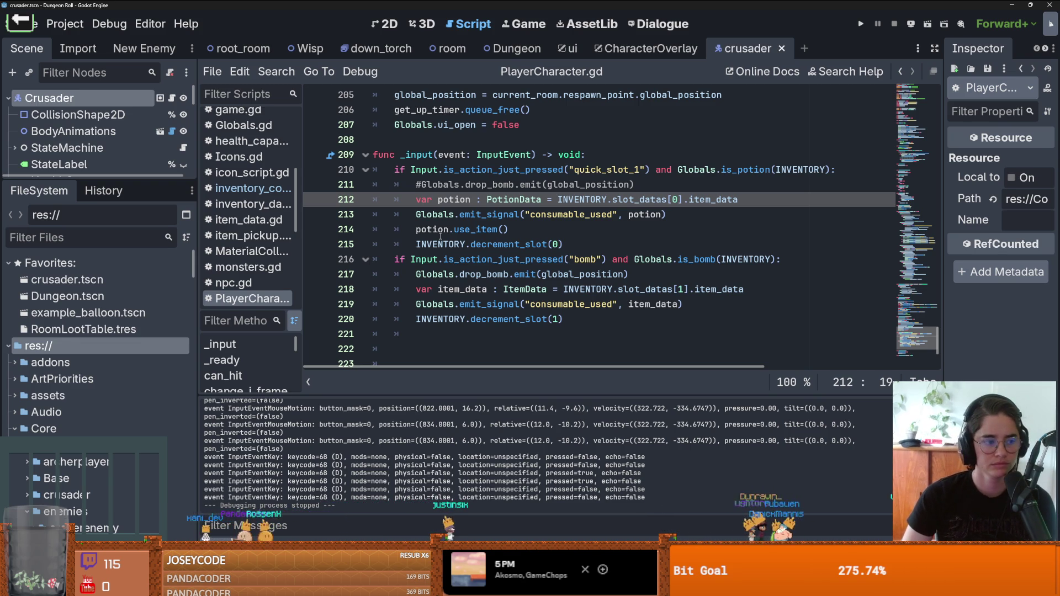
left_click(561, 244)
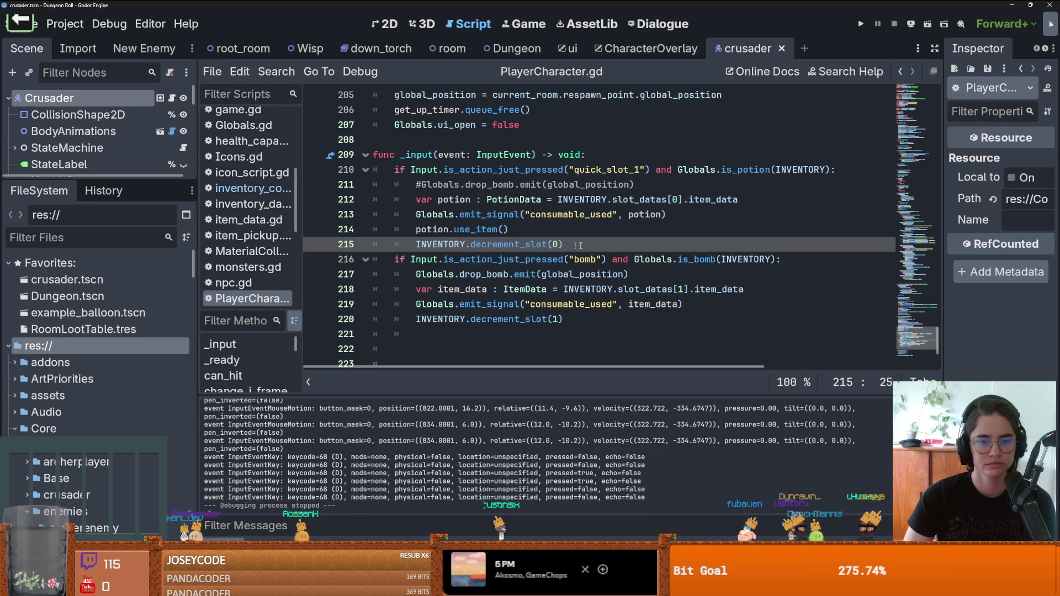
key("Return")
key("ctrl+s")
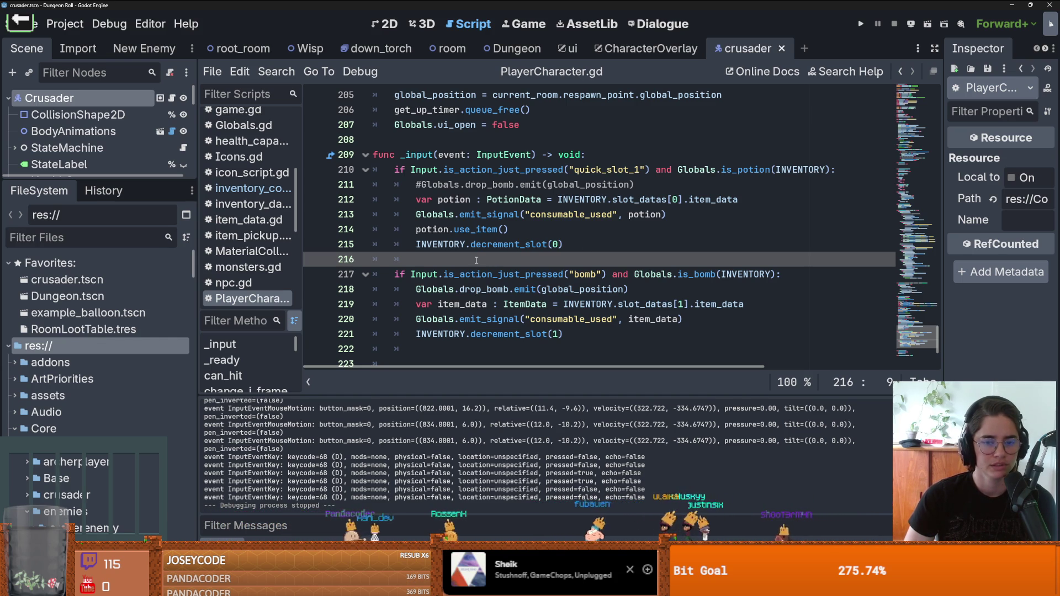
key("ctrl+s")
left_click(620, 154)
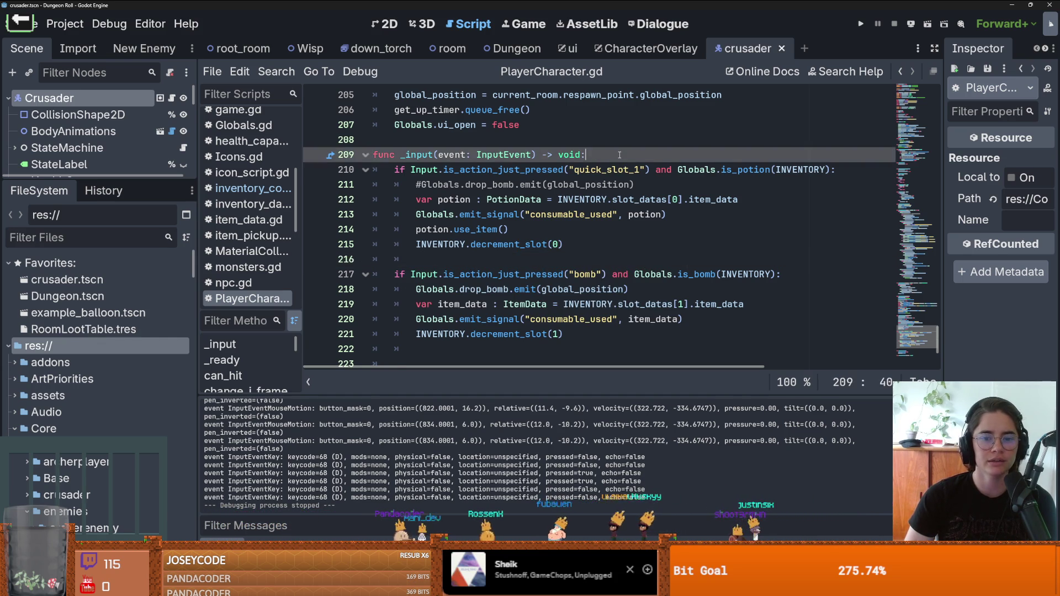
- Tidy the blank lines in _input, removing the extra empty line, and save
key("Return")
key("ctrl+s")
scroll(483, 274, "up", 1)
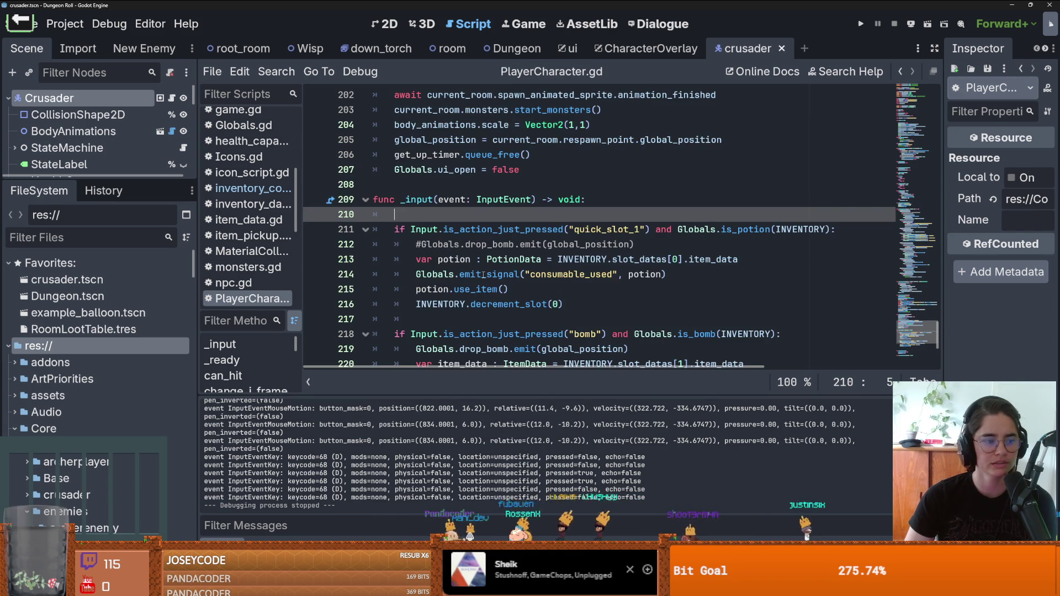
mouse_move(483, 275)
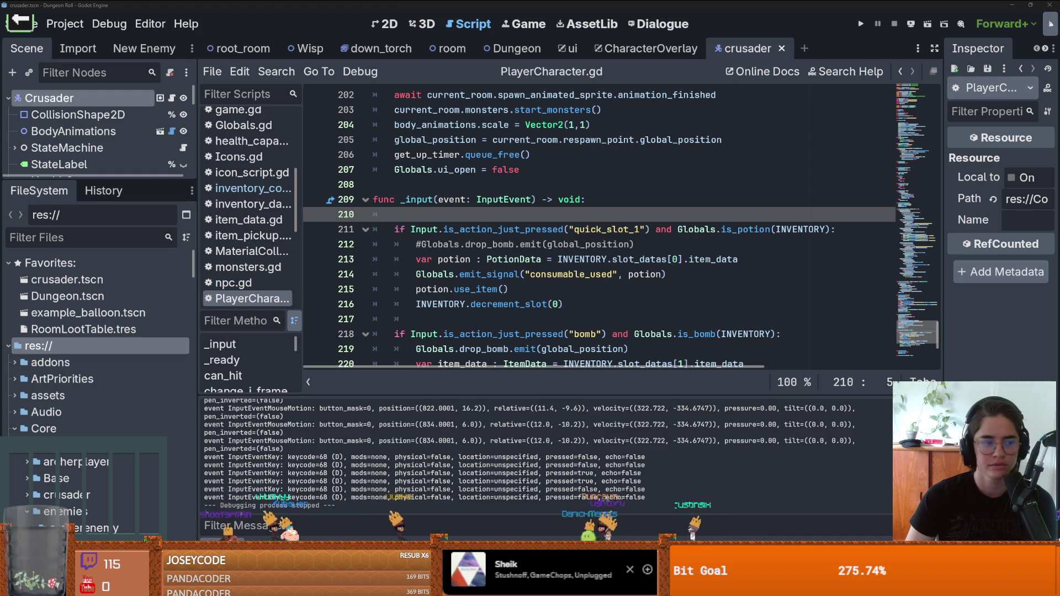
left_click(633, 178)
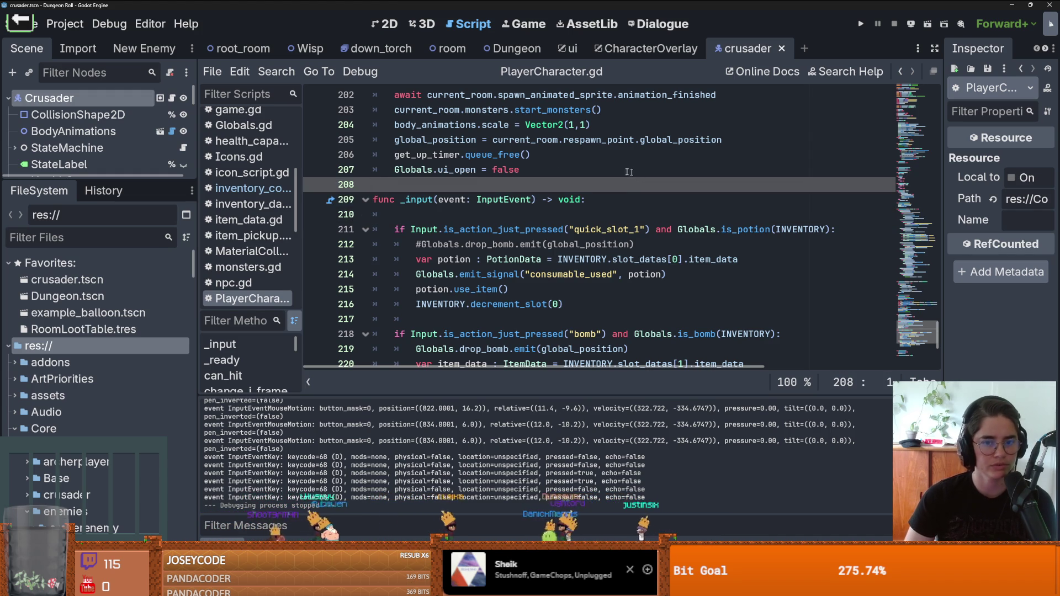
scroll(640, 175, "up", 3)
key("BackSpace")
scroll(545, 191, "down", 6)
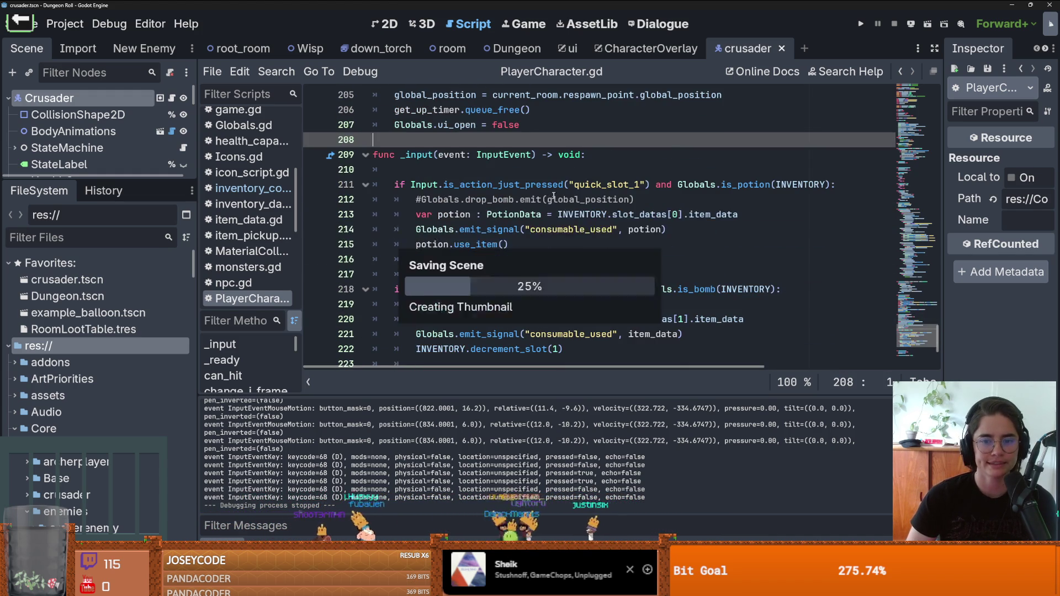
- Check where item_data is used, then save and run the game briefly before stopping it
left_click(493, 229)
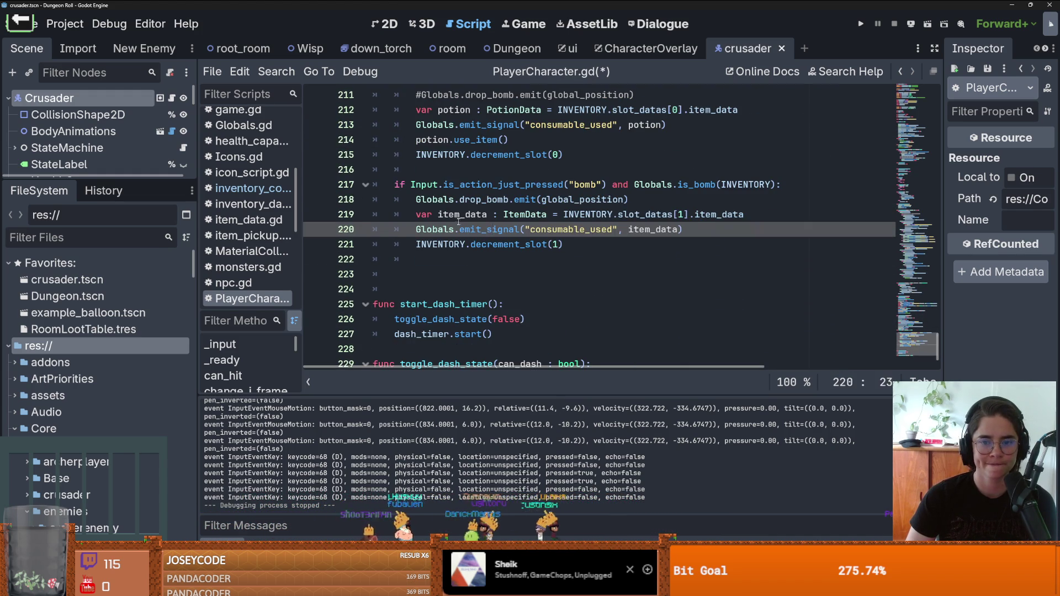
double_click(462, 214)
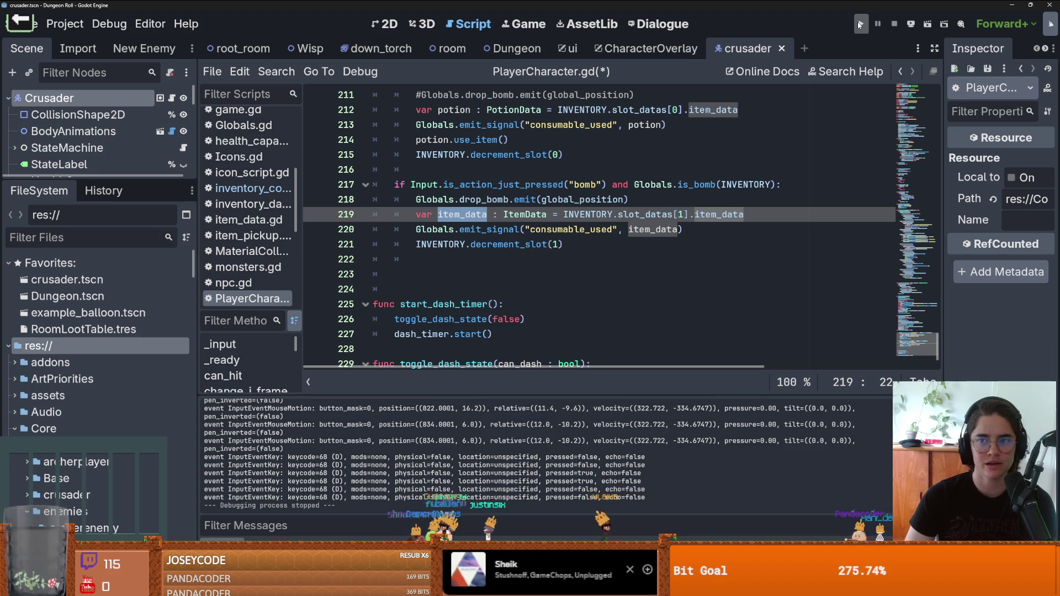
key("F5")
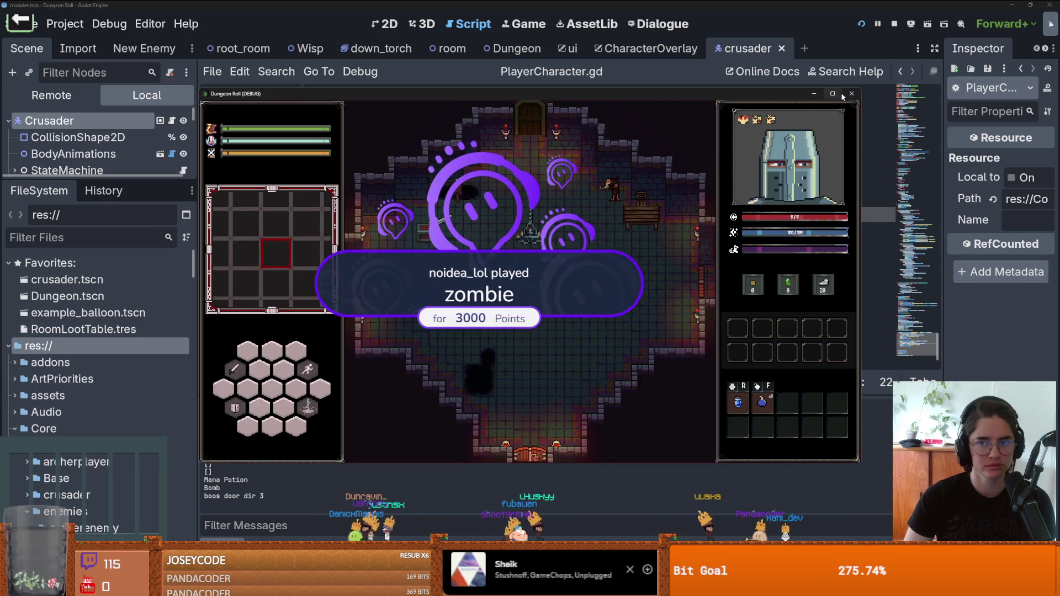
key("F8")
scroll(127, 396, "down", 3)
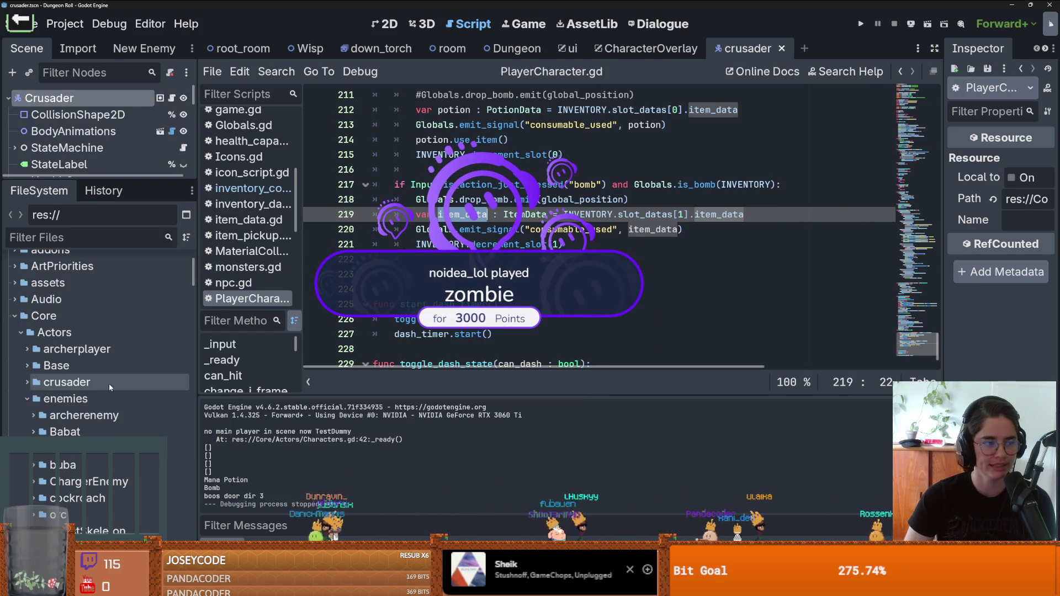
- Tidy the FileSystem tree by collapsing the ui, Utilities, enemies and NPC folders
left_click(15, 317)
left_click(15, 332)
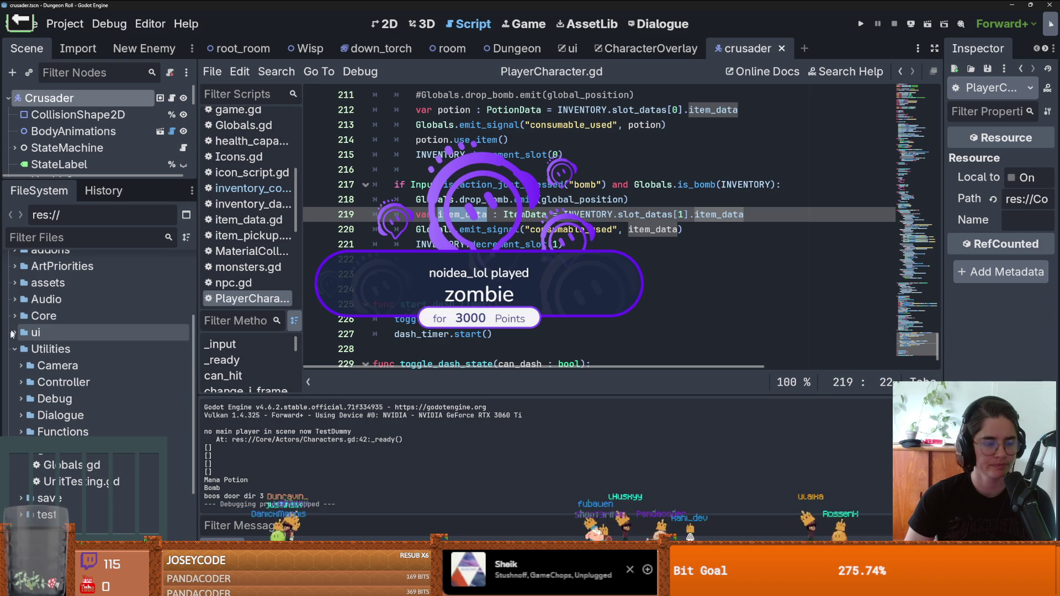
left_click(15, 333)
left_click(14, 349)
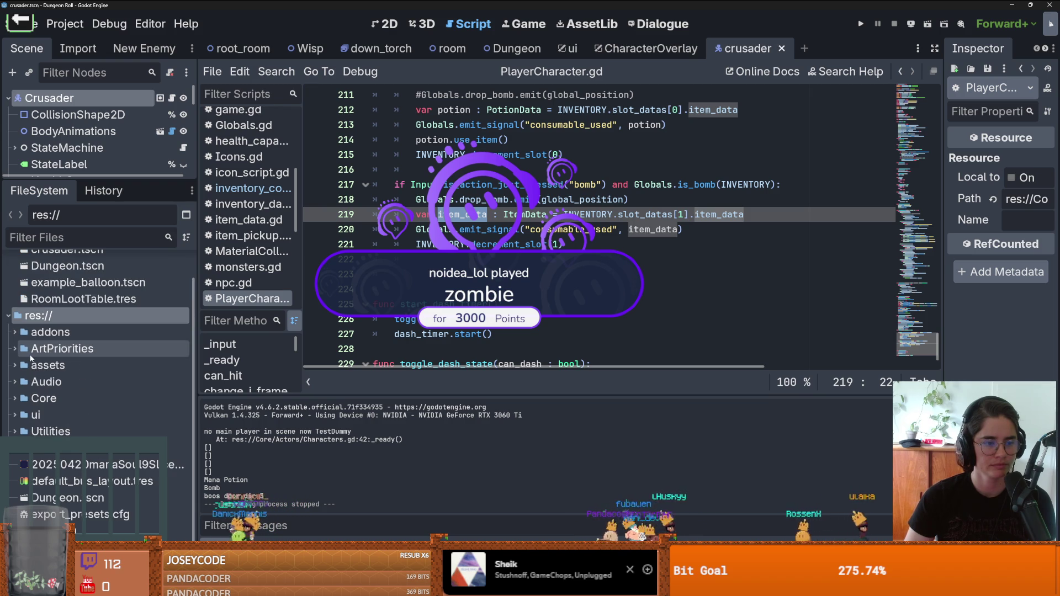
left_click(12, 398)
scroll(34, 359, "down", 3)
scroll(27, 370, "down", 1)
left_click(27, 370)
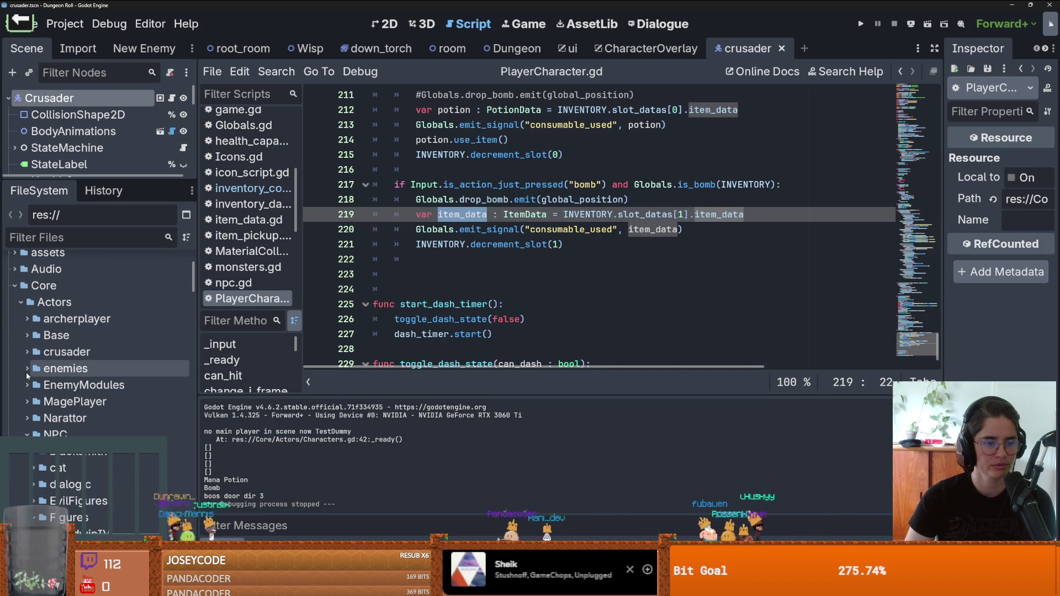
left_click(27, 434)
scroll(29, 424, "down", 2)
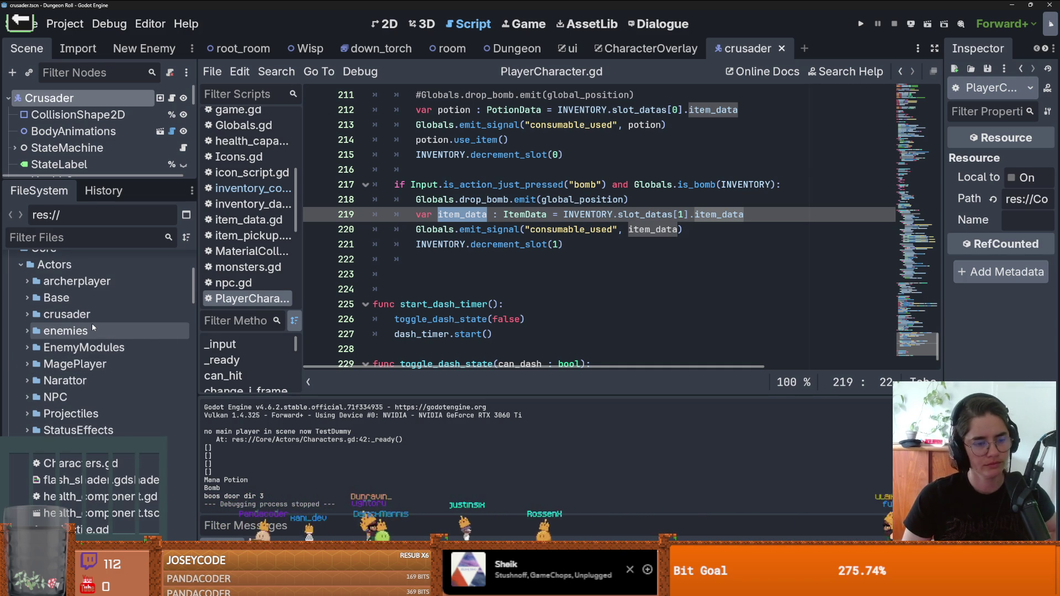
scroll(49, 377, "up", 3)
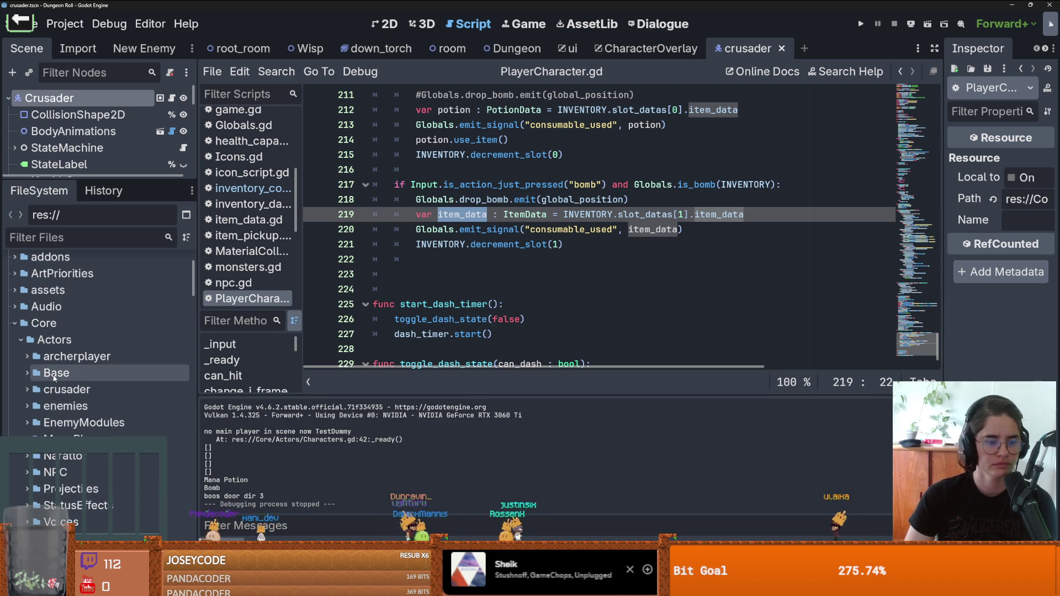
scroll(53, 377, "down", 6)
- Open SalvageUpgrade.gd from NPC > Figures > GuglielmoEmbriaco > Upgrades and launch the game
left_click(24, 369)
scroll(25, 369, "down", 3)
left_click(23, 373)
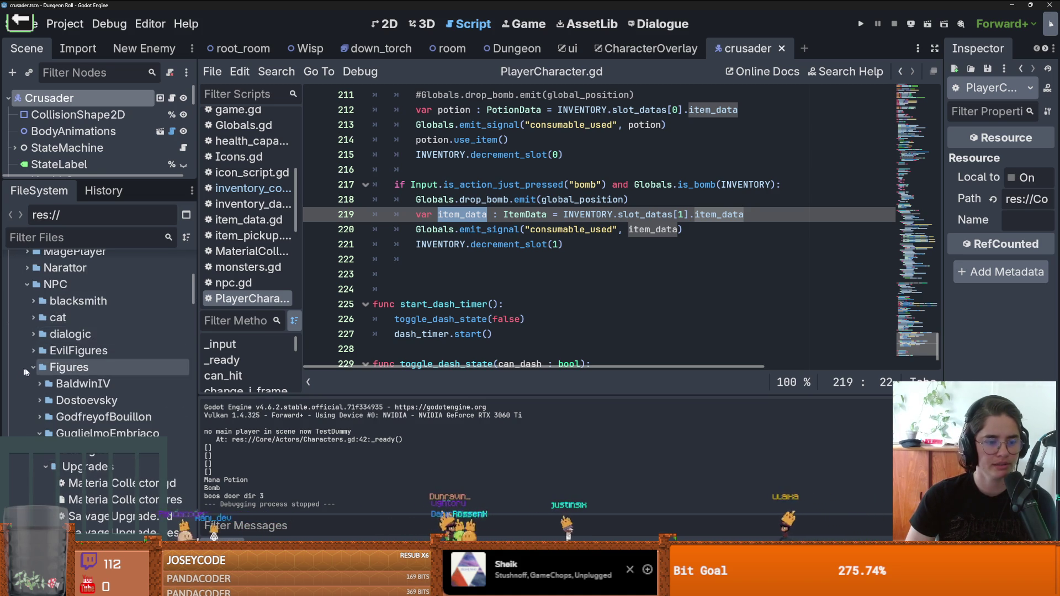
scroll(23, 372, "down", 3)
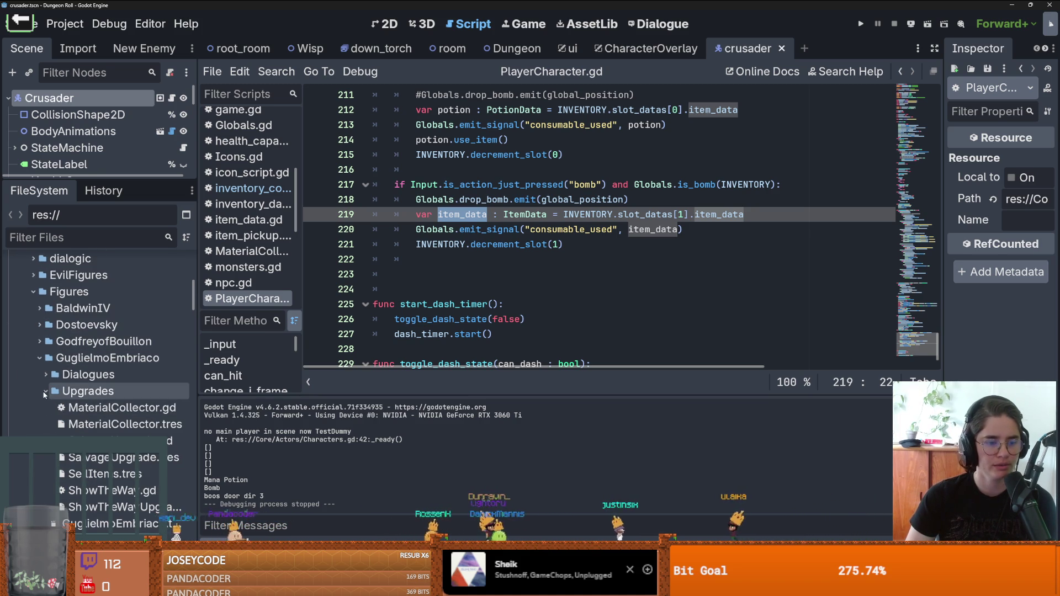
double_click(94, 441)
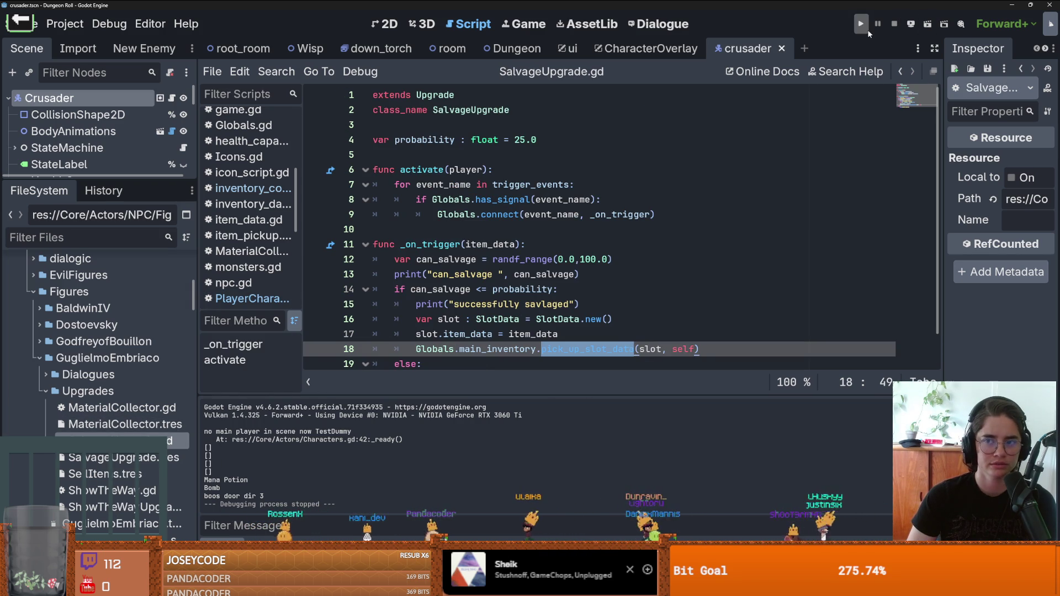
left_click(868, 34)
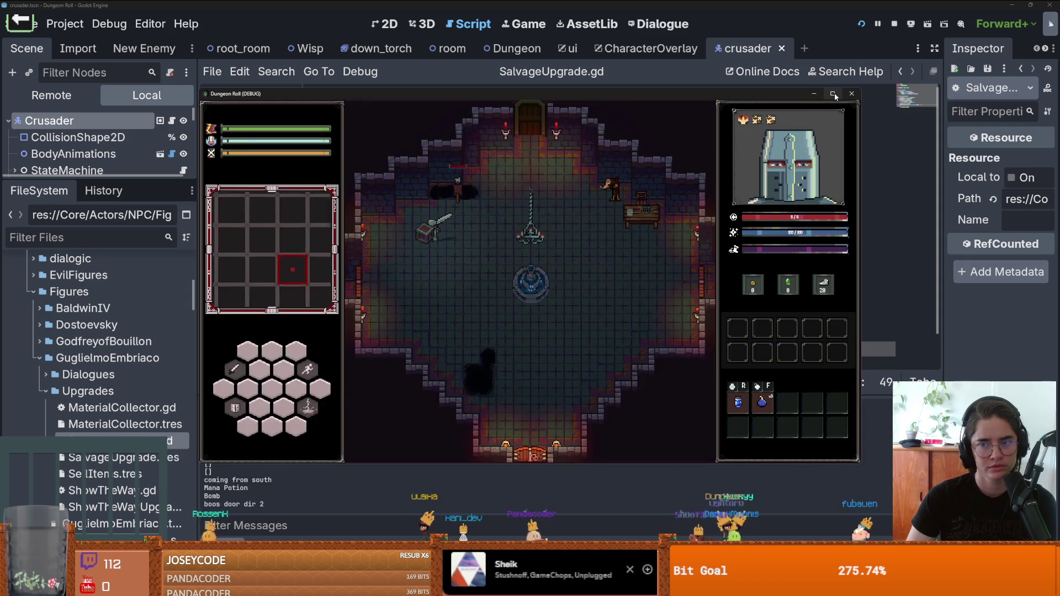
- Walk the knight through the top door and jump to a room from the debug room list
key("b")
key("d")
key("w")
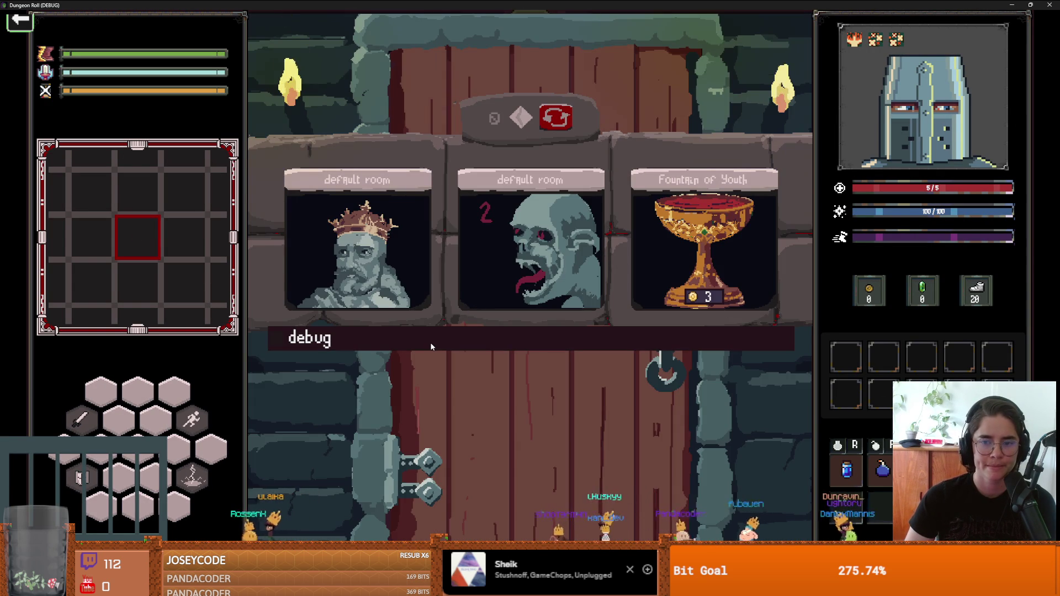
left_click(497, 344)
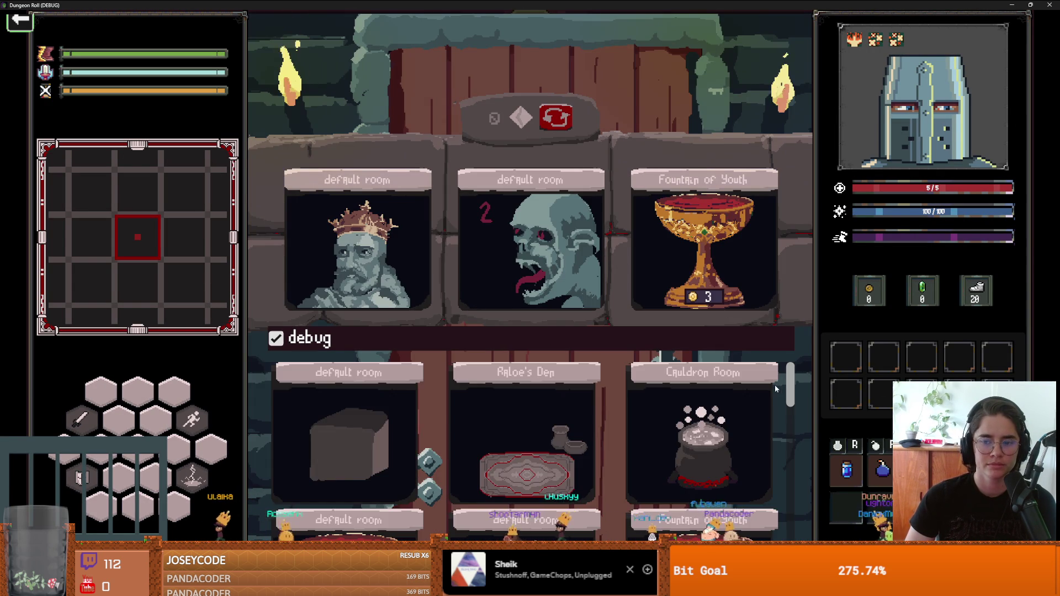
left_click(696, 438)
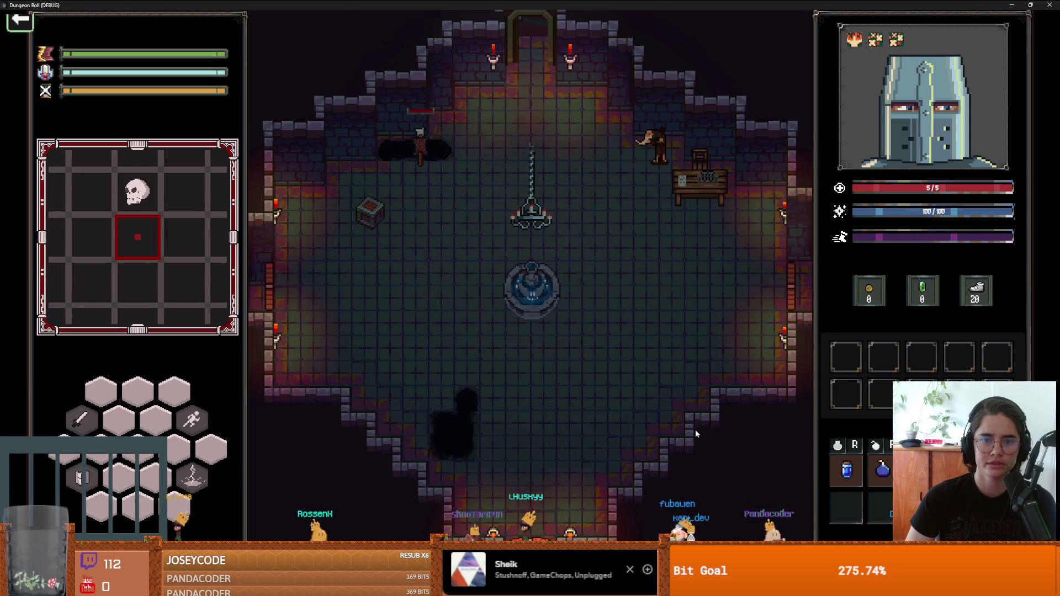
- Talk to Guglielmo and take the Salvage card from his Upgrades offers
key("d")
key("w")
key("e")
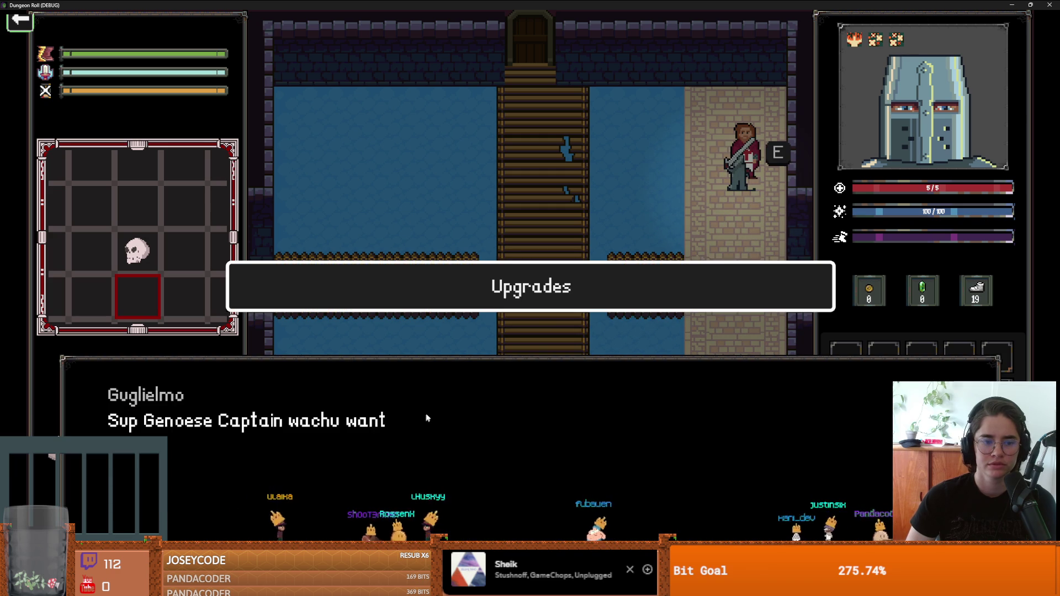
left_click(554, 293)
left_click(468, 335)
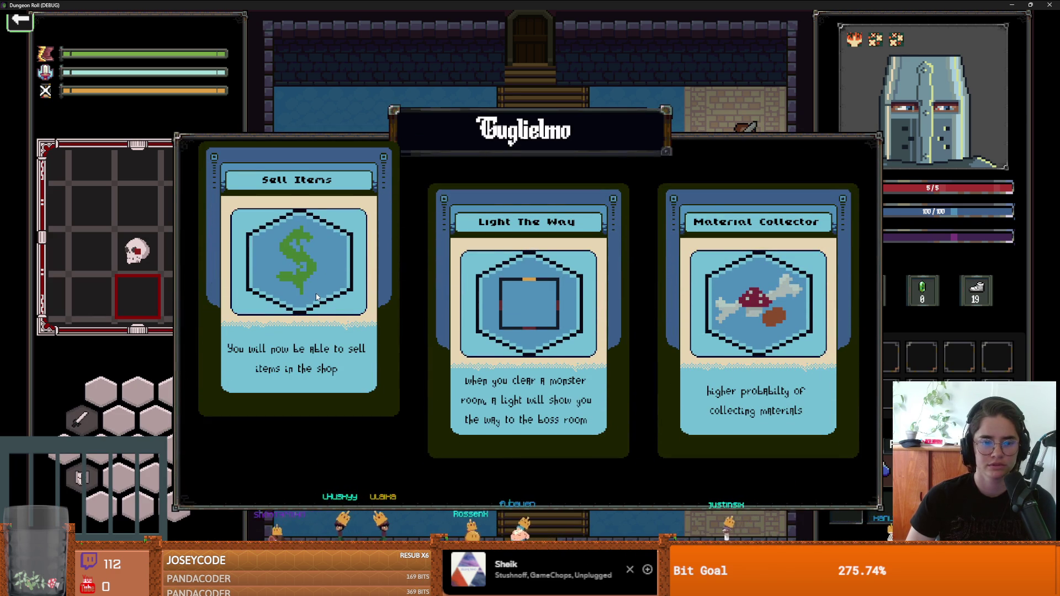
left_click(316, 297)
left_click(508, 293)
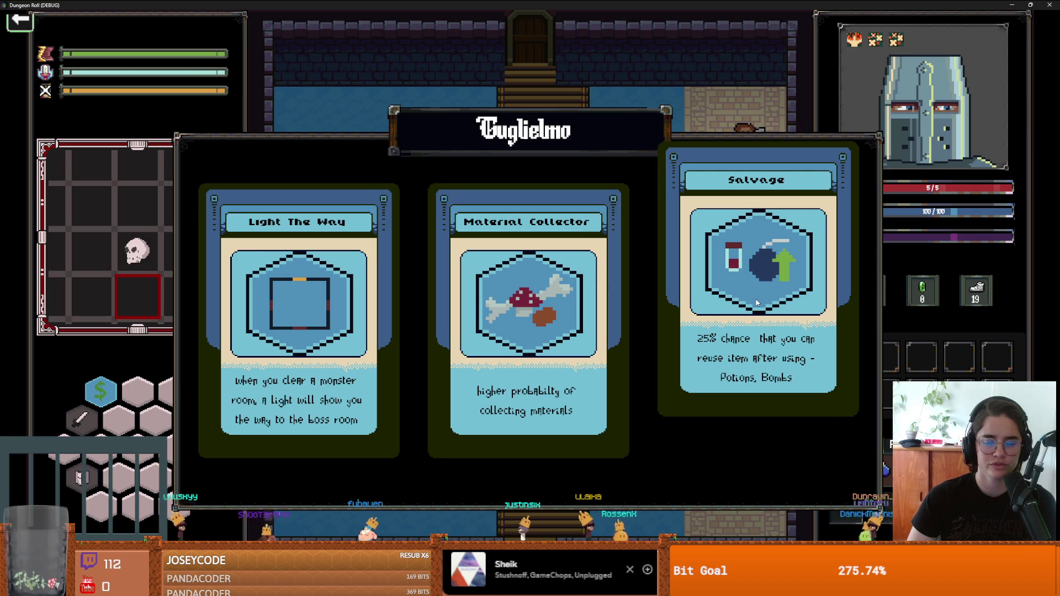
left_click(756, 302)
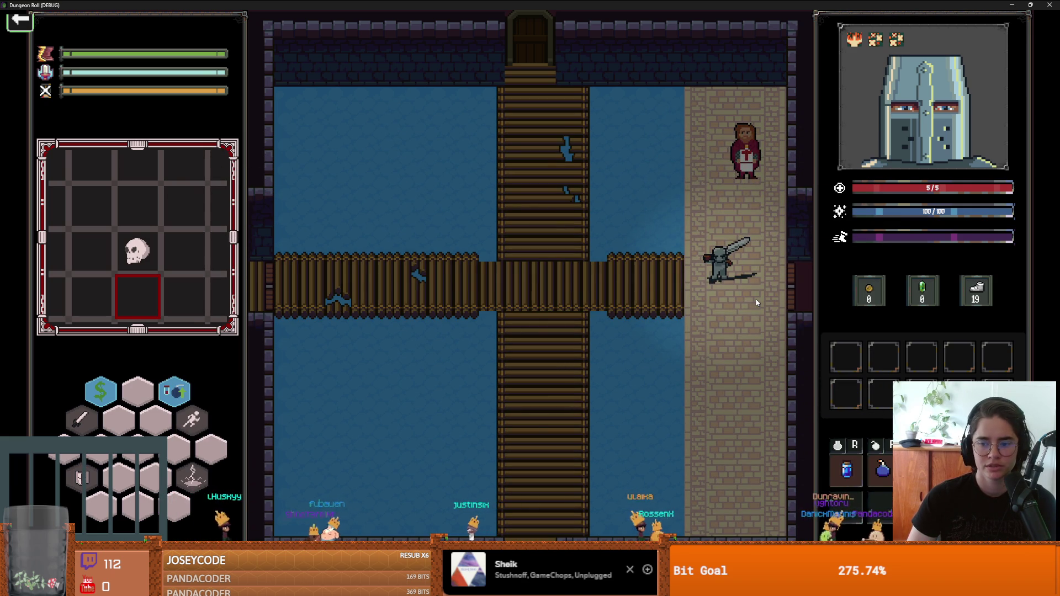
- Walk the knight along the bridge, dropping bombs and dodging their blasts
key("a")
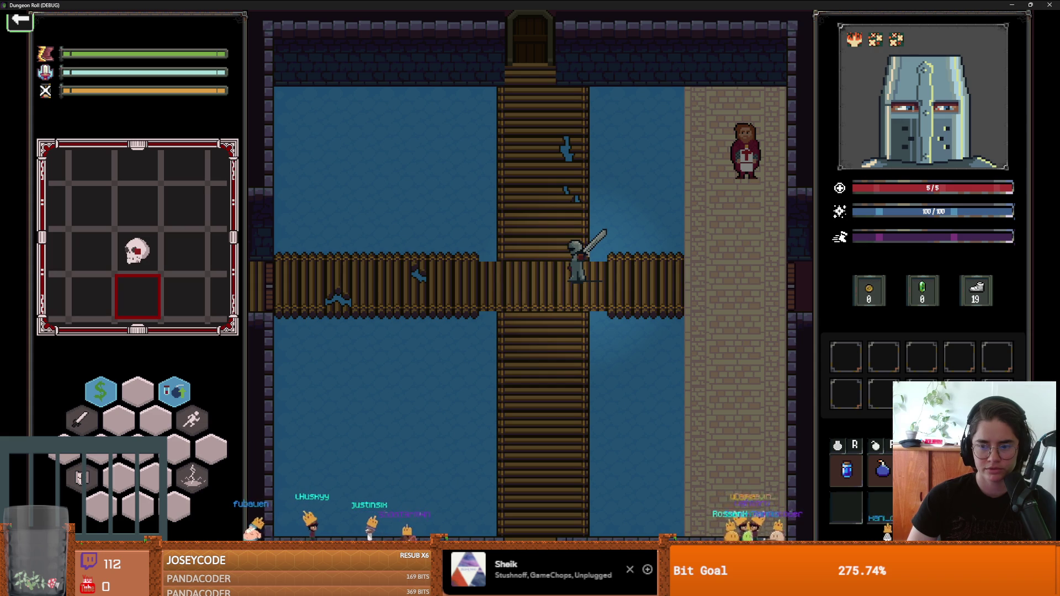
key("a")
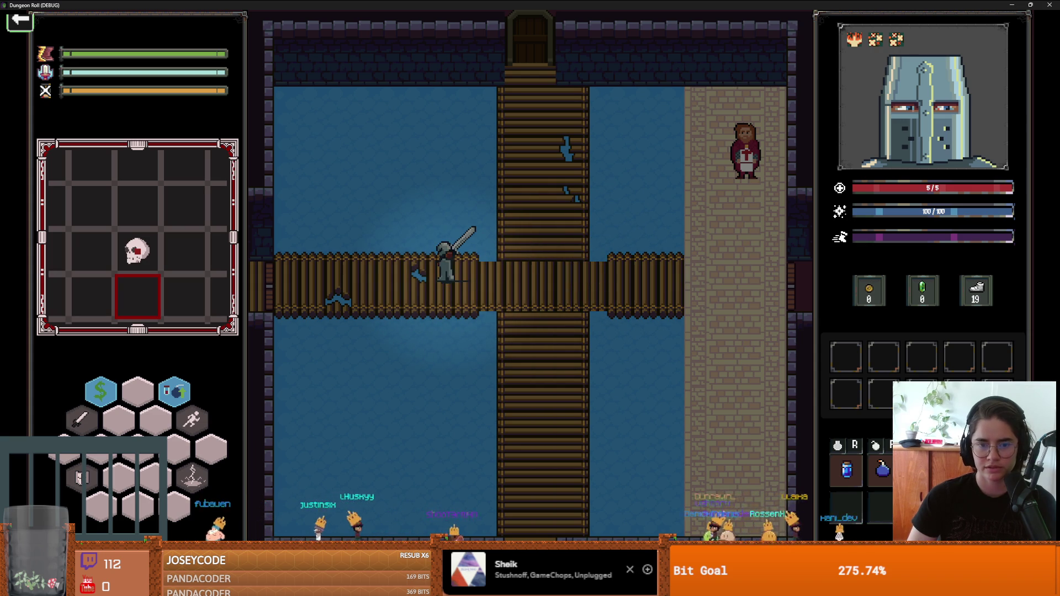
key("d")
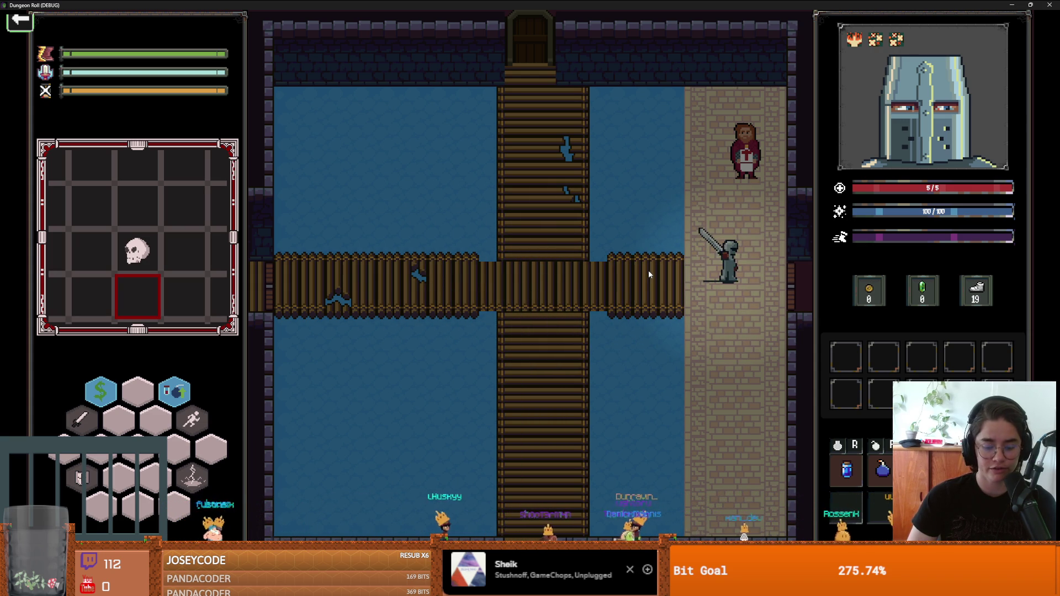
key("a")
key("a")
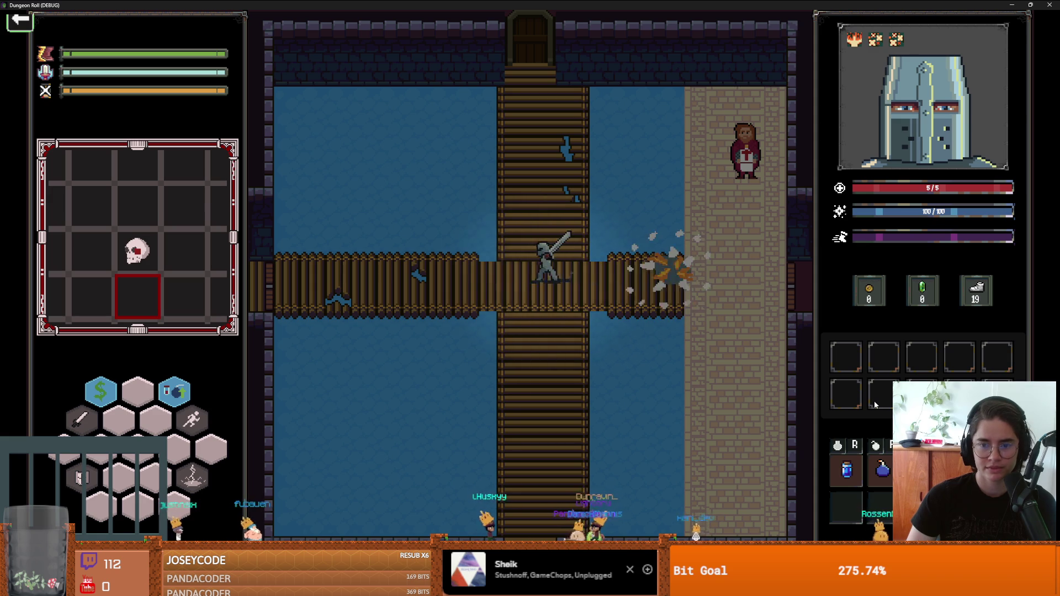
key("d")
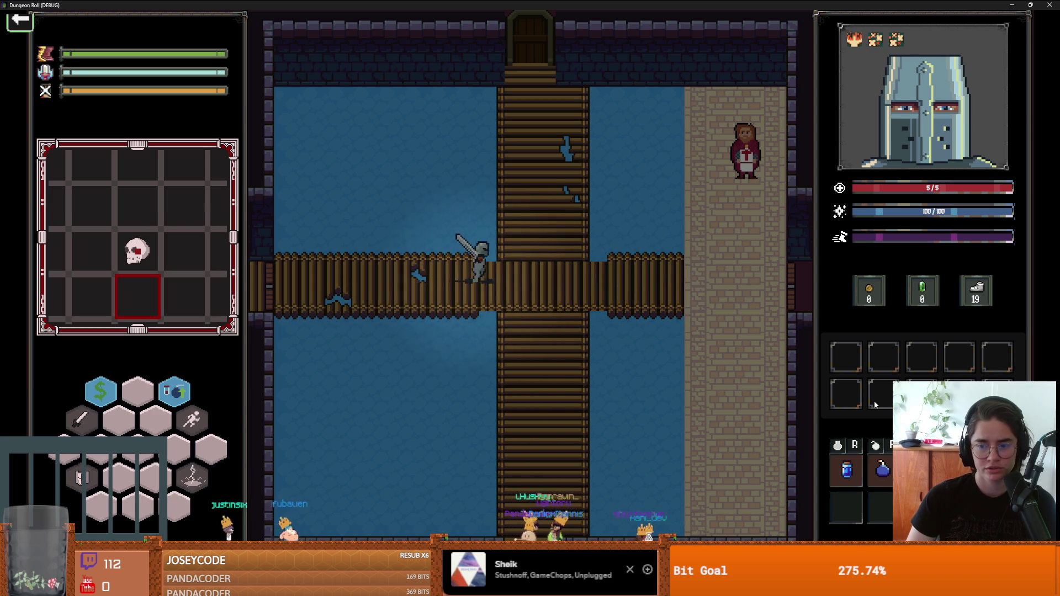
key("a")
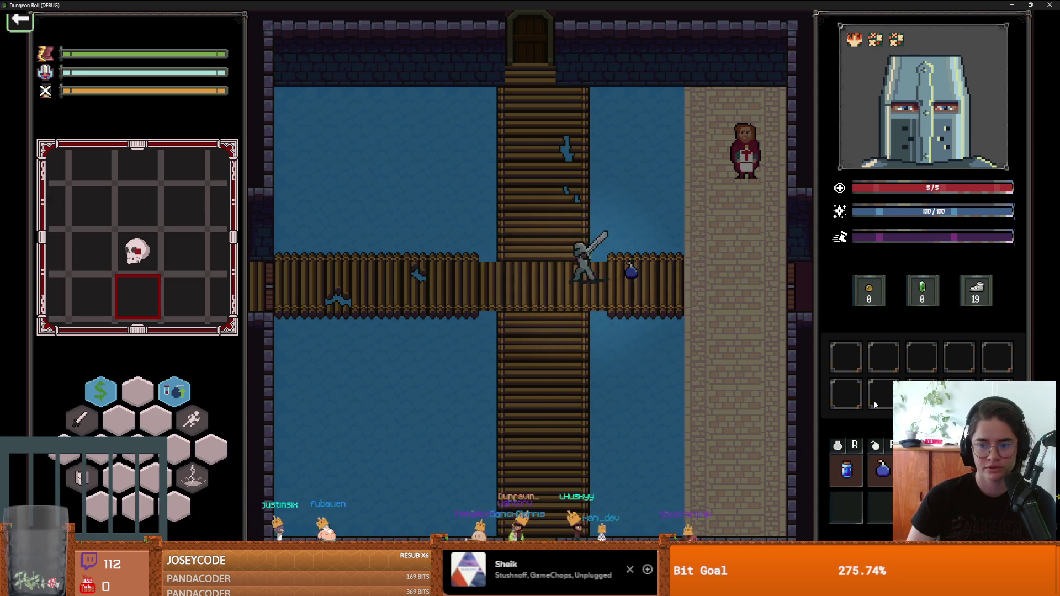
key("d")
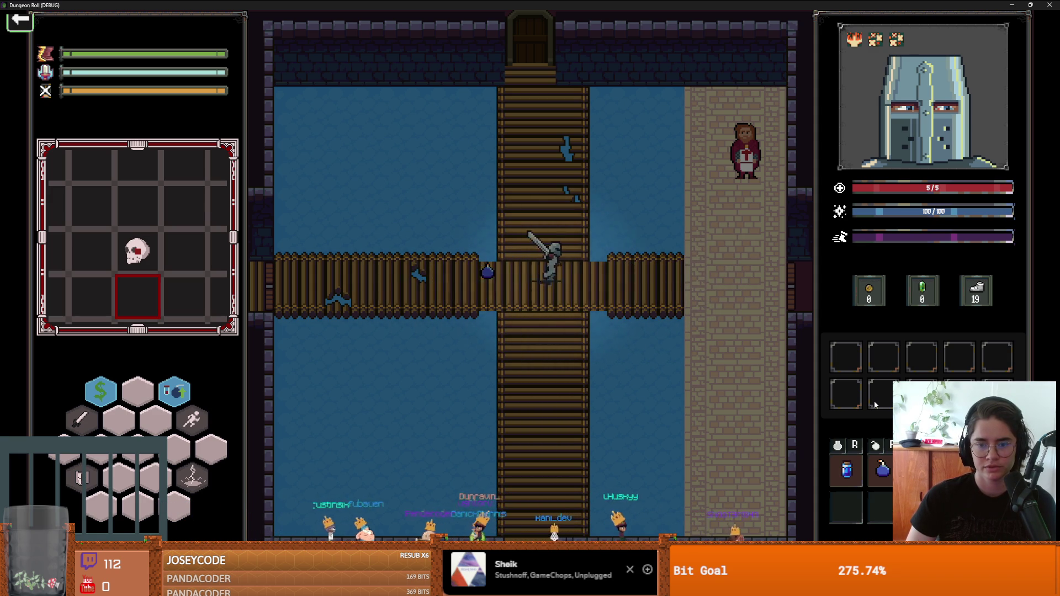
key("a")
key("f")
key("a")
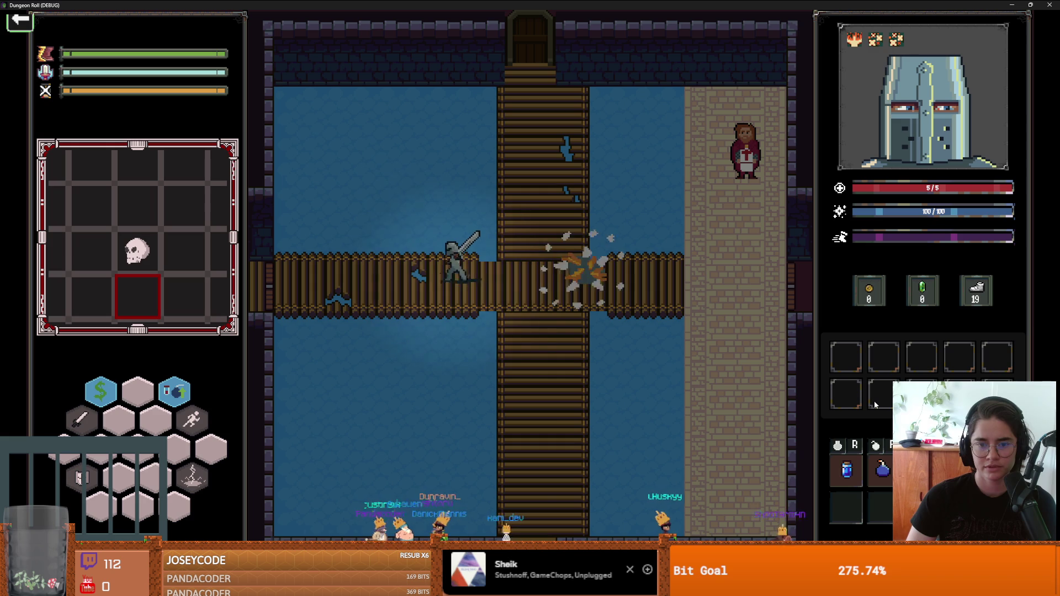
key("d")
key("d")
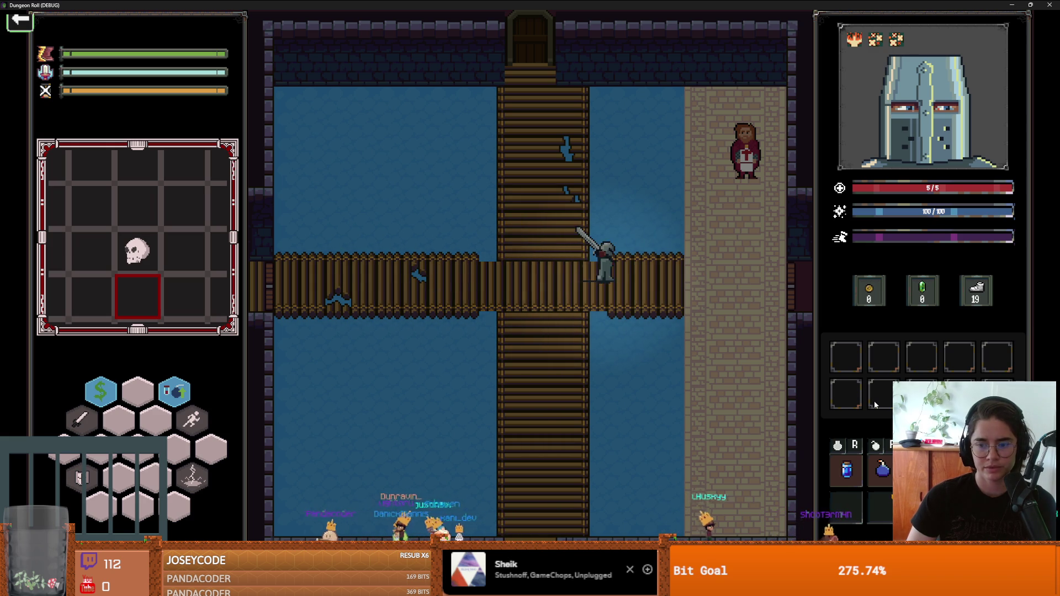
key("a")
key("f")
key("a")
key("d")
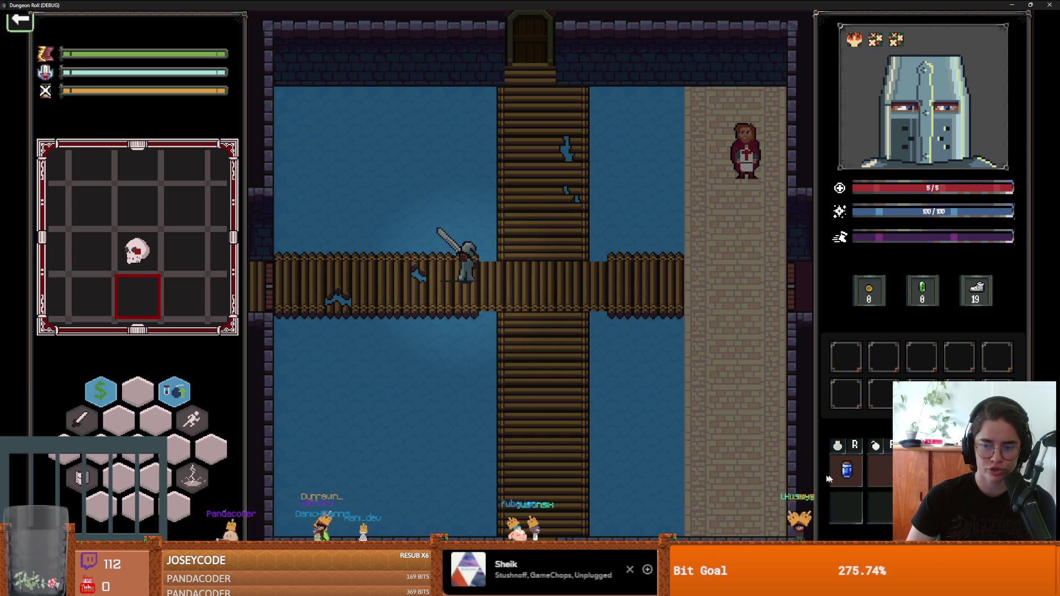
- Drink the blue potion, walk to the vertical bridge and swing the sword twice
left_click(849, 475)
key("d")
key("a")
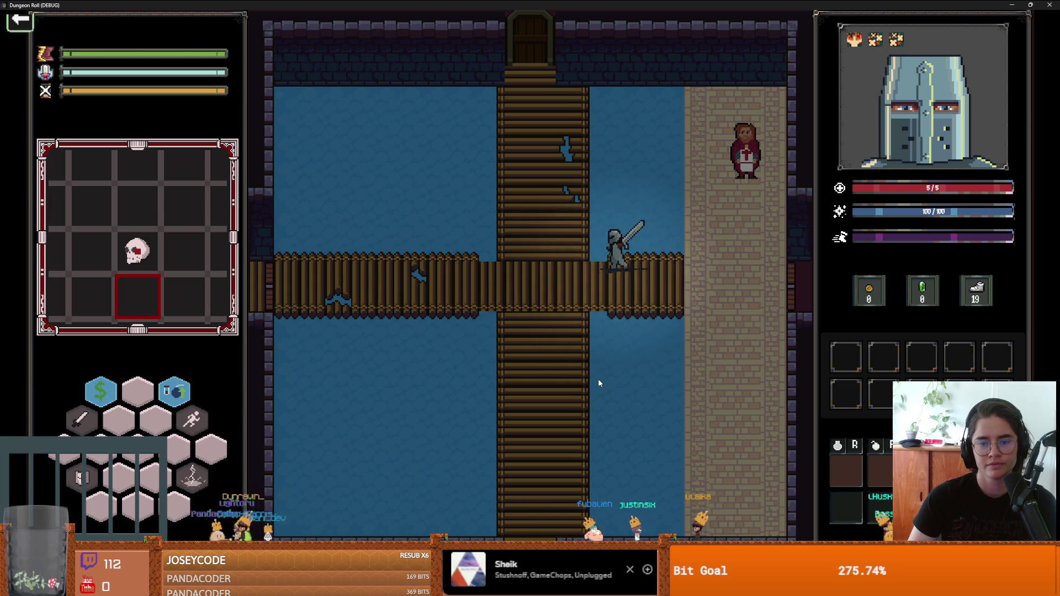
key("w")
key("s")
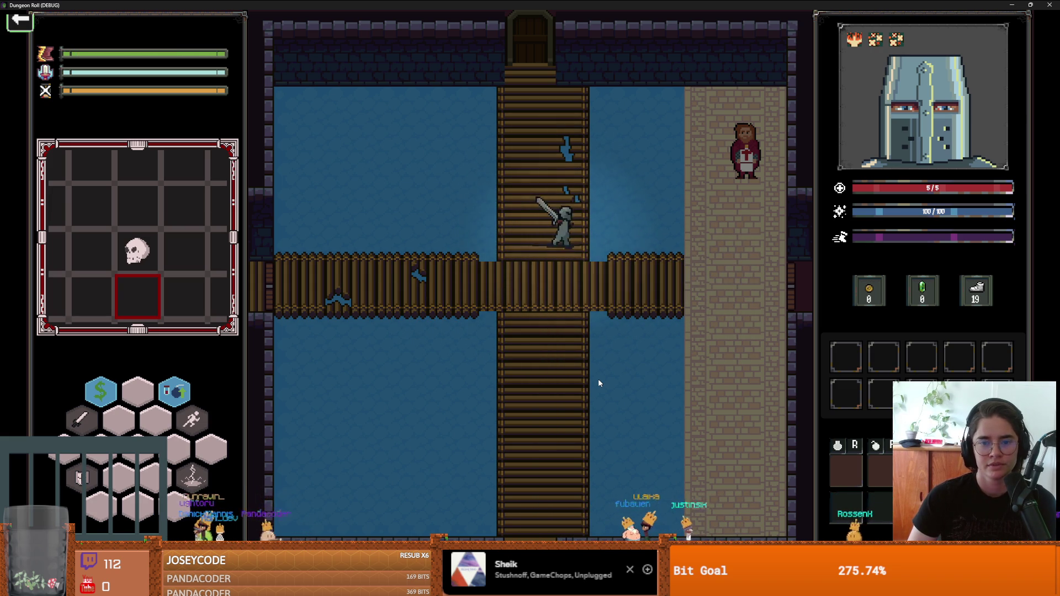
left_click(627, 286)
left_click(452, 264)
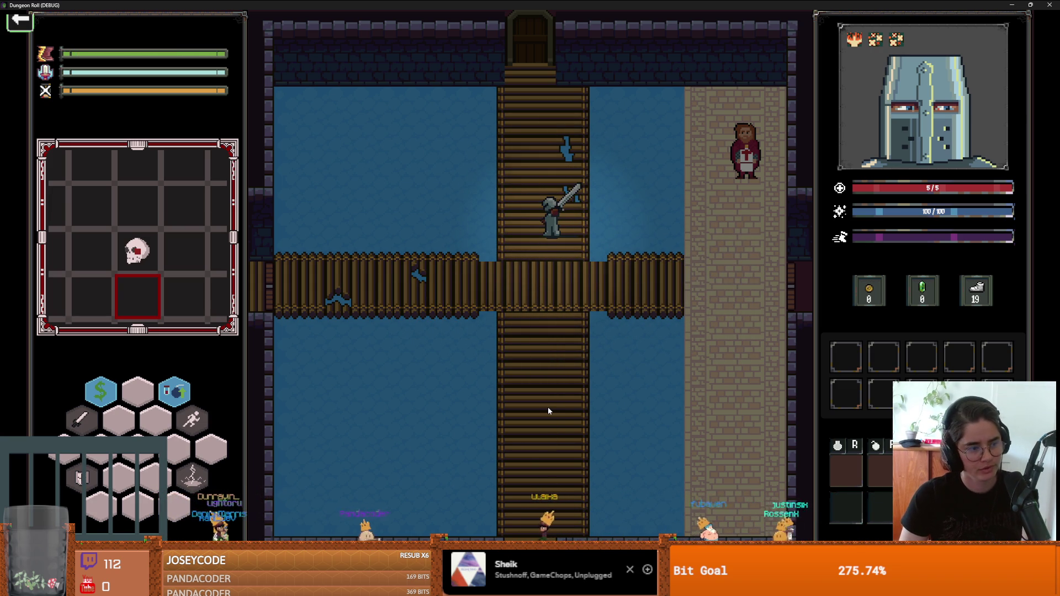
- Decline unlocking the door up the bridge, walk back left, and take the skull card
key("w")
key("w")
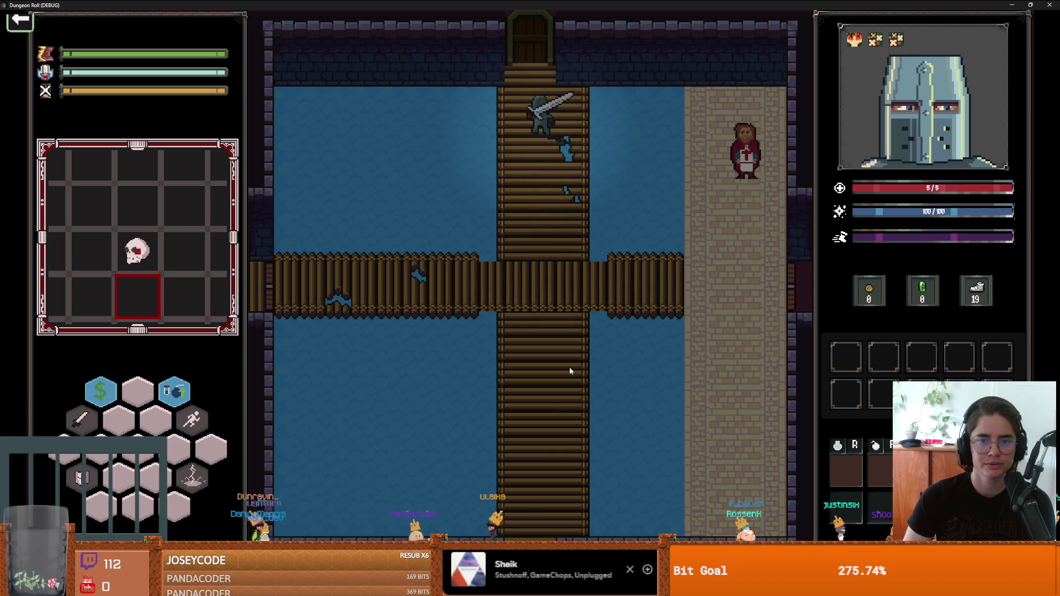
key("e")
left_click(584, 315)
key("s")
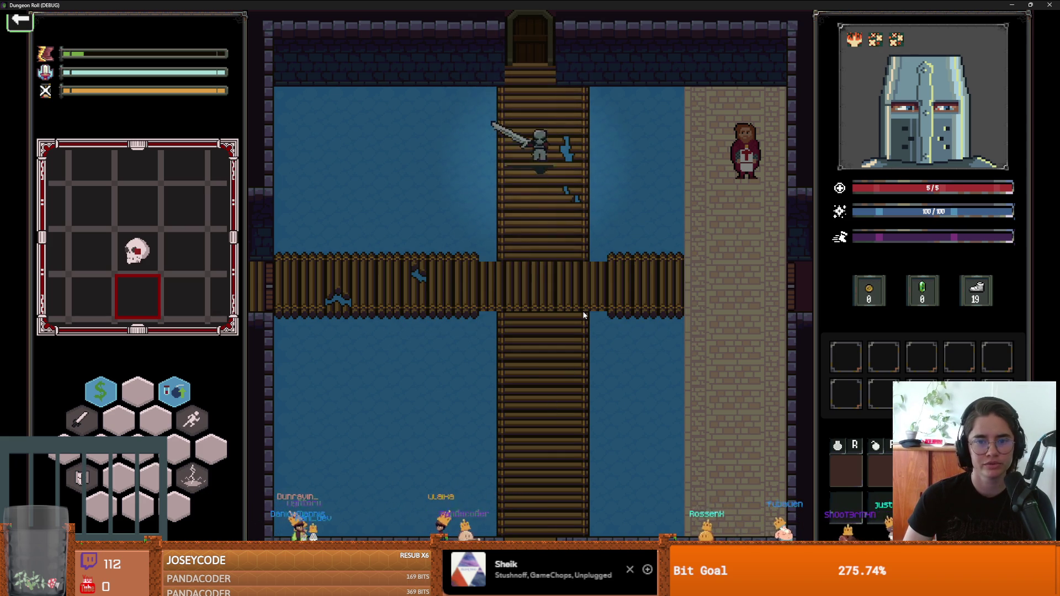
key("a")
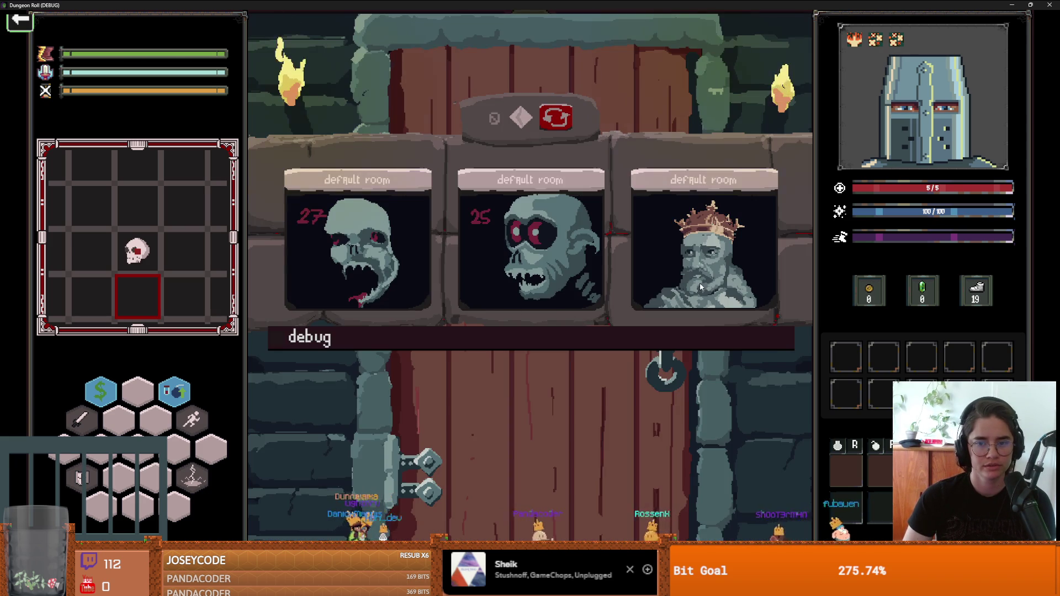
left_click(700, 282)
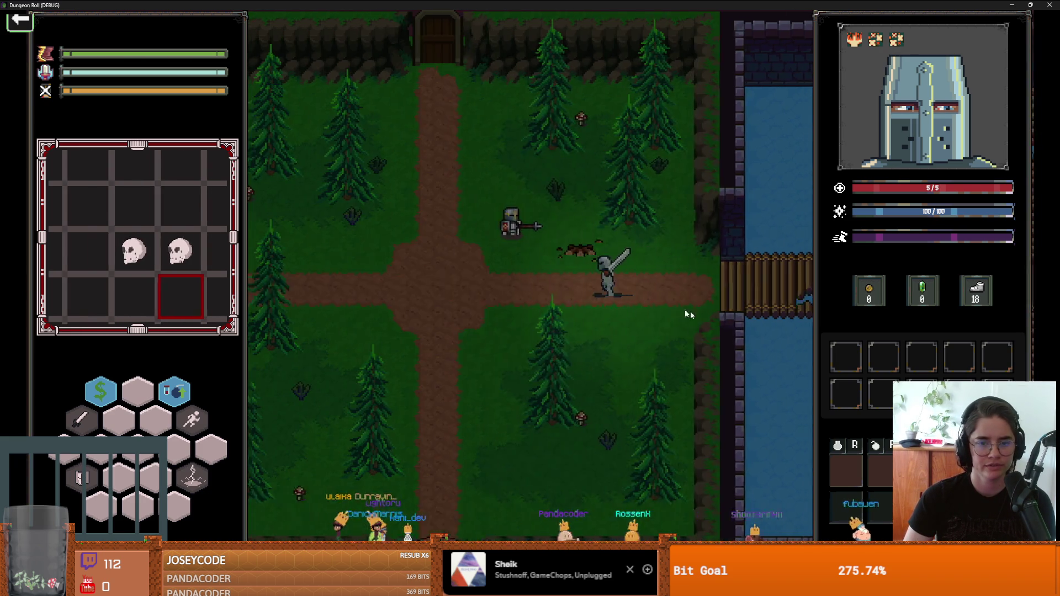
- Talk to Baldwin, pick one of his upgrade cards, then walk toward the door and back
key("e")
left_click(668, 307)
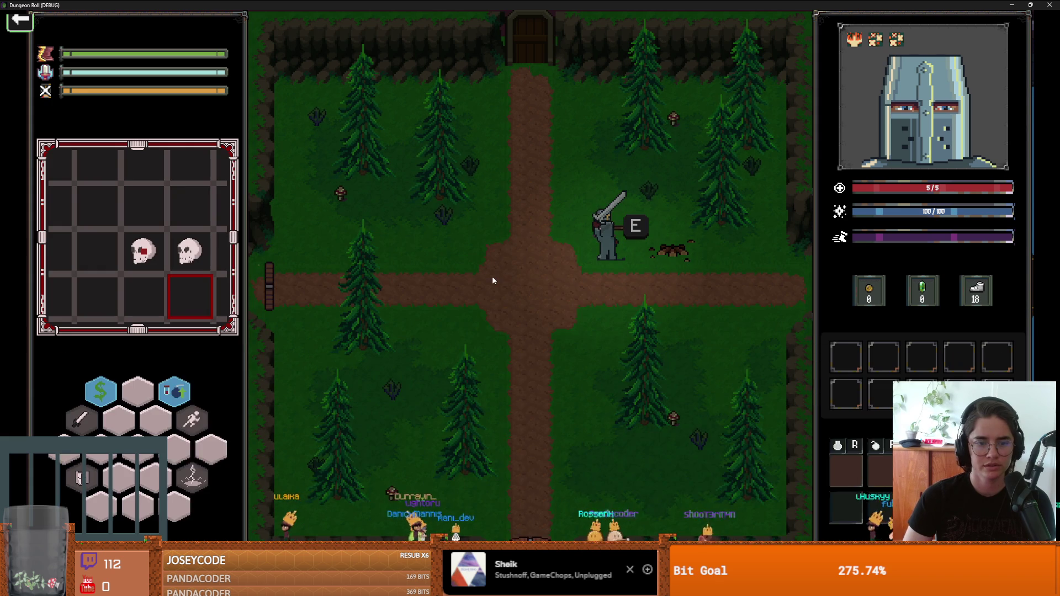
left_click(492, 277)
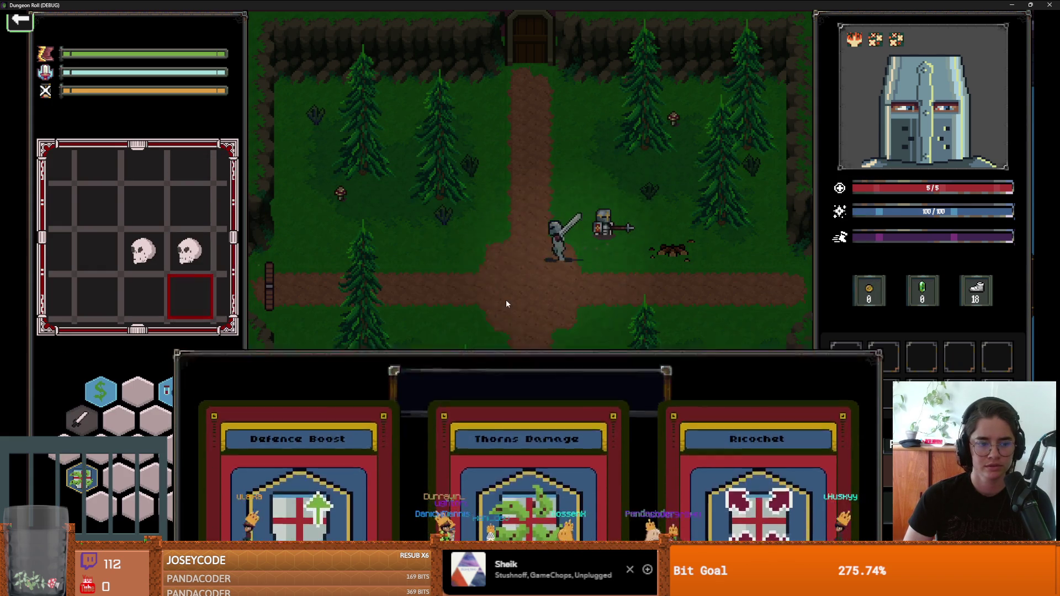
left_click(528, 486)
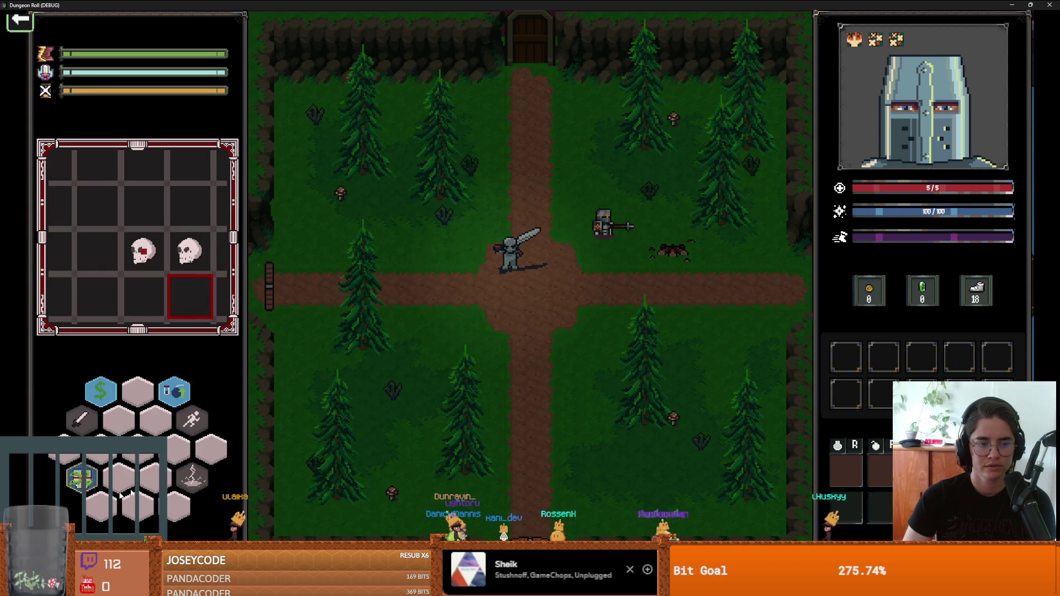
mouse_move(107, 424)
key("w")
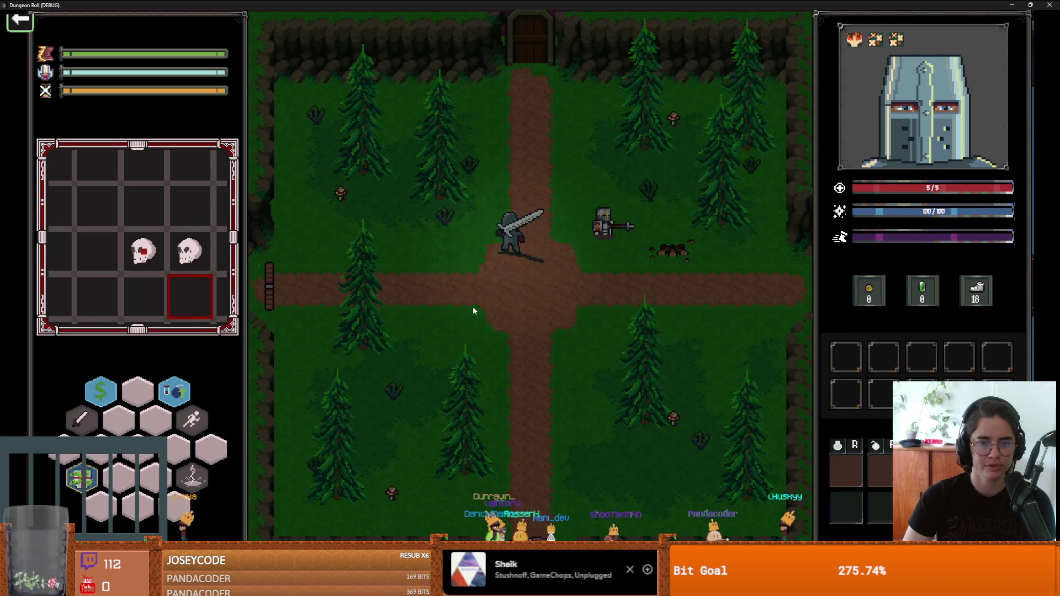
key("s")
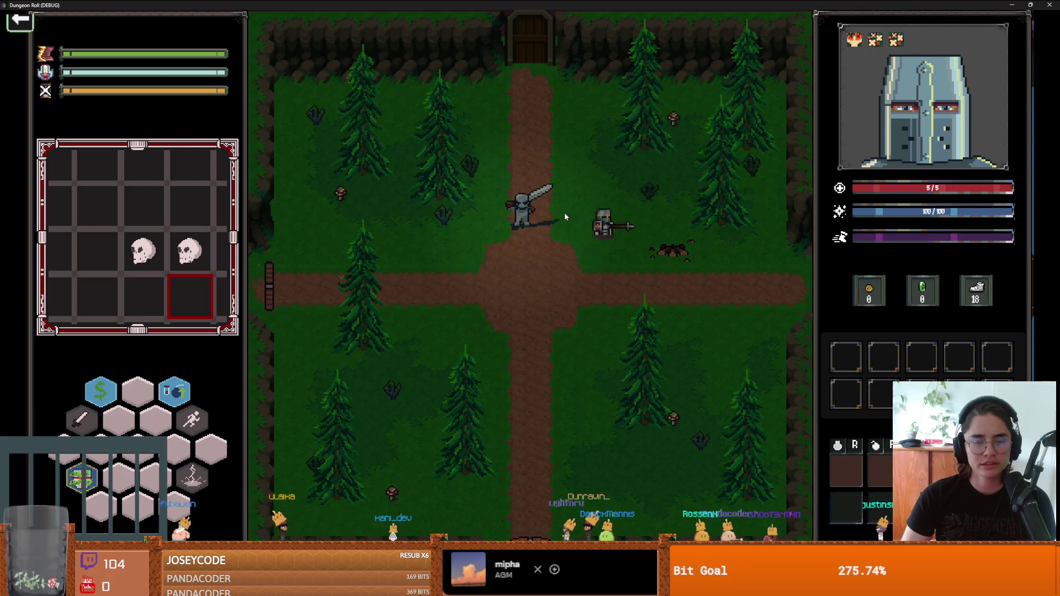
- Pause and end the run, try a few moves and a sword swing at a crate, then close the game
key("Escape")
left_click(402, 359)
key("d")
key("d")
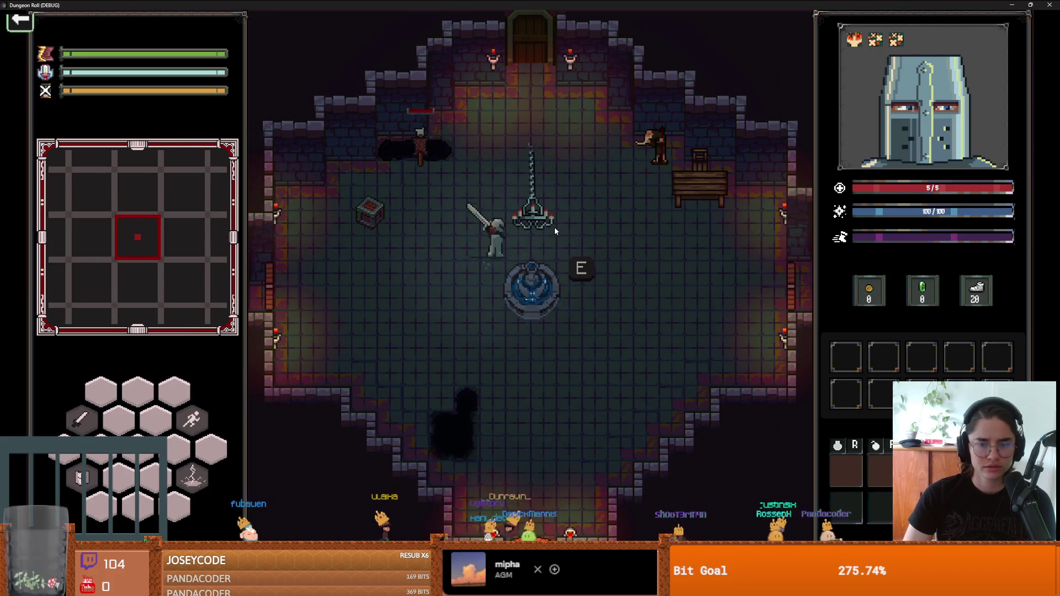
key("w")
key("a")
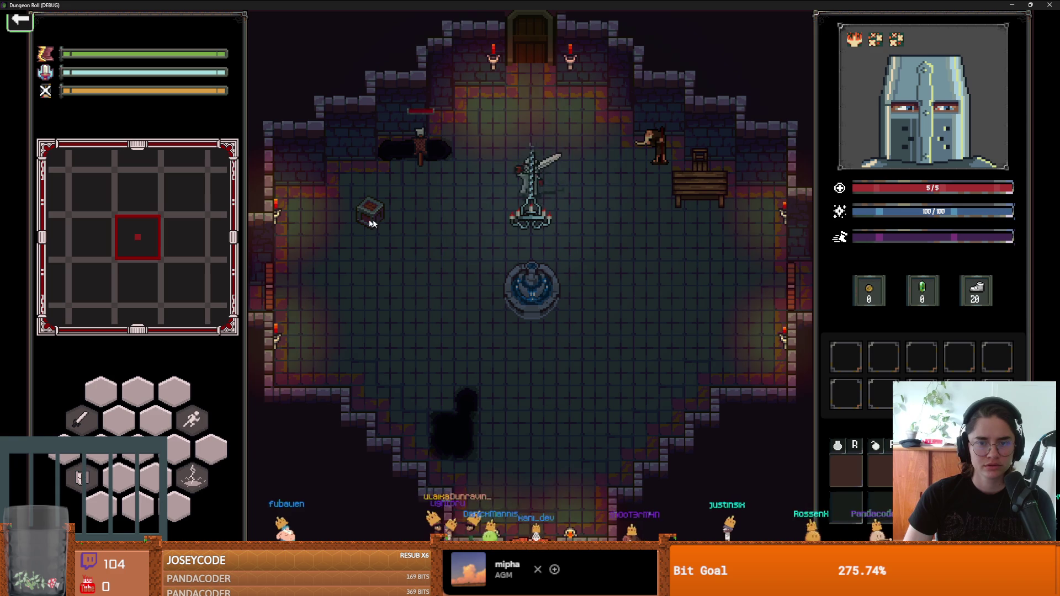
left_click(370, 211)
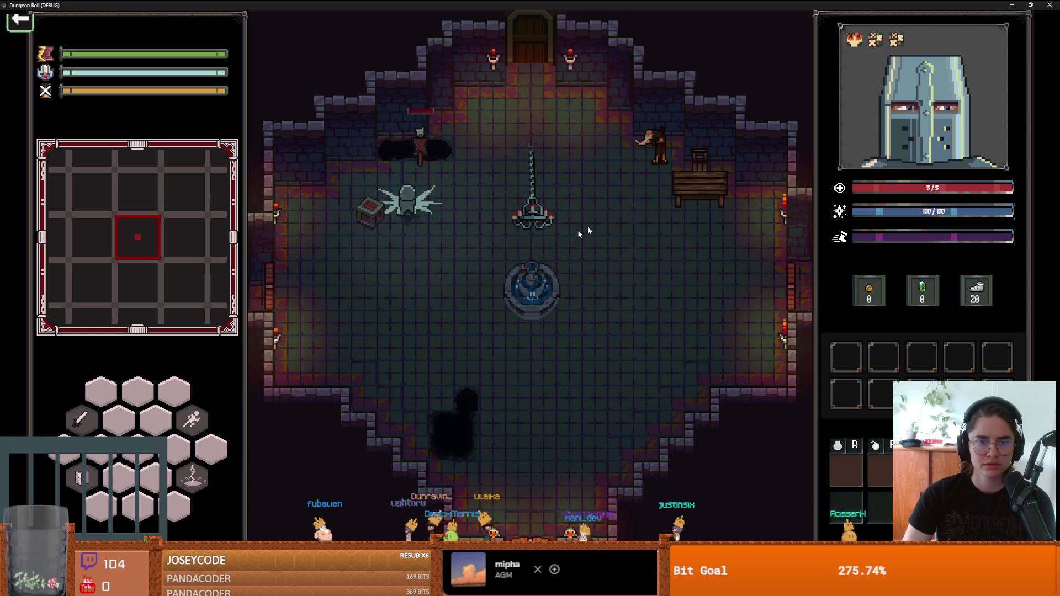
key("super+Down")
left_click(795, 178)
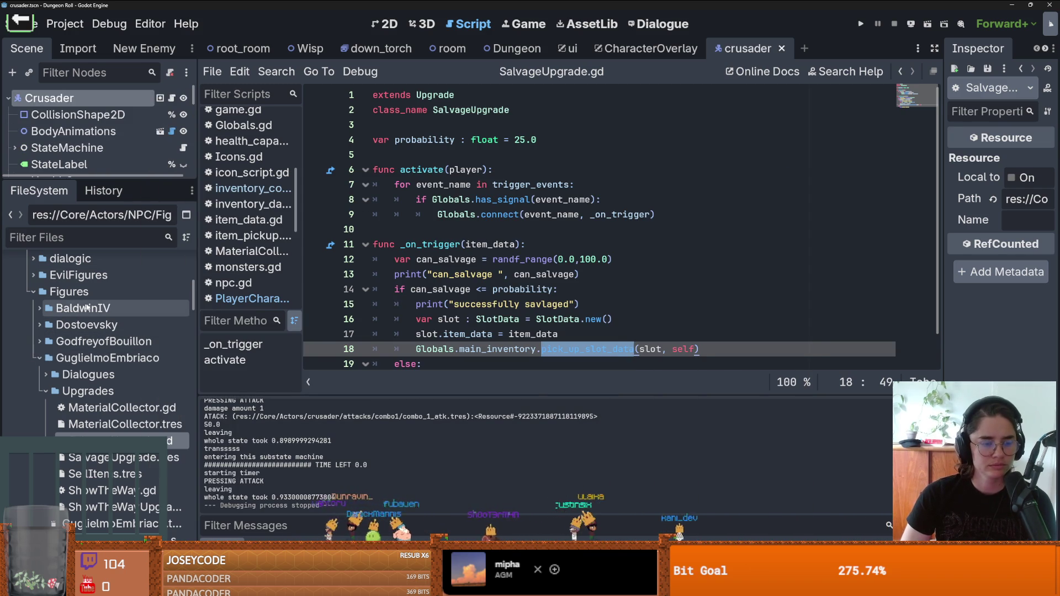
- Enlarge the Scene dock, switch to the Dungeon scene and select ItemContainer for the 2D view
mouse_move(124, 182)
left_mouse_down()
mouse_move(124, 201)
mouse_move(123, 179)
left_mouse_up()
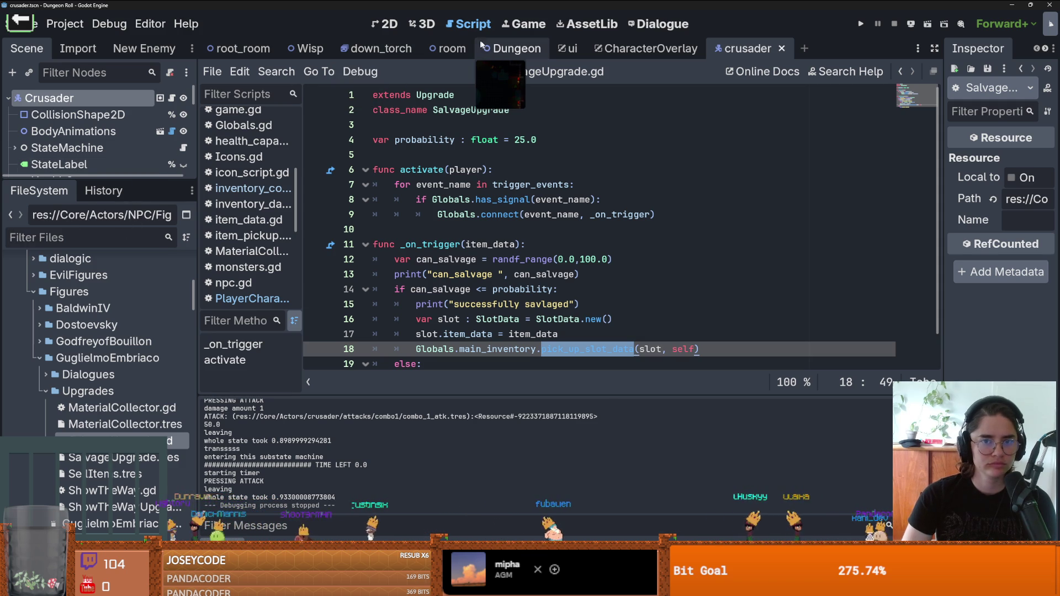
mouse_move(91, 177)
left_mouse_down()
mouse_move(91, 305)
mouse_move(110, 122)
mouse_move(88, 289)
left_mouse_up()
left_click(517, 48)
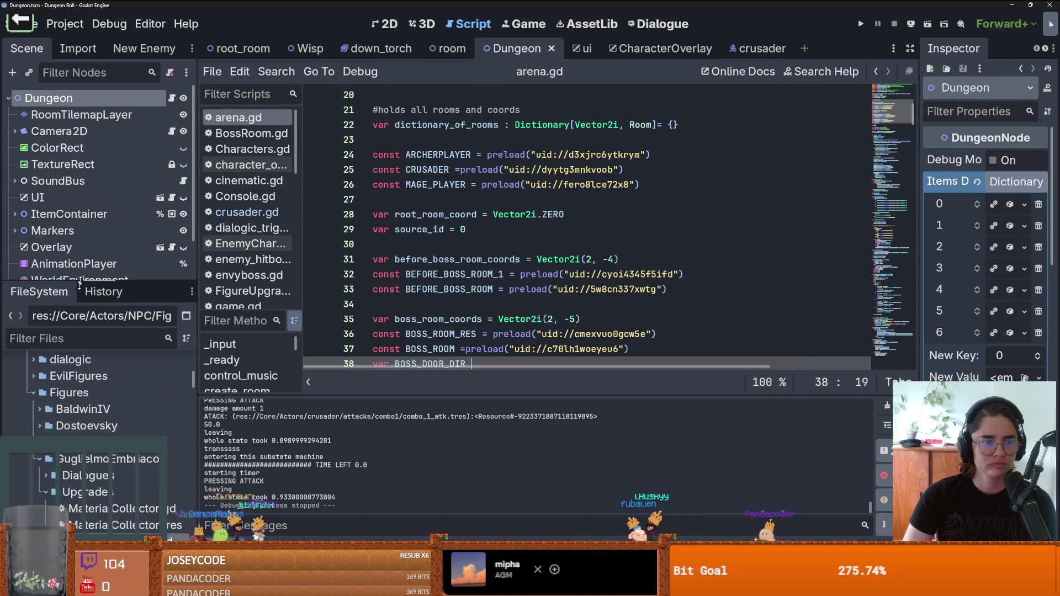
left_click(69, 214)
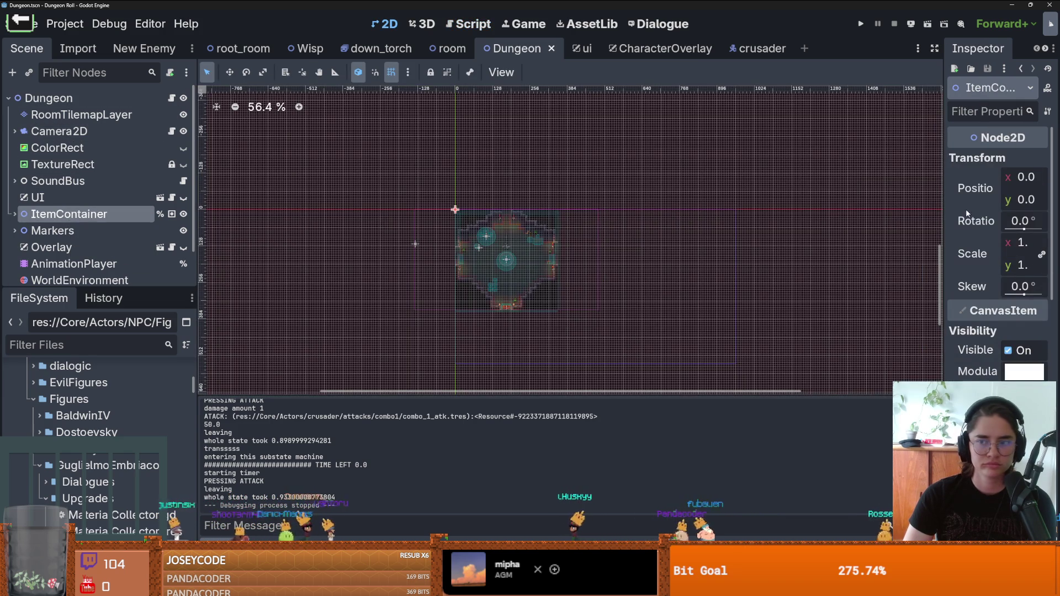
- Select the root Dungeon node and add entry 8 with value Bomb.tres to its Items Dictionary
left_click(87, 130)
left_click(48, 98)
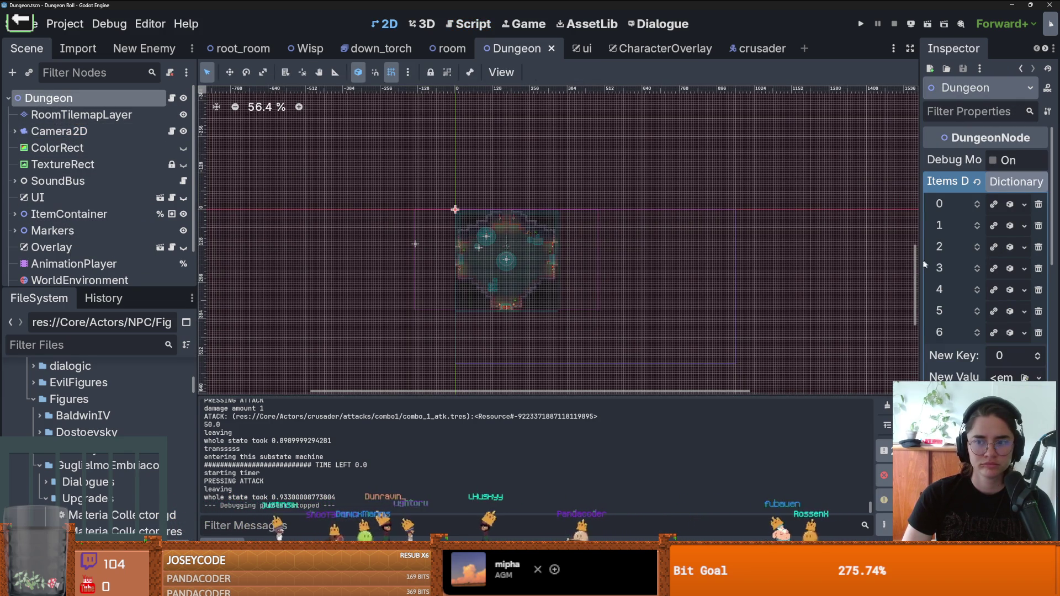
left_click_drag(919, 262, 691, 262)
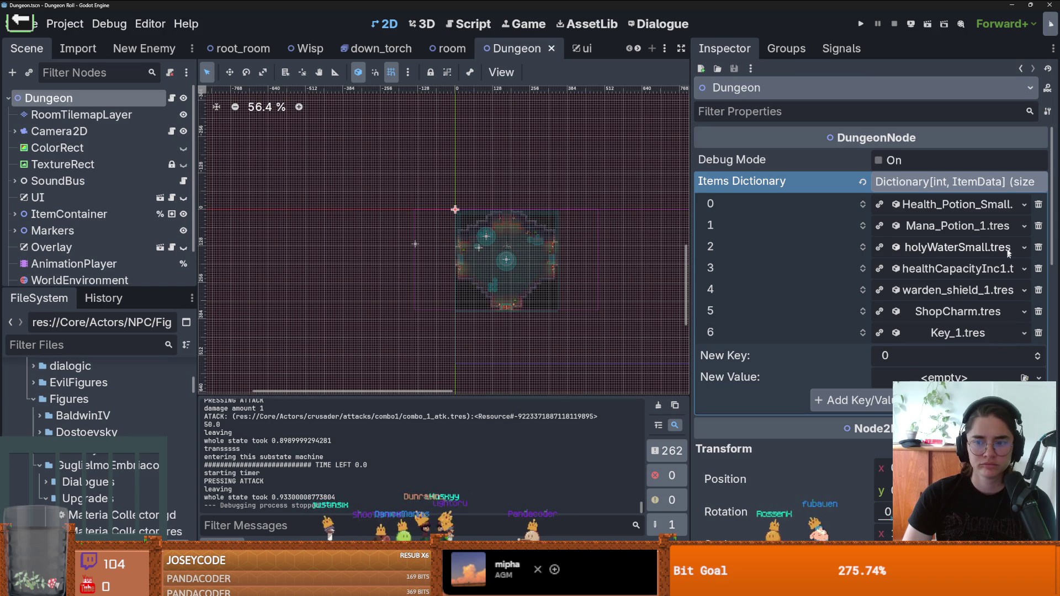
left_click(980, 353)
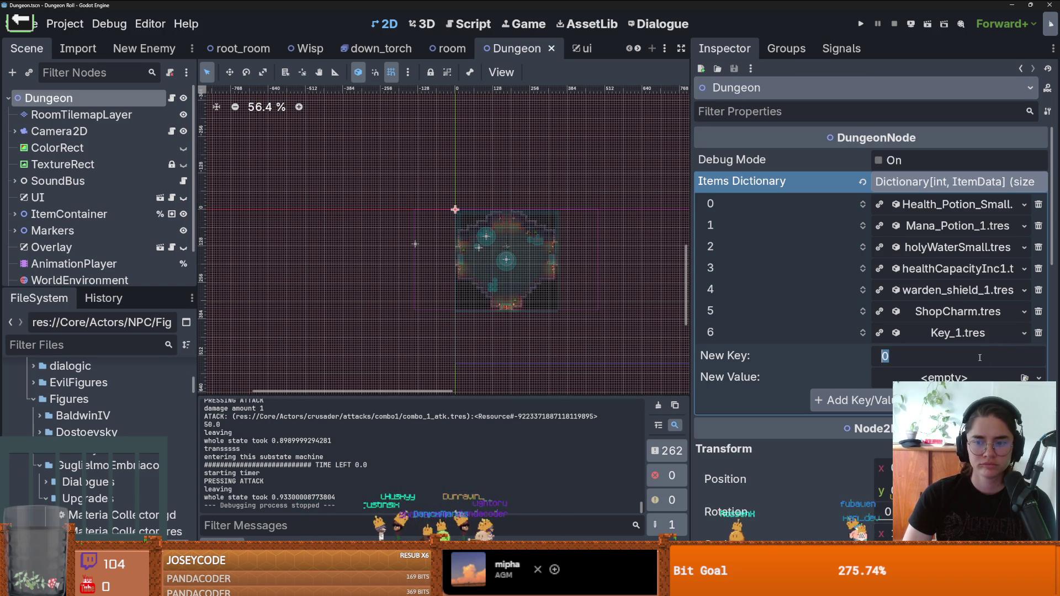
type("8")
left_click(1039, 378)
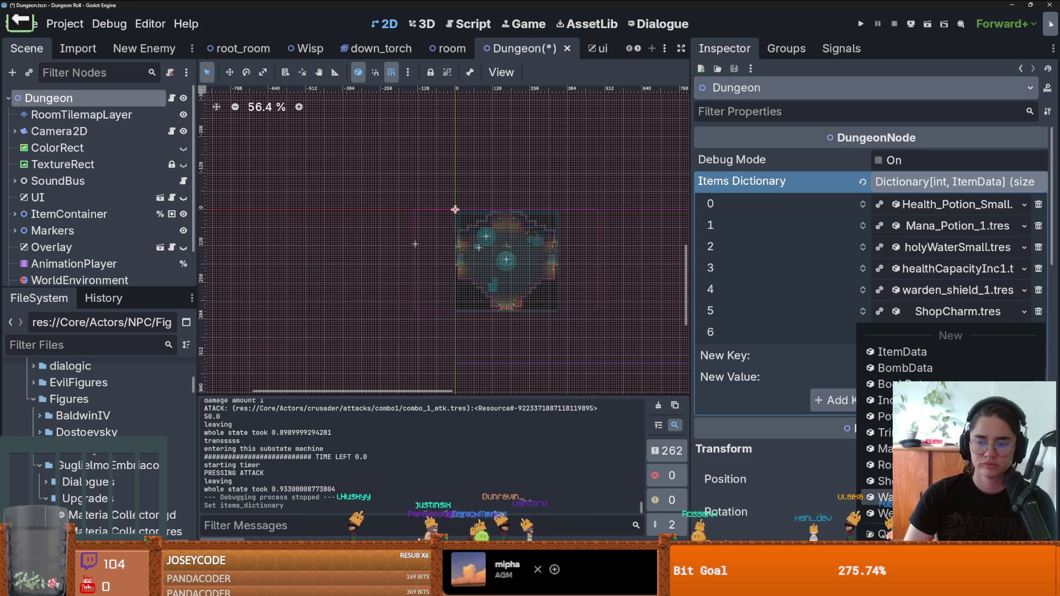
left_click(884, 534)
type("bomb")
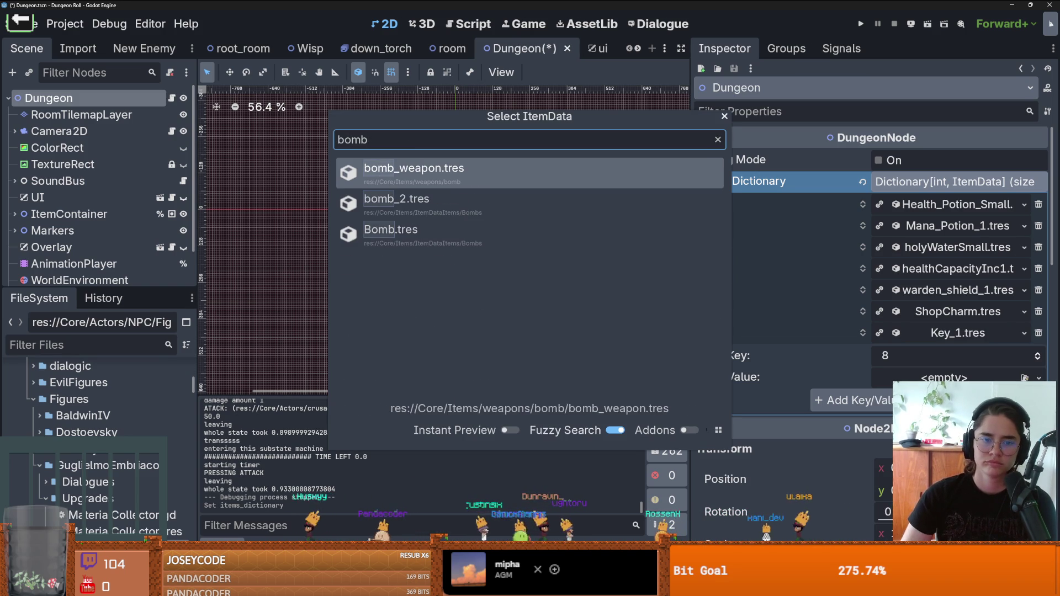
key("Down")
key("Down")
key("Return")
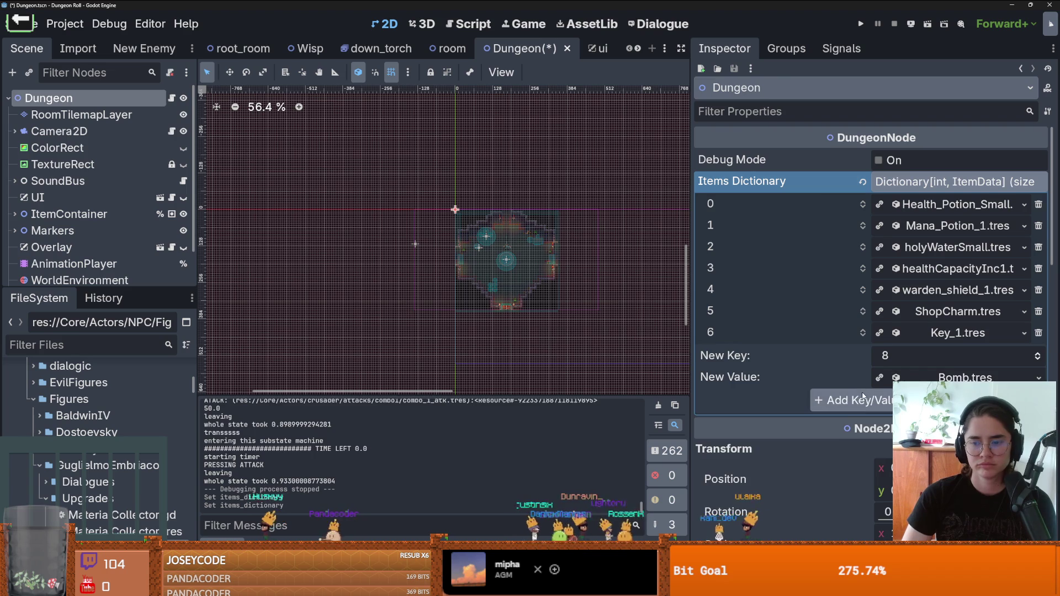
left_click(864, 398)
key("ctrl+s")
- Resave the Dungeon scene and bring up its arena.gd script in the editor
mouse_move(197, 298)
left_mouse_down()
mouse_move(234, 300)
mouse_move(234, 354)
left_mouse_up()
key("ctrl+s")
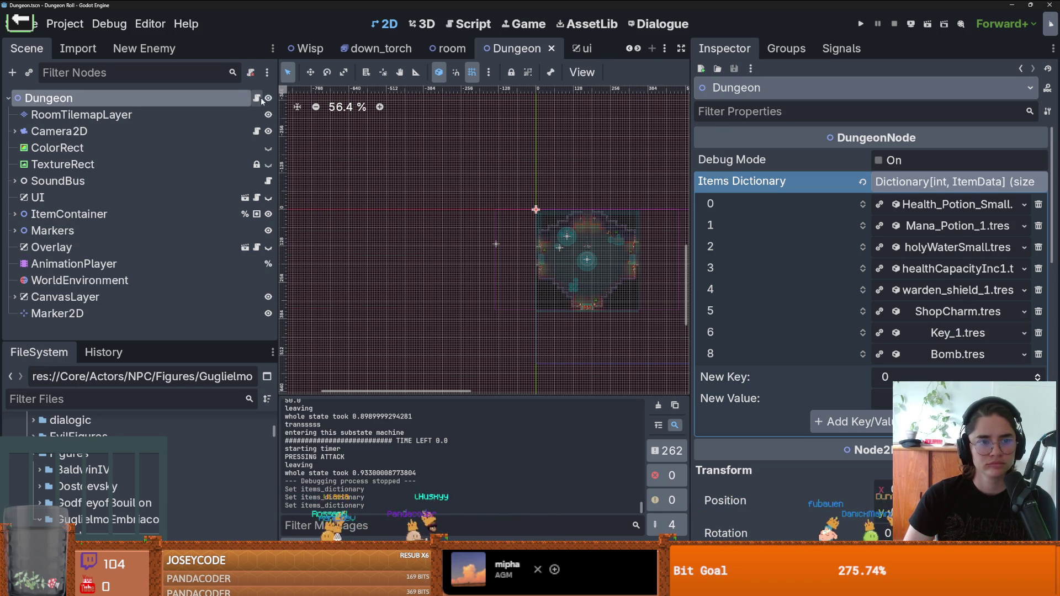
key("ctrl+F3")
left_click_drag(702, 246, 828, 246)
- Open Console.gd from arena.gd's spawn signal connection and widen the code area
scroll(524, 249, "down", 12)
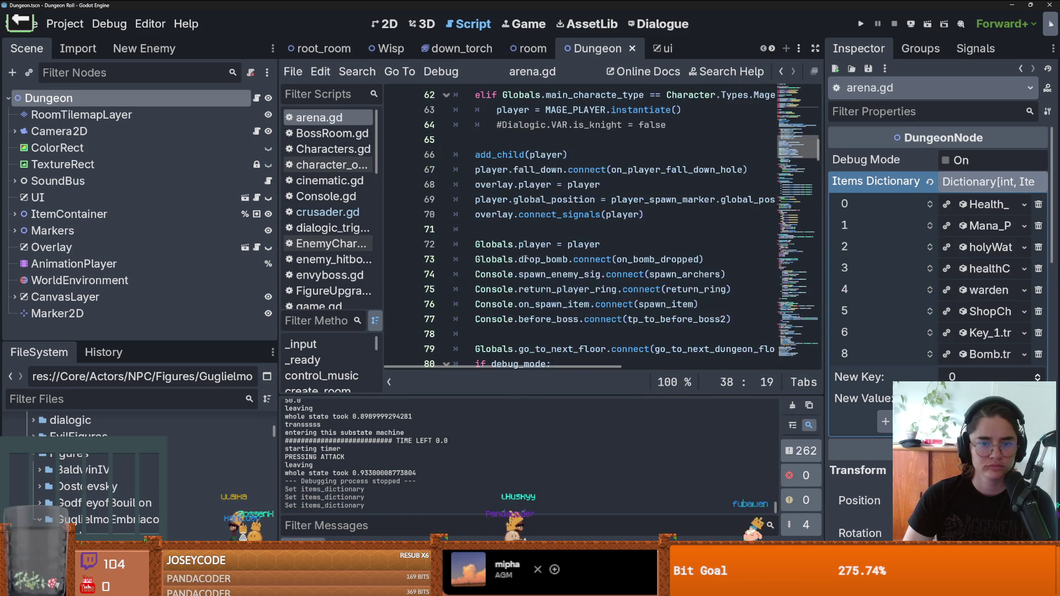
scroll(520, 265, "down", 2)
left_click(491, 244)
left_click(490, 246, "ctrl")
scroll(561, 262, "down", 6)
left_click(561, 261)
scroll(561, 261, "down", 2)
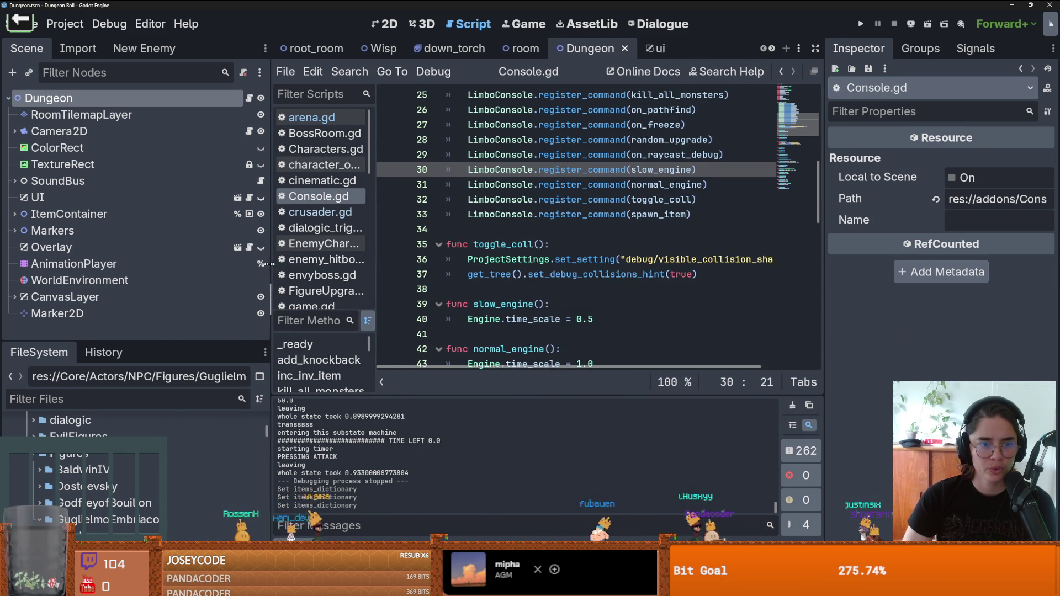
left_click_drag(281, 267, 164, 267)
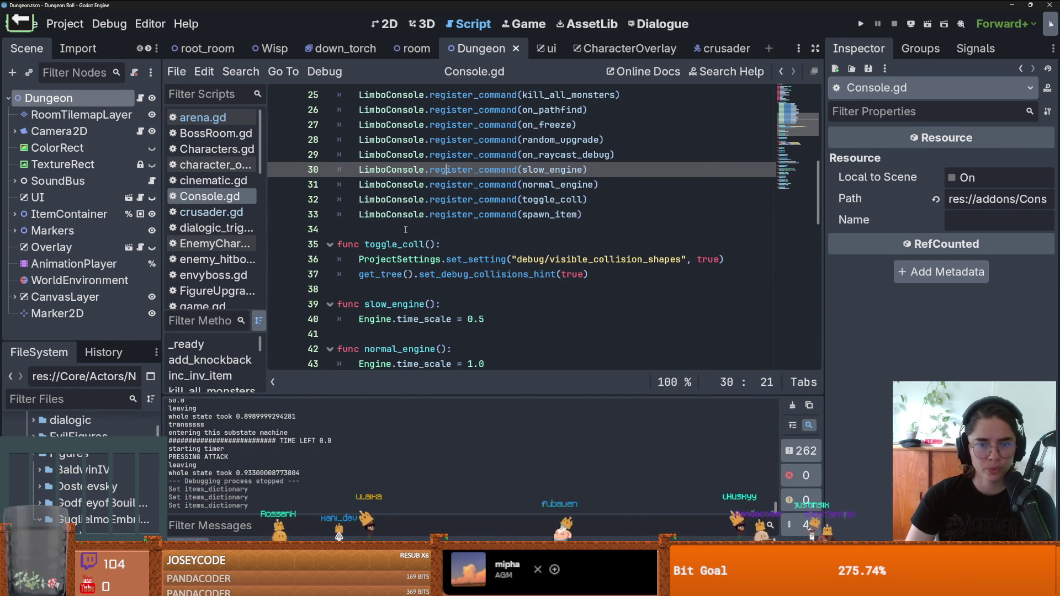
- Add an amount = 1 parameter to the spawn_item function
scroll(442, 231, "down", 15)
left_click(482, 238)
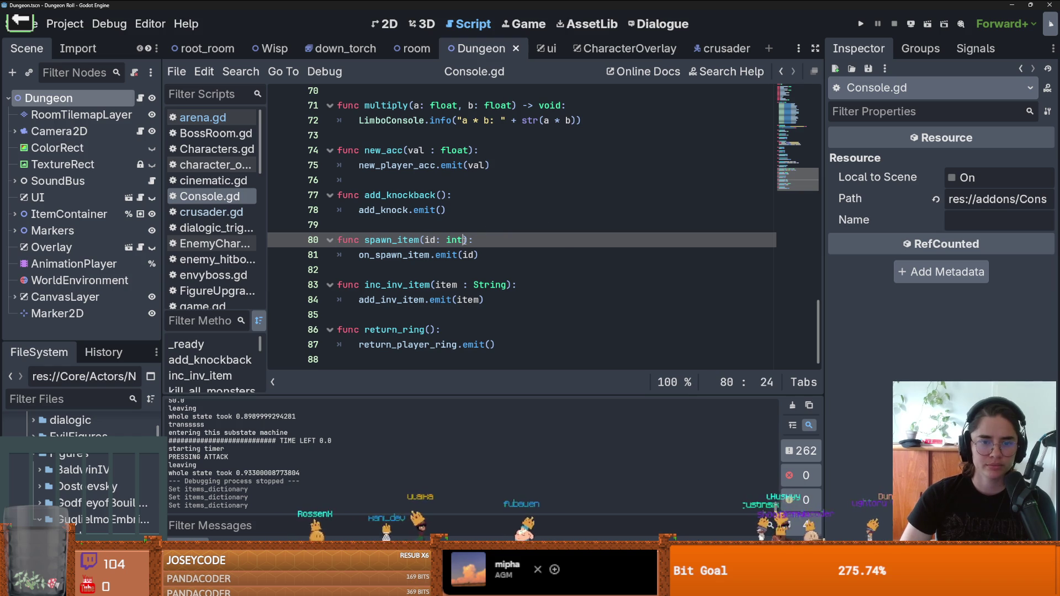
type(", amount = ")
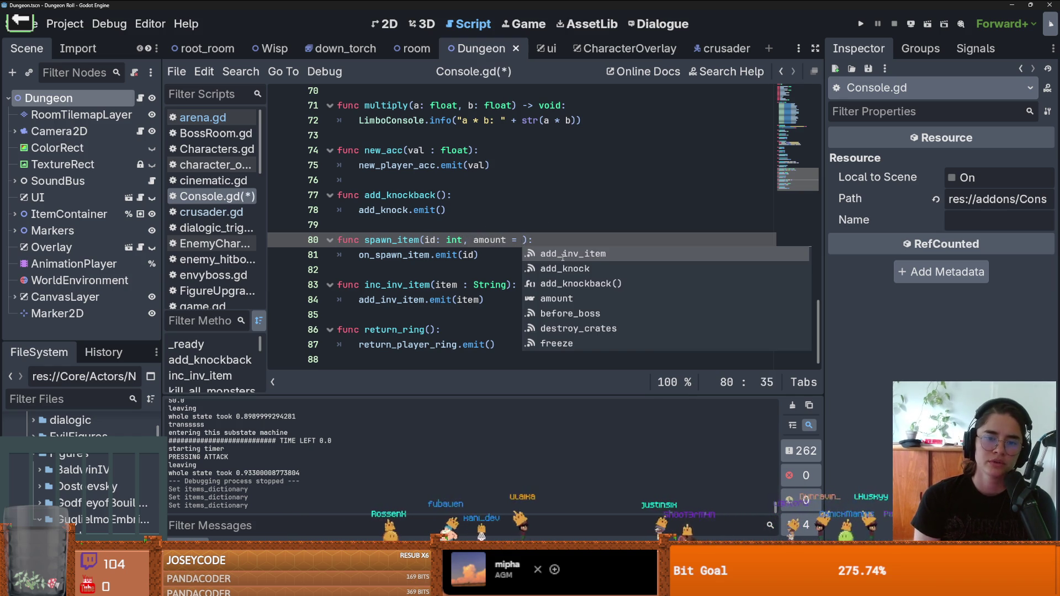
type("1")
key("ctrl+s")
left_click(507, 253)
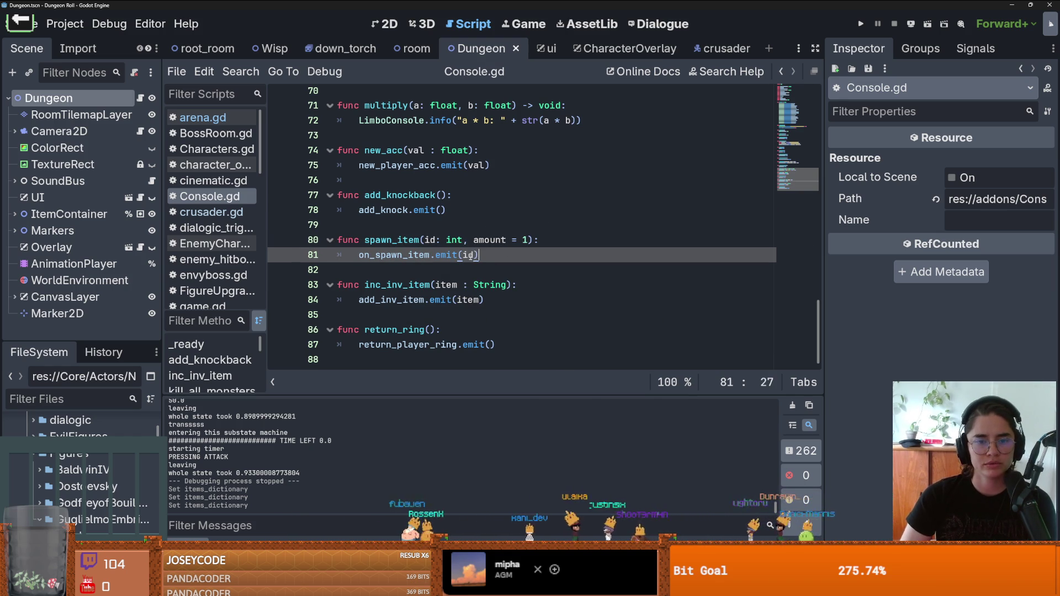
- Pass amount through the emit call and the on_spawn_item signal on line 14, then save
type(", amount")
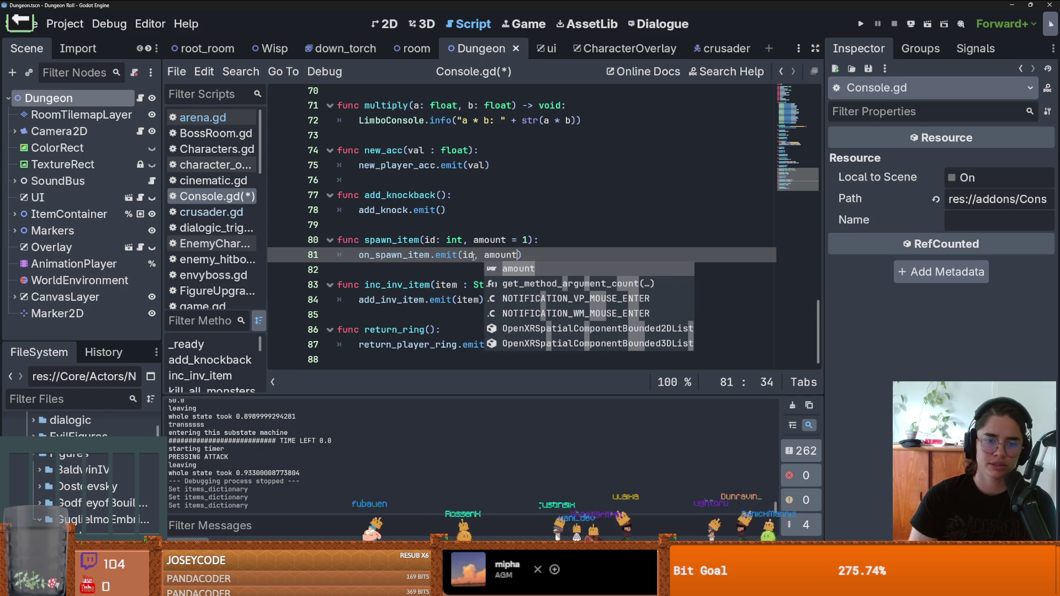
left_click(408, 254)
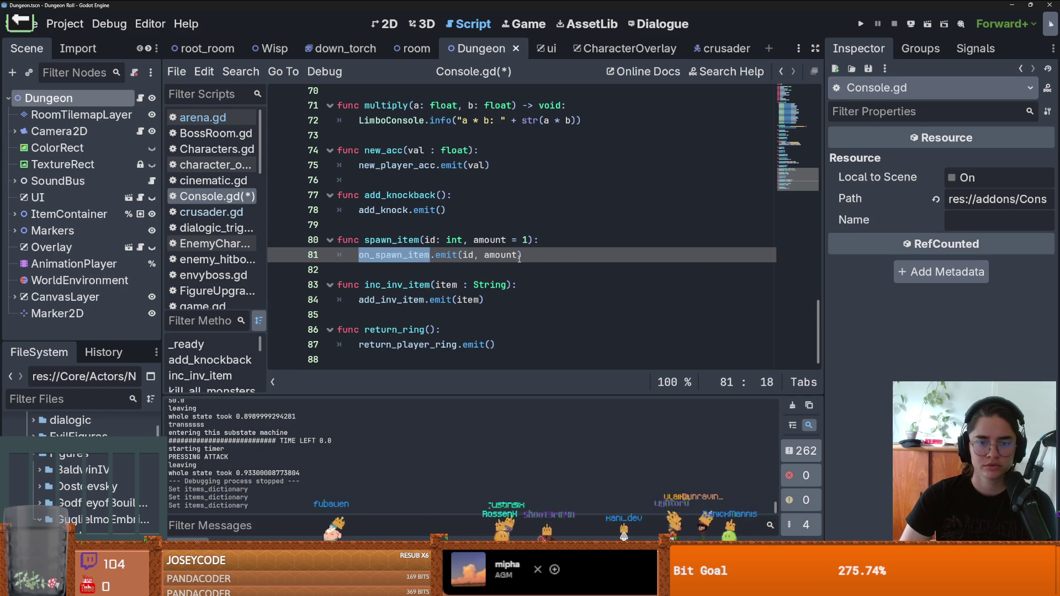
mouse_move(519, 258)
scroll(524, 249, "up", 20)
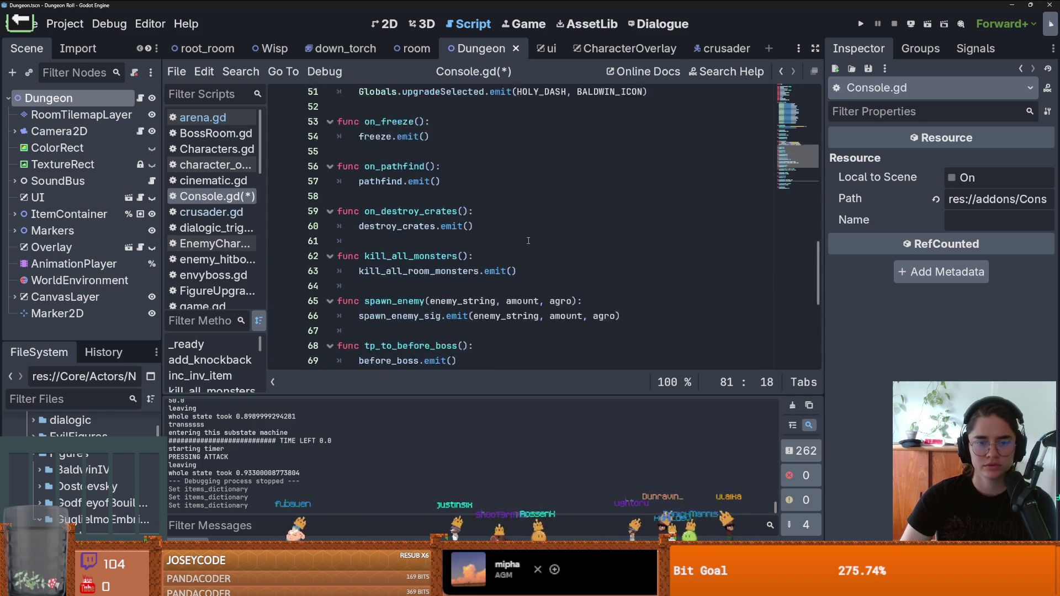
left_click(493, 284)
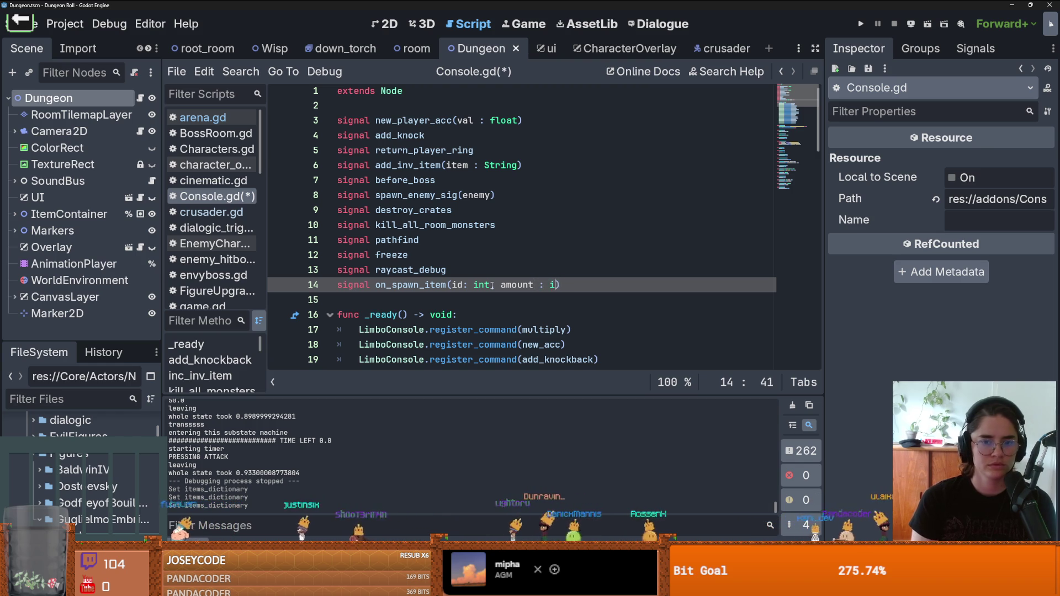
key("ctrl+s")
key("alt+Left")
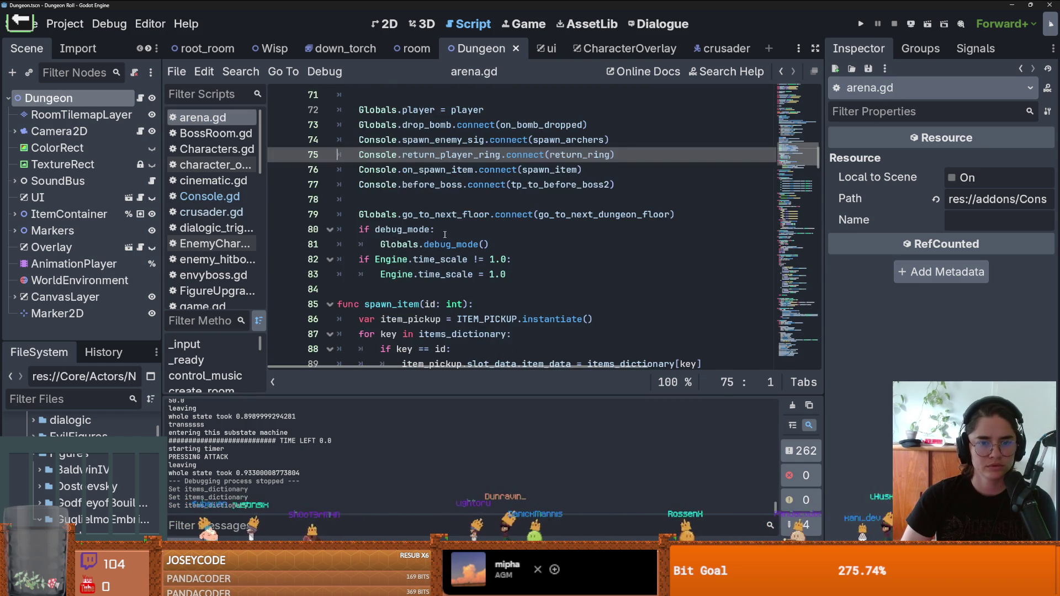
- Add an amount parameter to spawn_item's signature on line 85
scroll(441, 232, "down", 2)
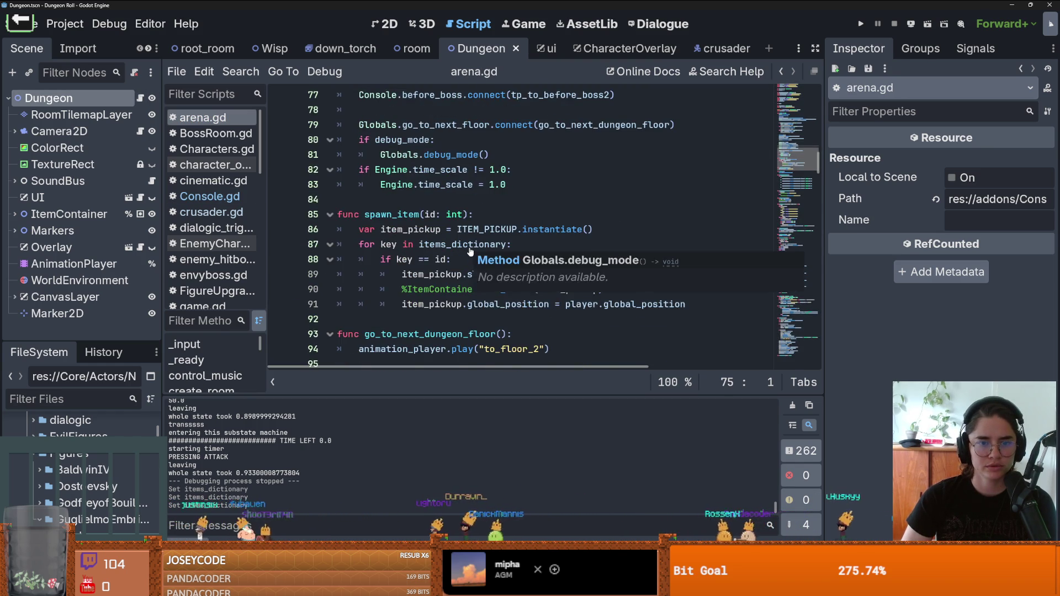
scroll(471, 252, "up", 1)
left_click(464, 259)
type(", am")
double_click(496, 259)
- Insert a new line above the add_child call that begins item_pickup.slot_dat
scroll(645, 279, "down", 1)
left_click(622, 290)
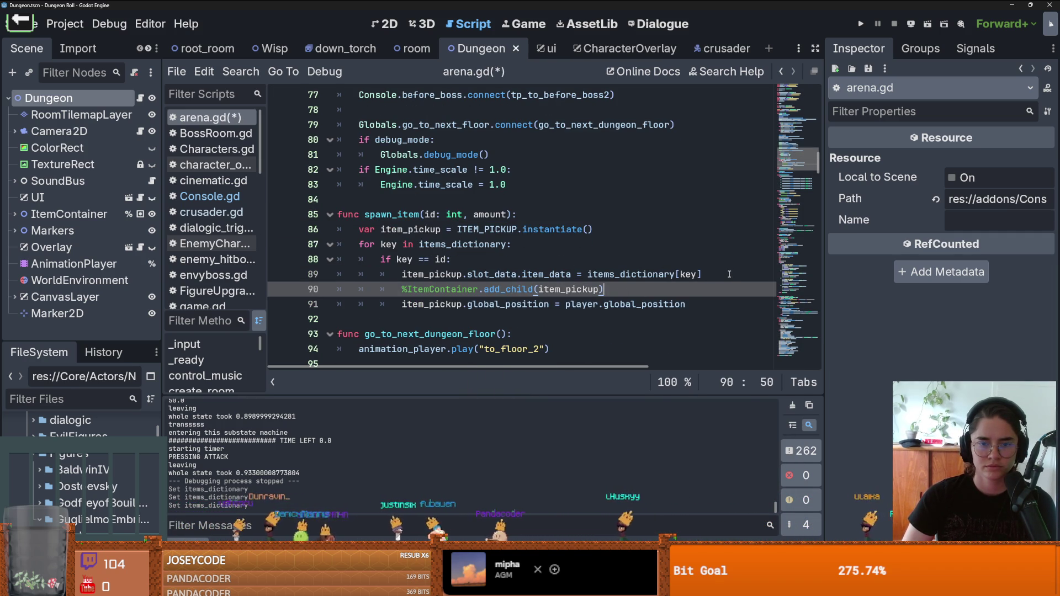
left_click(708, 274)
key("Return")
type("it")
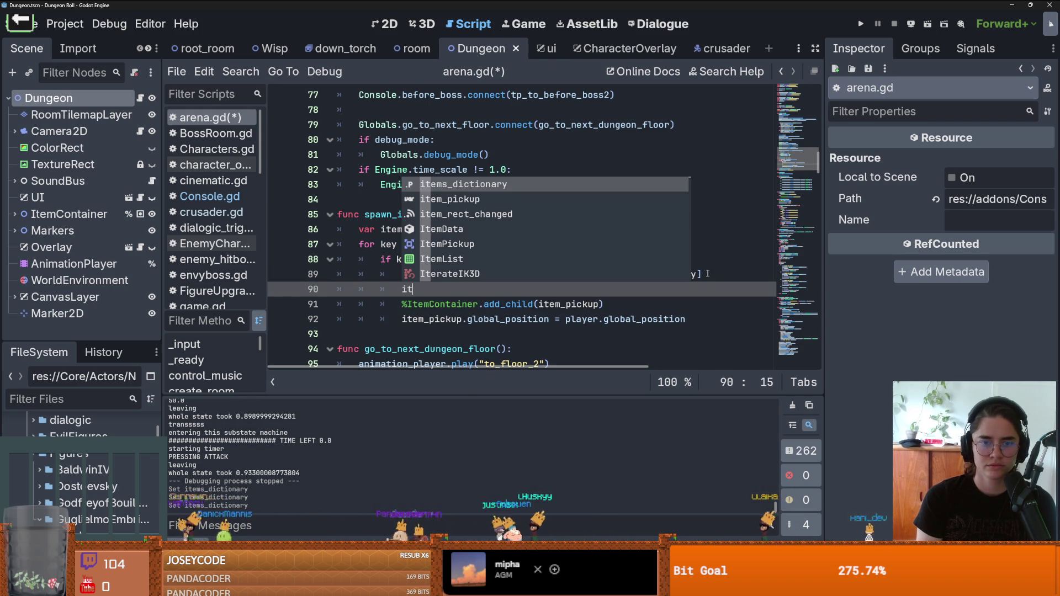
type("em_pickup.sl")
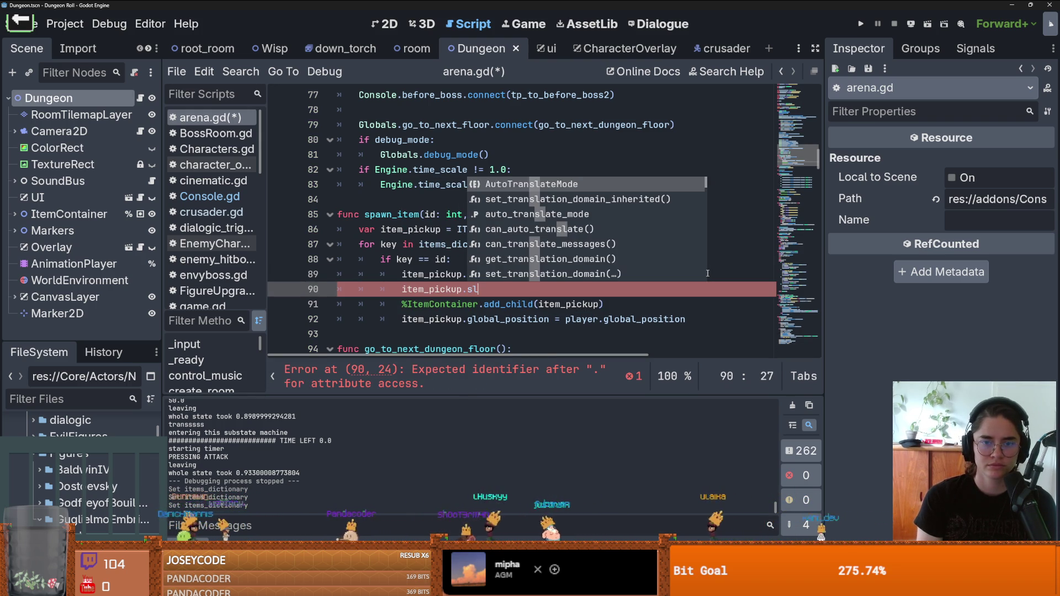
type("ot_data.amount")
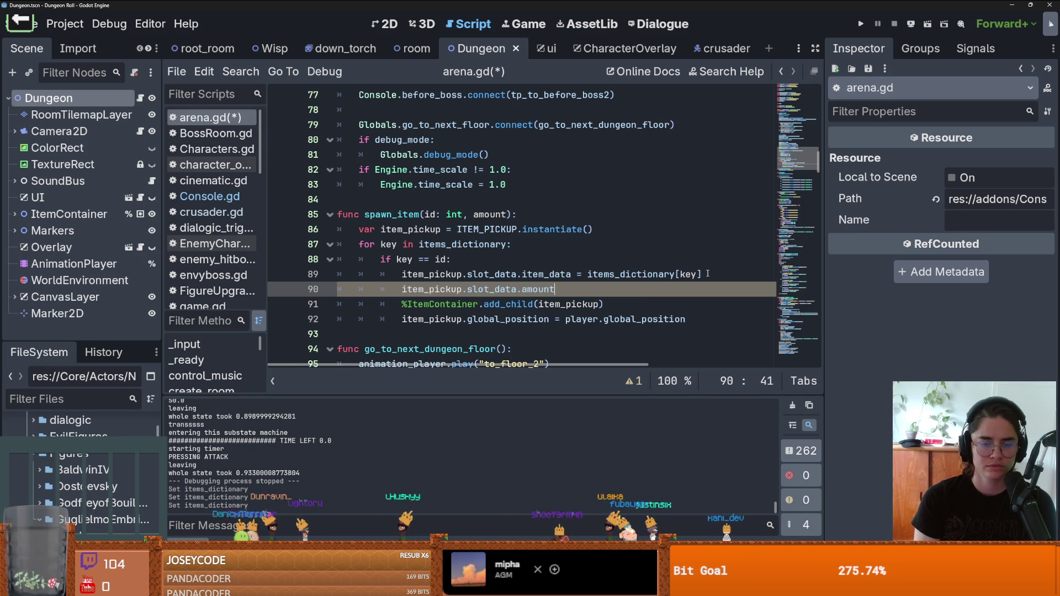
- Type the item_pickup variable as ItemPickup and remove the stray amount word on line 90
left_click(444, 229)
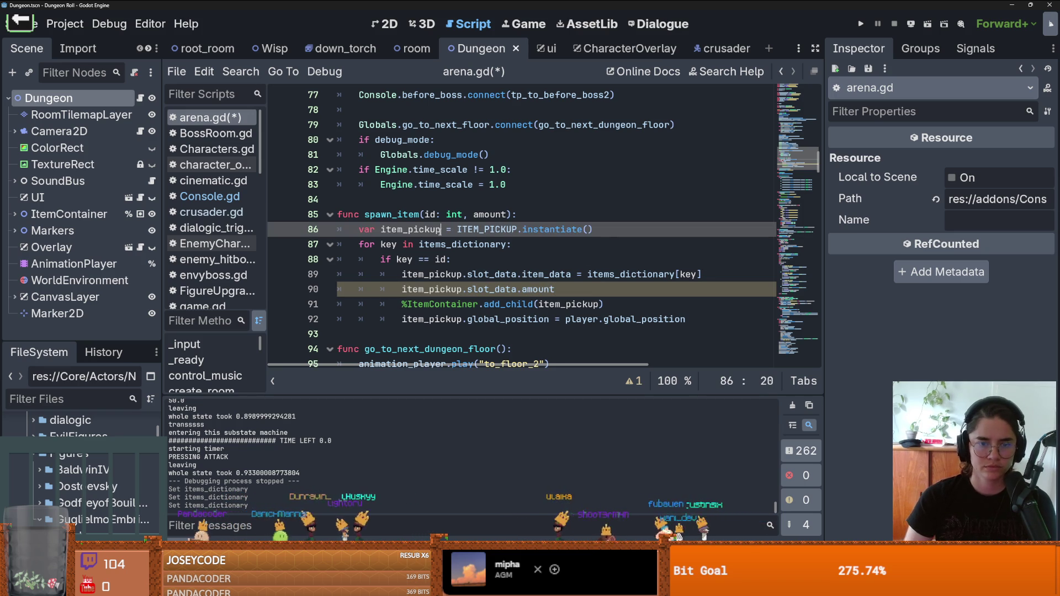
type(":ItemData")
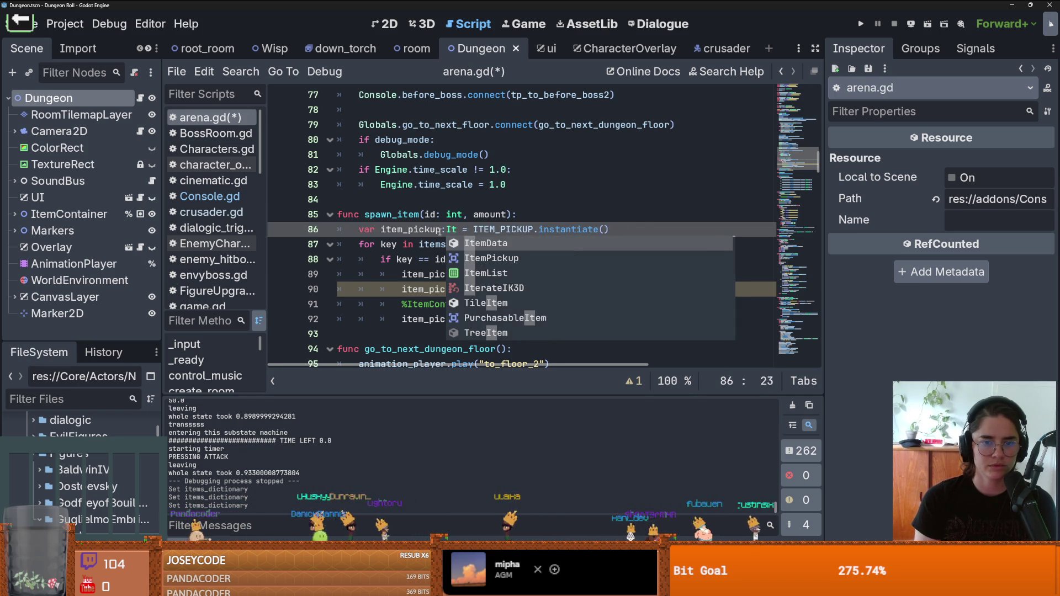
double_click(552, 287)
key("BackSpace")
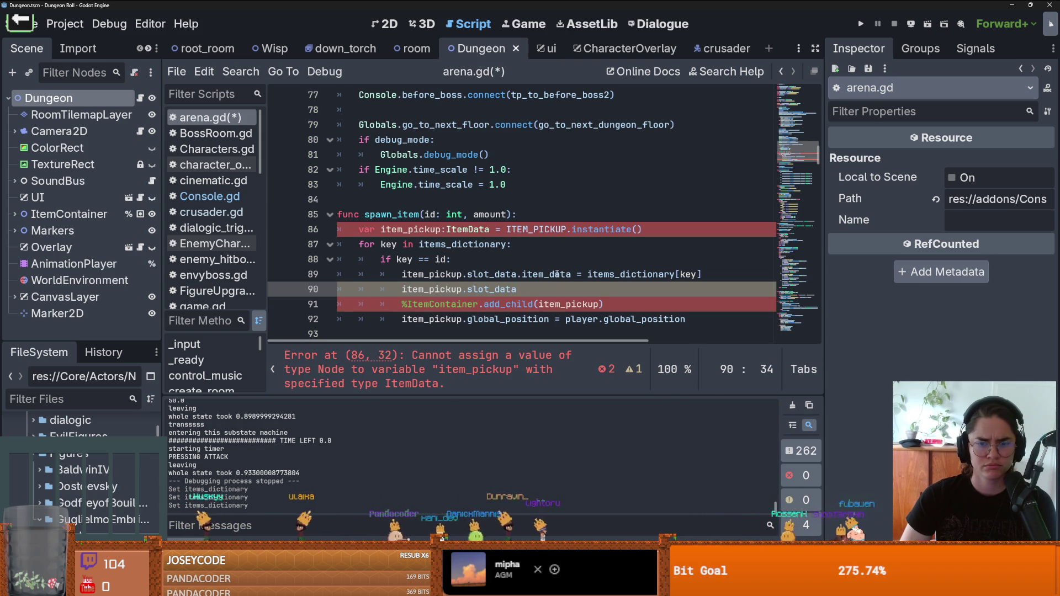
double_click(468, 229)
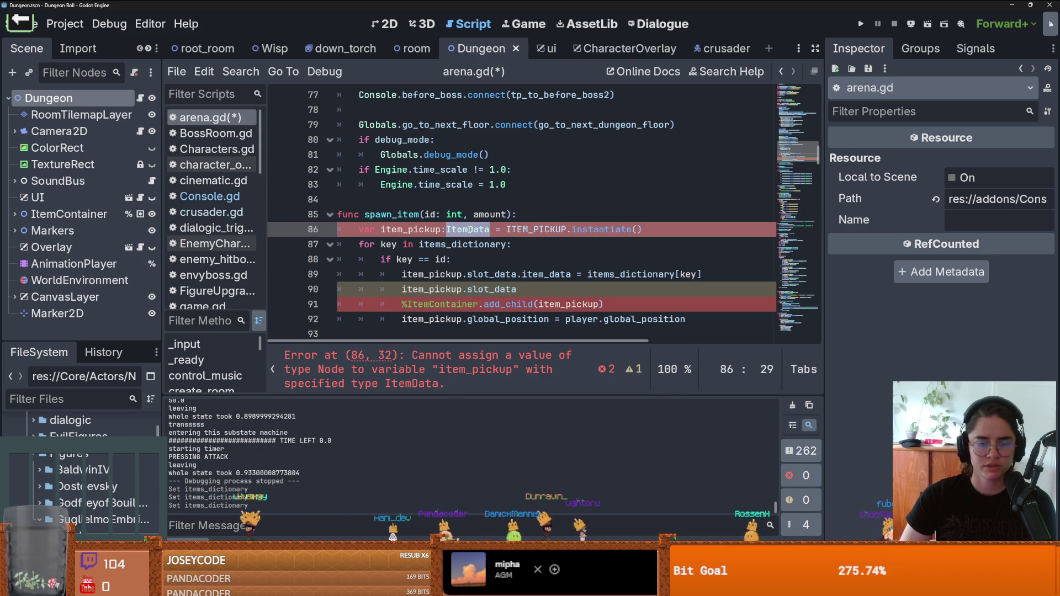
type("P")
key("Return")
- Continue line 90 as item_pickup.slot_data.item_data
left_click(502, 289)
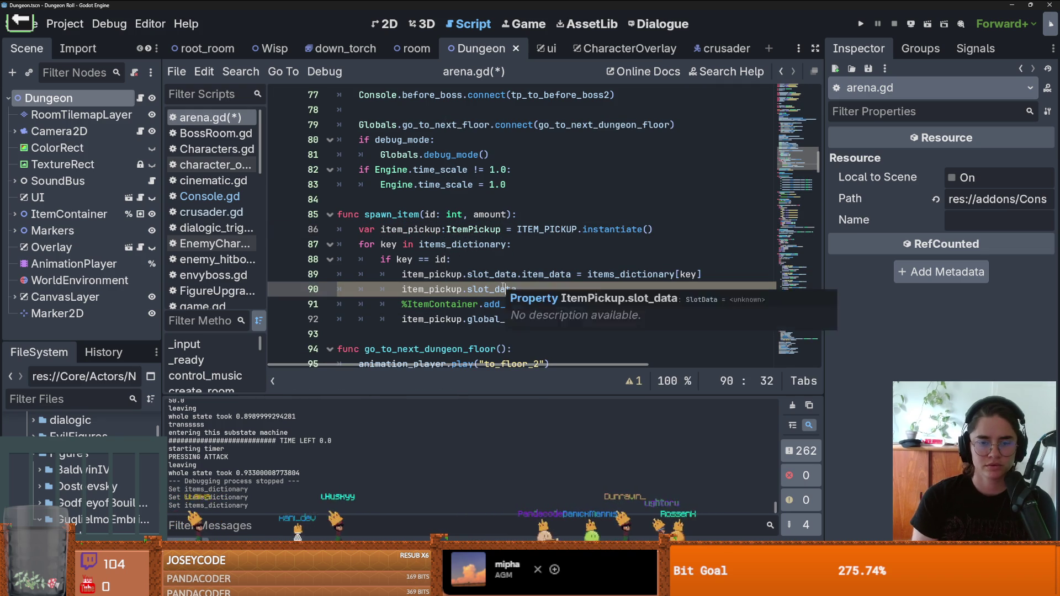
key("End")
type(".amoun")
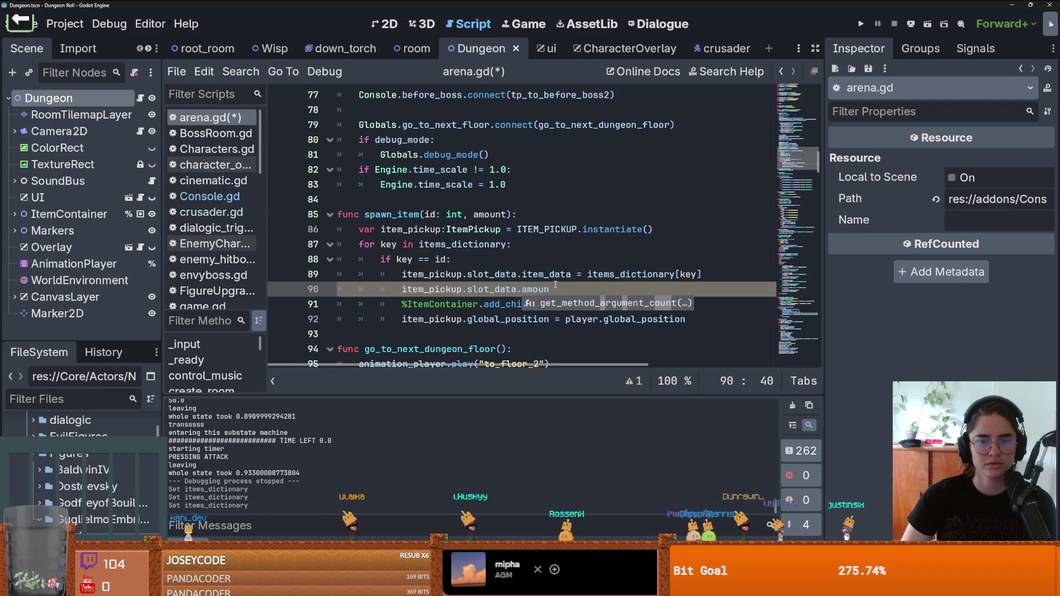
key("BackSpace")
key("BackSpace")
key("BackSpace")
key("BackSpace")
type("item_data.a")
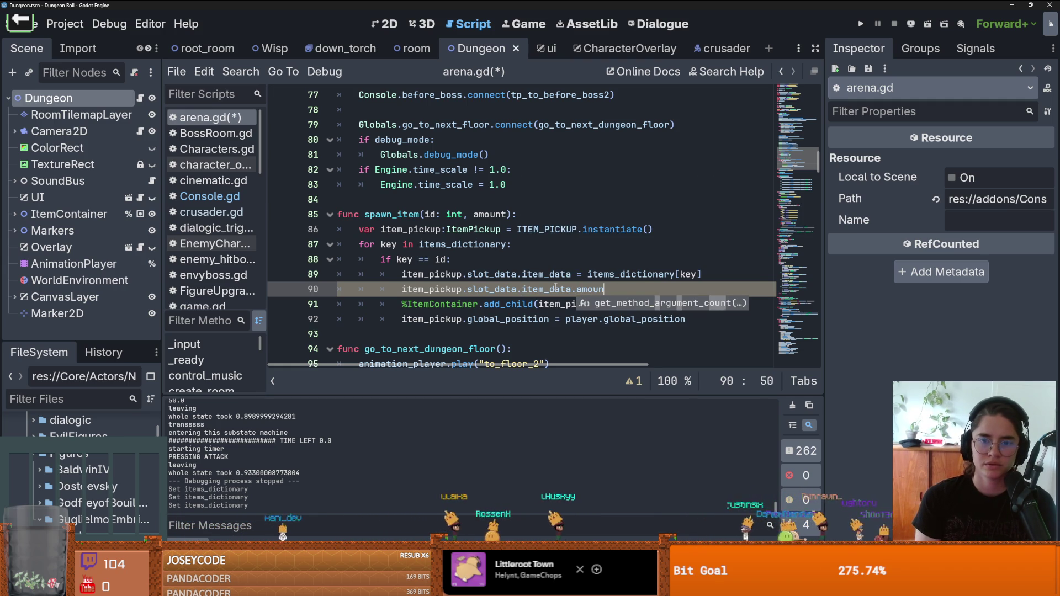
key("BackSpace")
key("BackSpace")
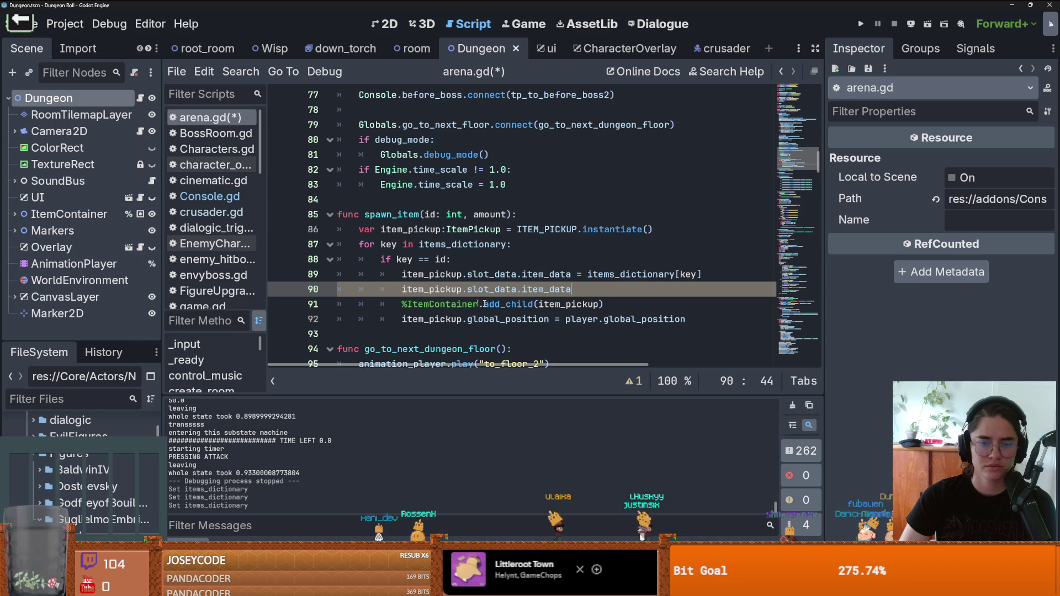
- Filter the FileSystem for item_da and open the item_data.gd script
left_click(64, 400)
type("ItemDat")
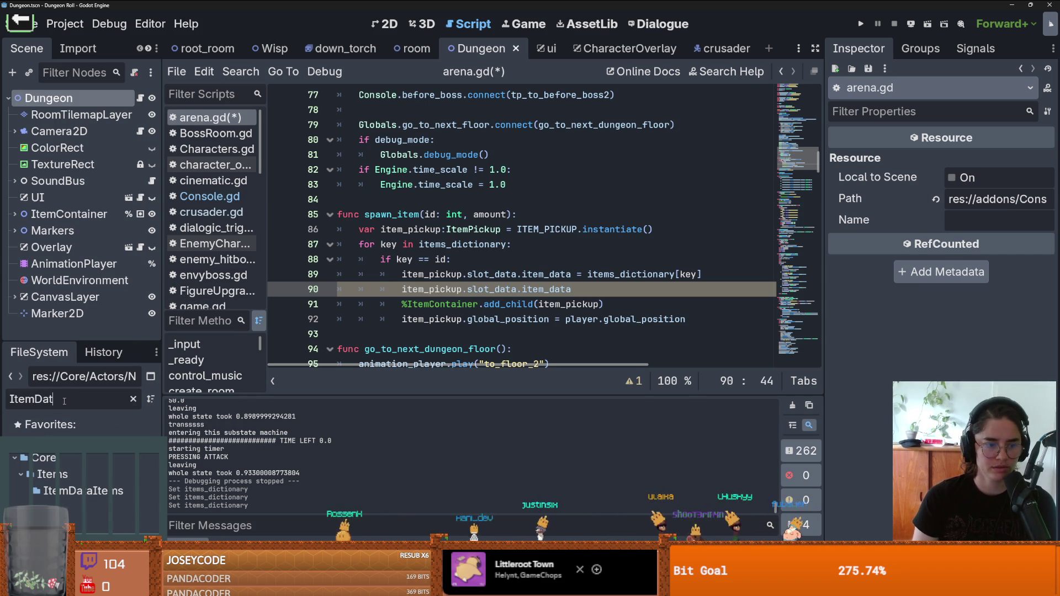
key("BackSpace")
key("BackSpace")
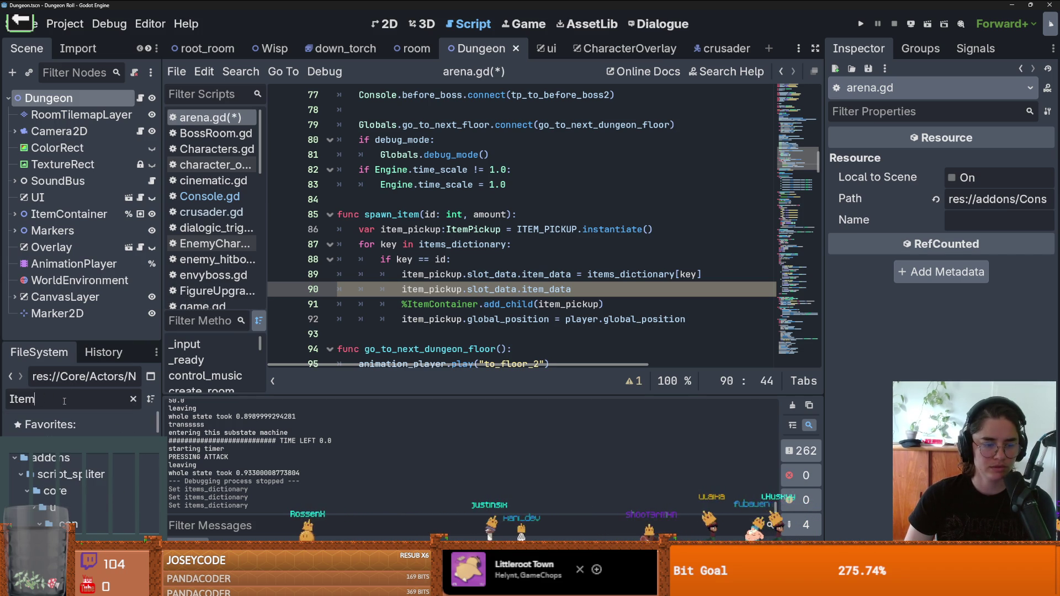
type("_da")
double_click(83, 507)
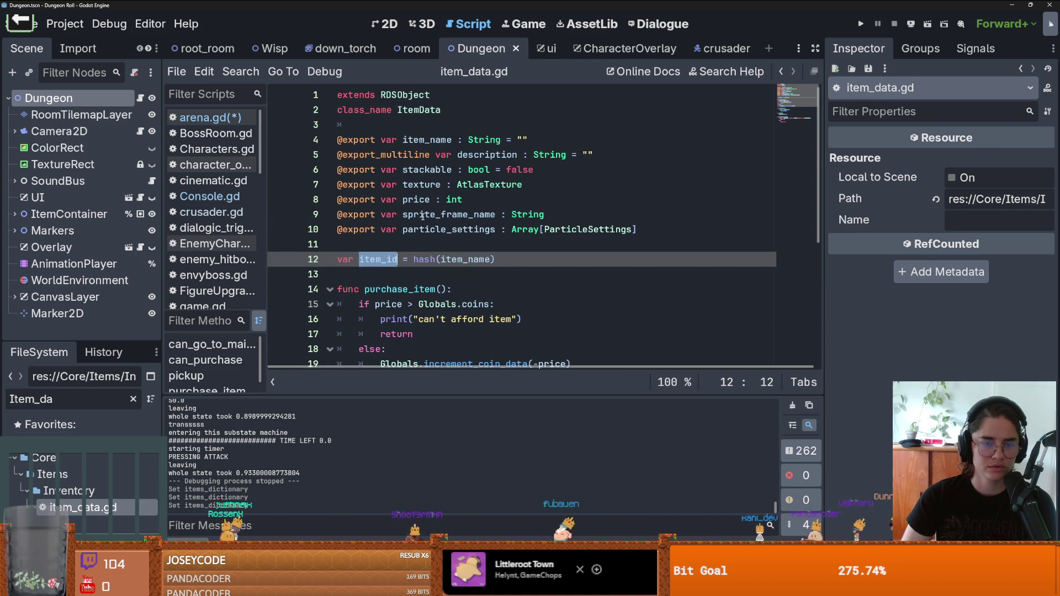
- Preview a new SlotData in item_pickup.tscn's Slot Data, clear it, save, and return to arena.gd
key("BackSpace")
key("BackSpace")
key("BackSpace")
type("it")
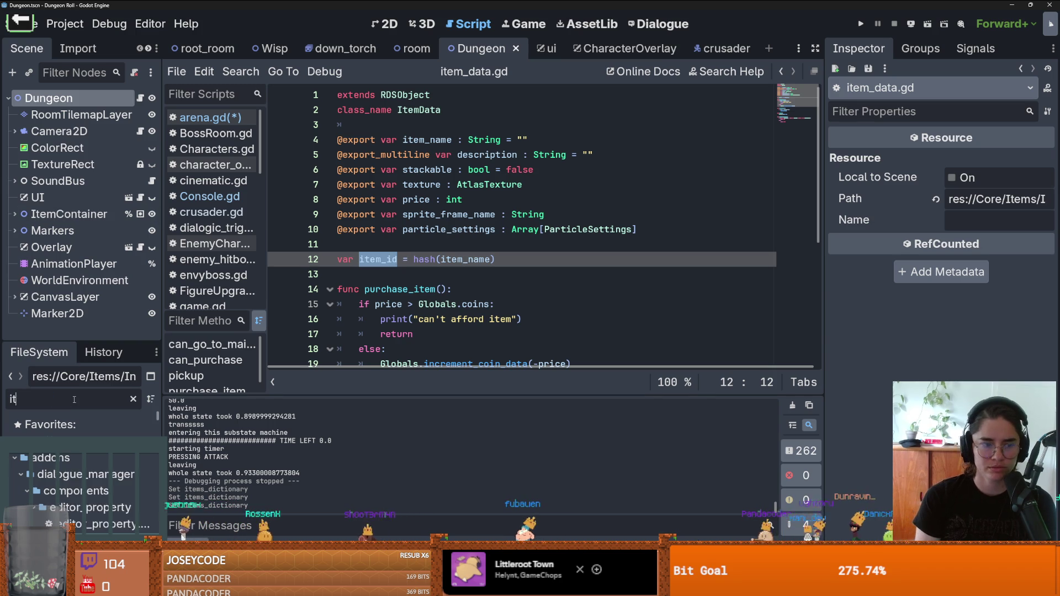
type("em_Pic")
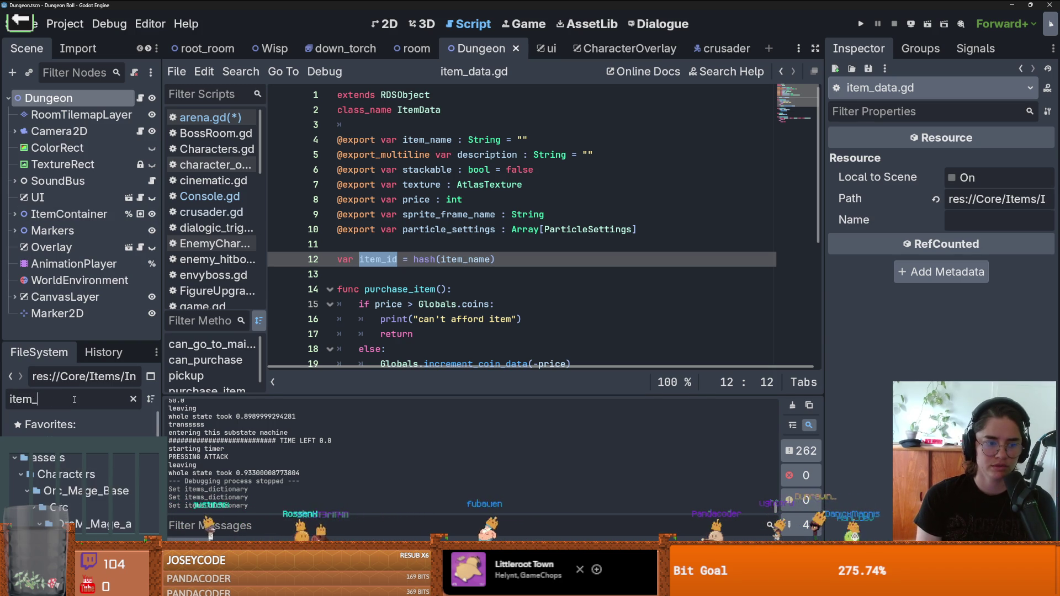
double_click(91, 524)
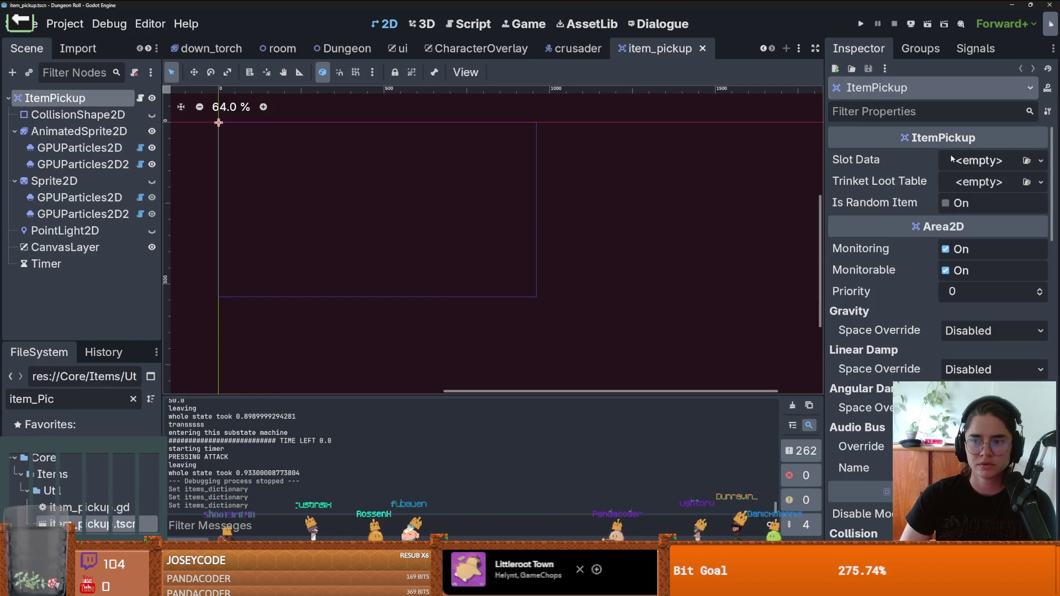
left_click(951, 160)
left_click(911, 200)
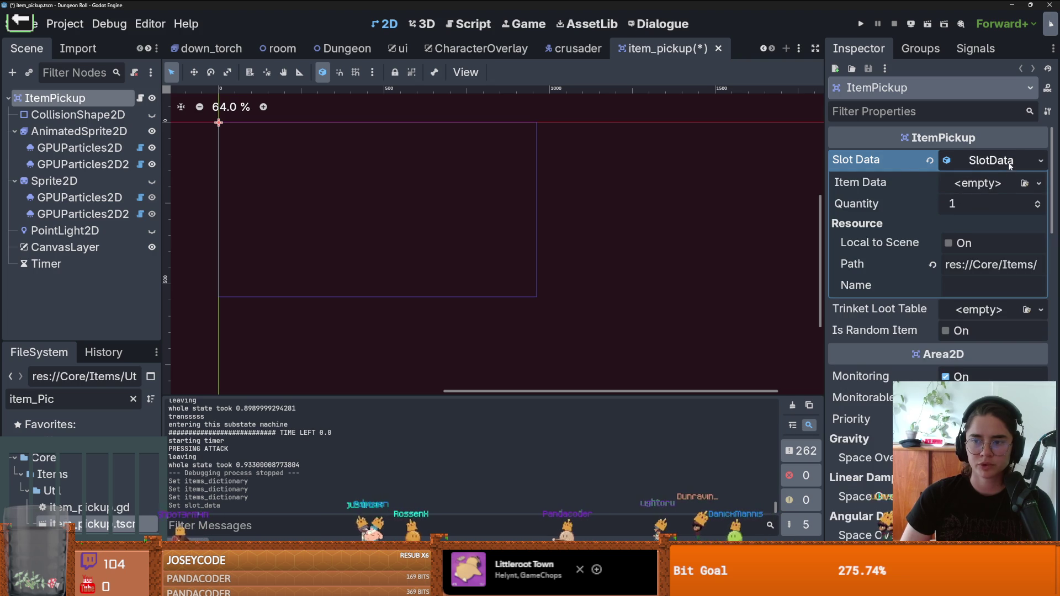
left_click(929, 161)
key("ctrl+s")
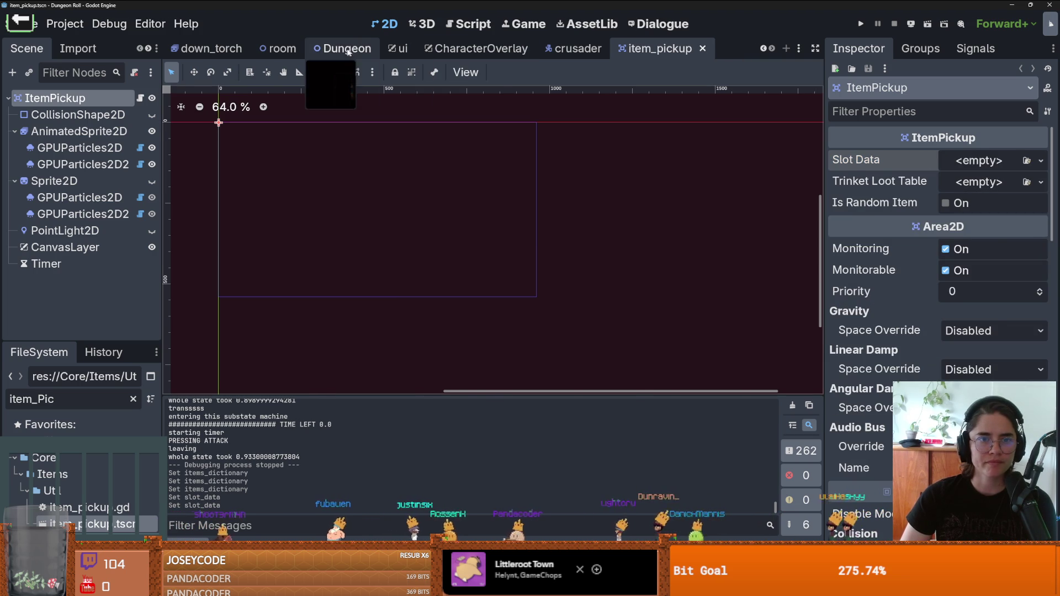
left_click(347, 48)
left_click(140, 97)
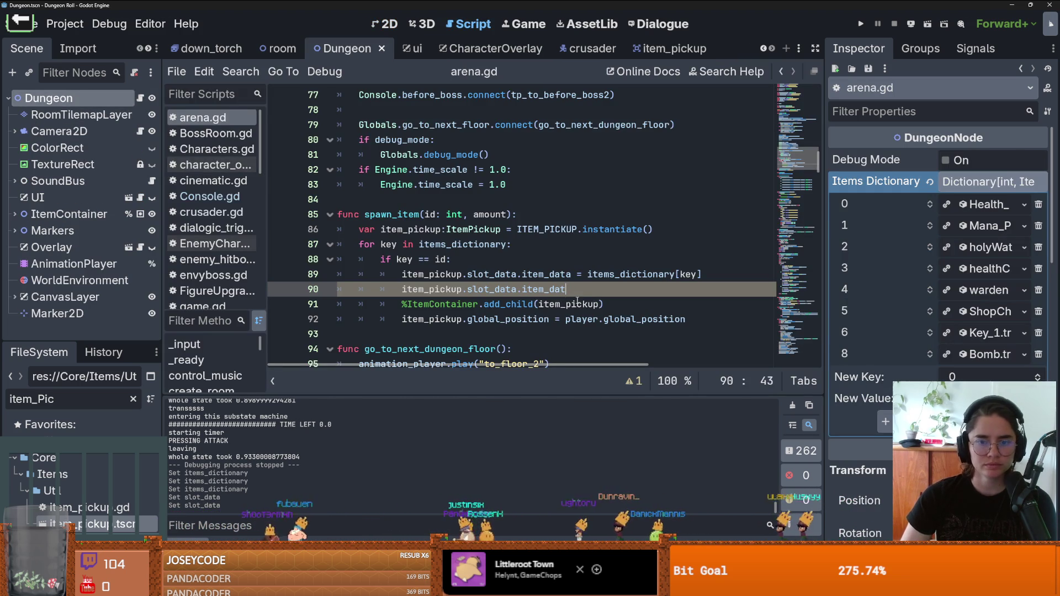
- Finish line 90 as item_pickup.slot_data.quantity = amount and save arena.gd
key("BackSpace")
key("BackSpace")
type("q")
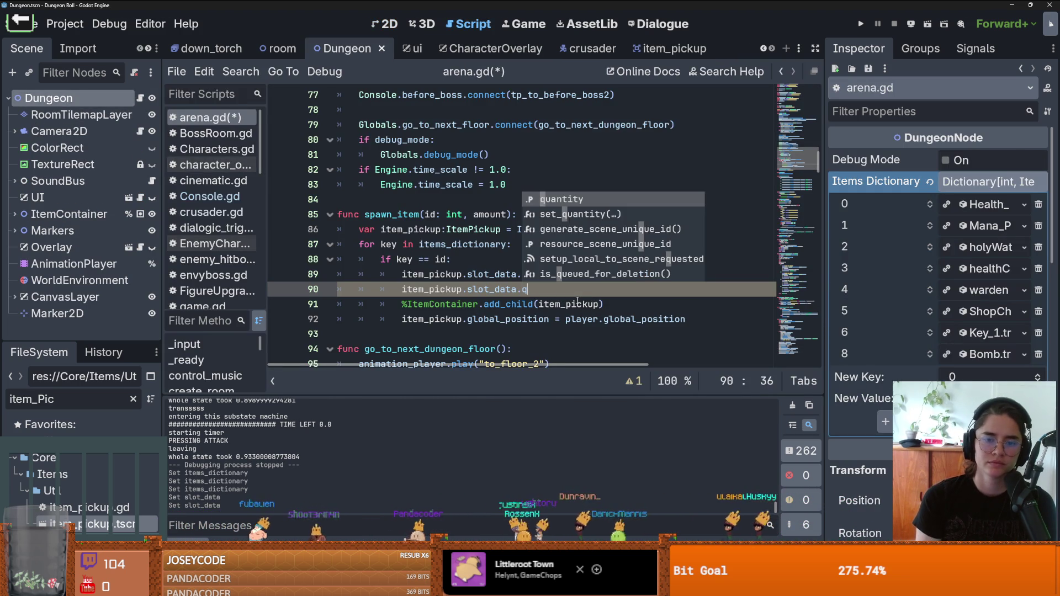
key("Return")
type("amount")
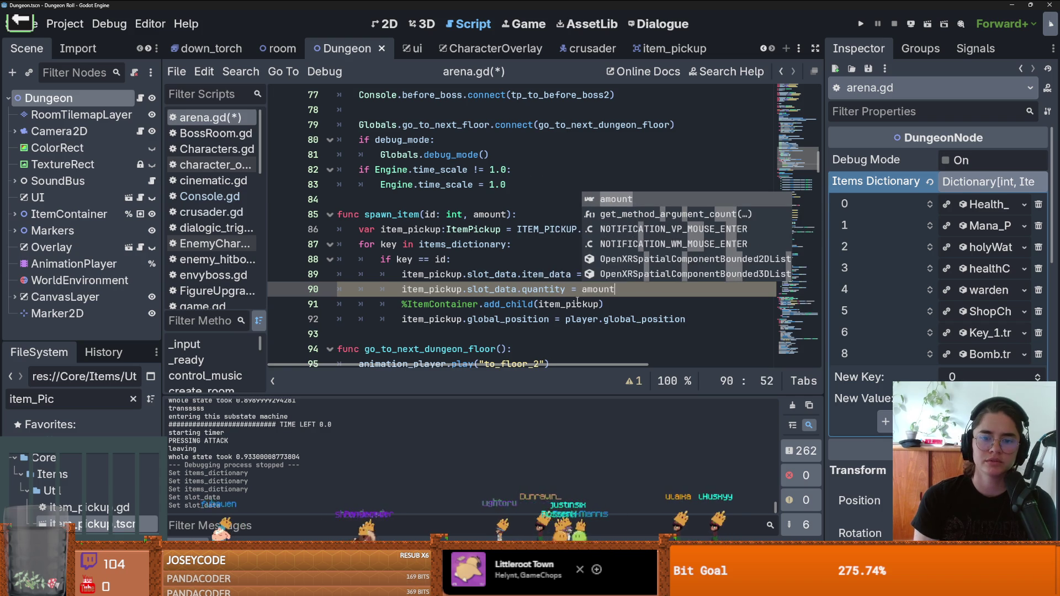
key("ctrl+s")
key("Escape")
key("Up")
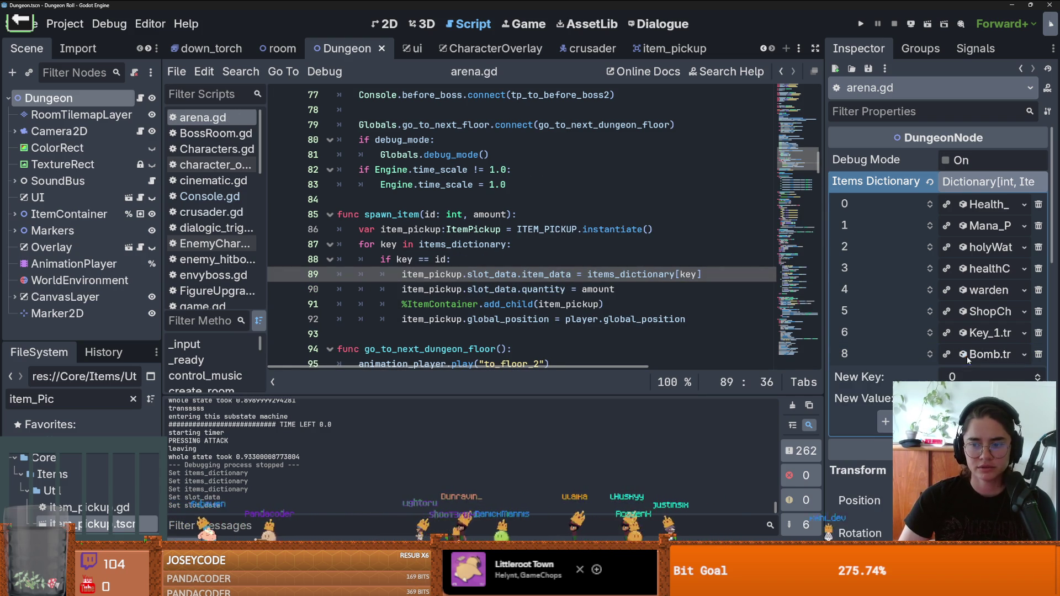
key("ctrl+s")
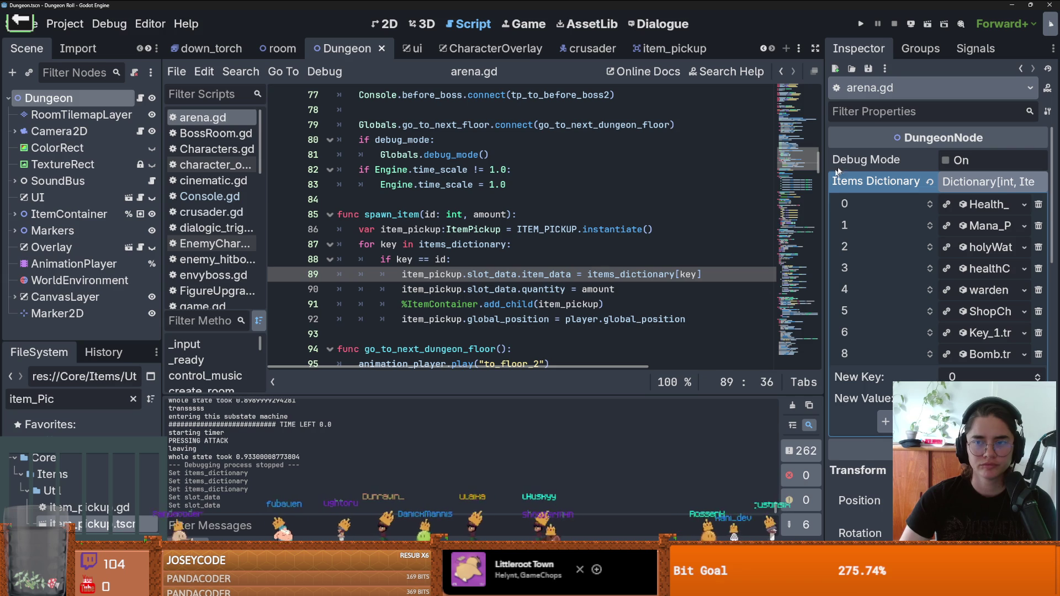
- Open Console.gd from the script list
left_click_drag(822, 180, 919, 180)
scroll(393, 261, "up", 12)
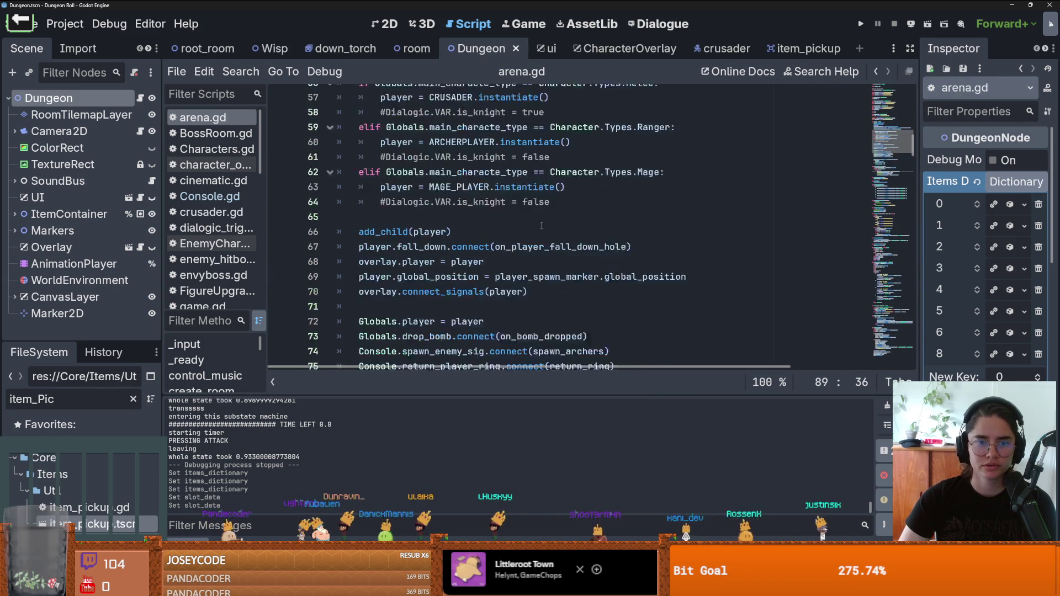
scroll(394, 261, "down", 5)
scroll(394, 261, "down", 3)
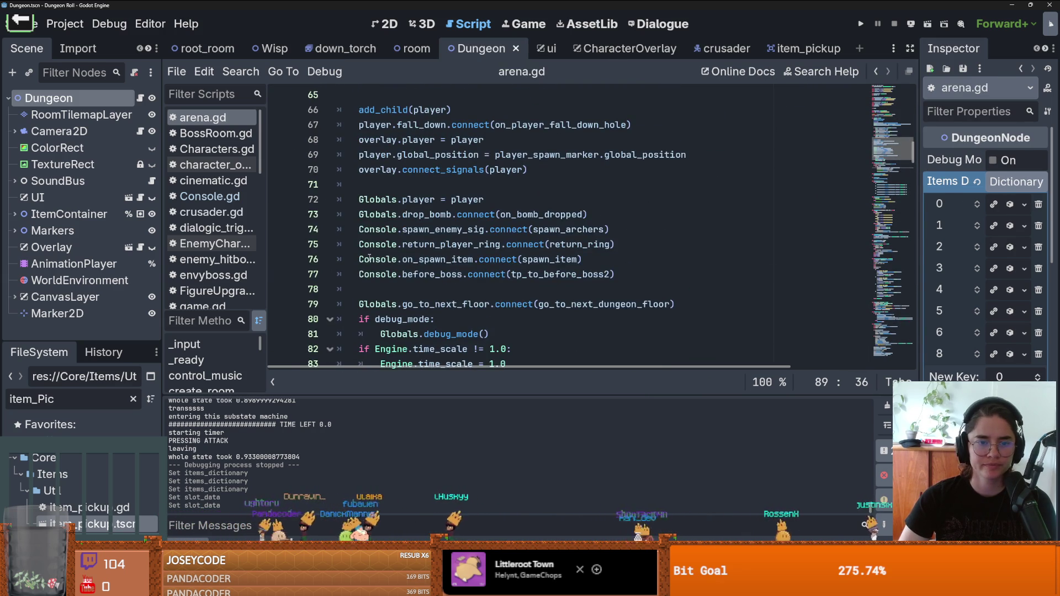
left_click(469, 262, "ctrl")
scroll(470, 262, "down", 5)
scroll(485, 268, "up", 8)
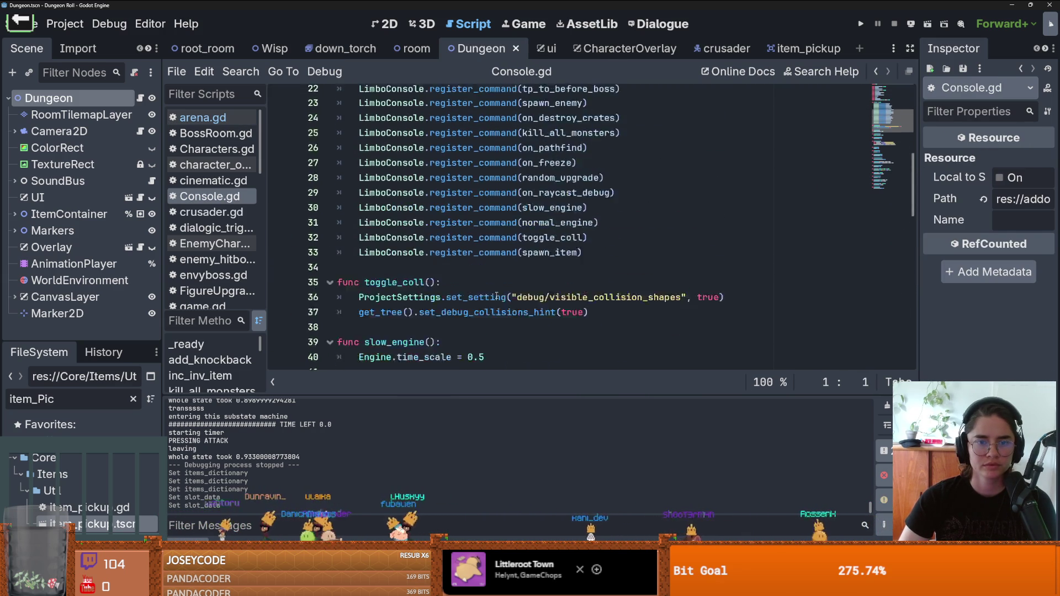
- Declare a signal item_ids() below the on_spawn_item signal in Console.gd
left_click(593, 247)
key("Return")
type("signal item")
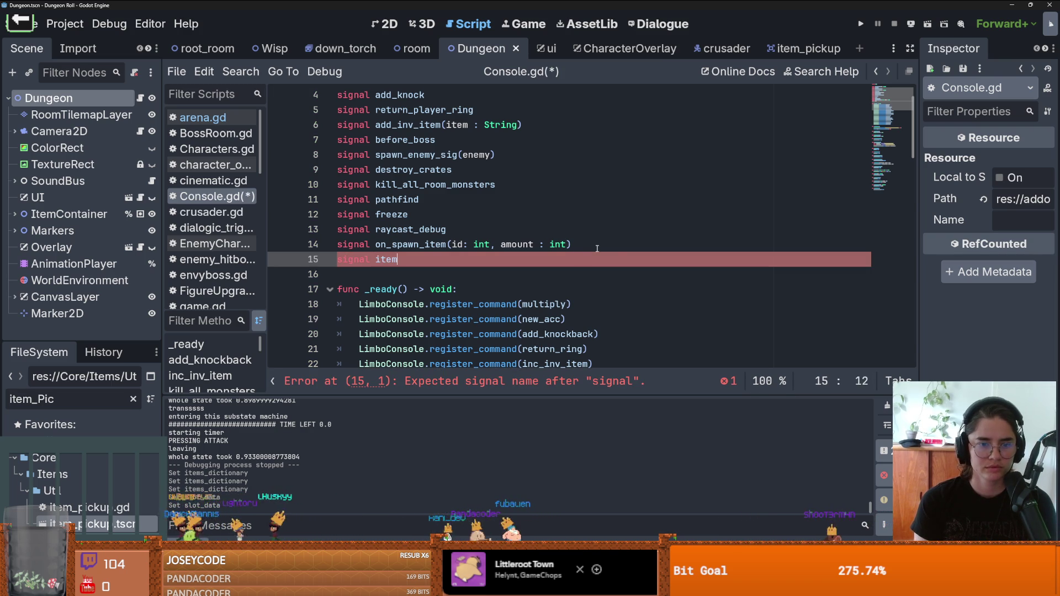
type("_ids(")
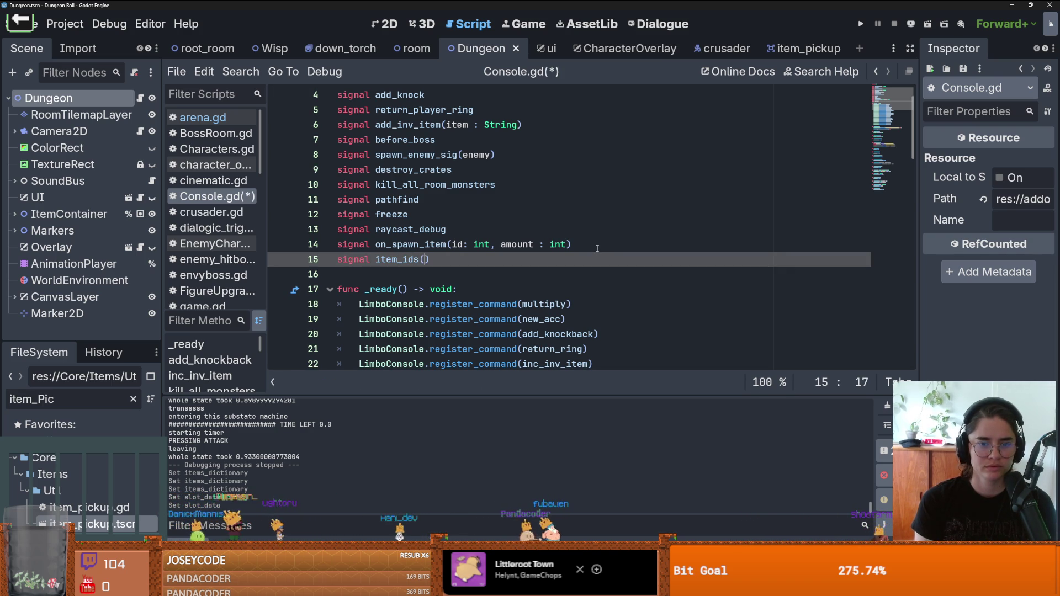
key("BackSpace")
- Add a write_item_ids() function whose body calls item_ids.emit()
scroll(463, 264, "down", 7)
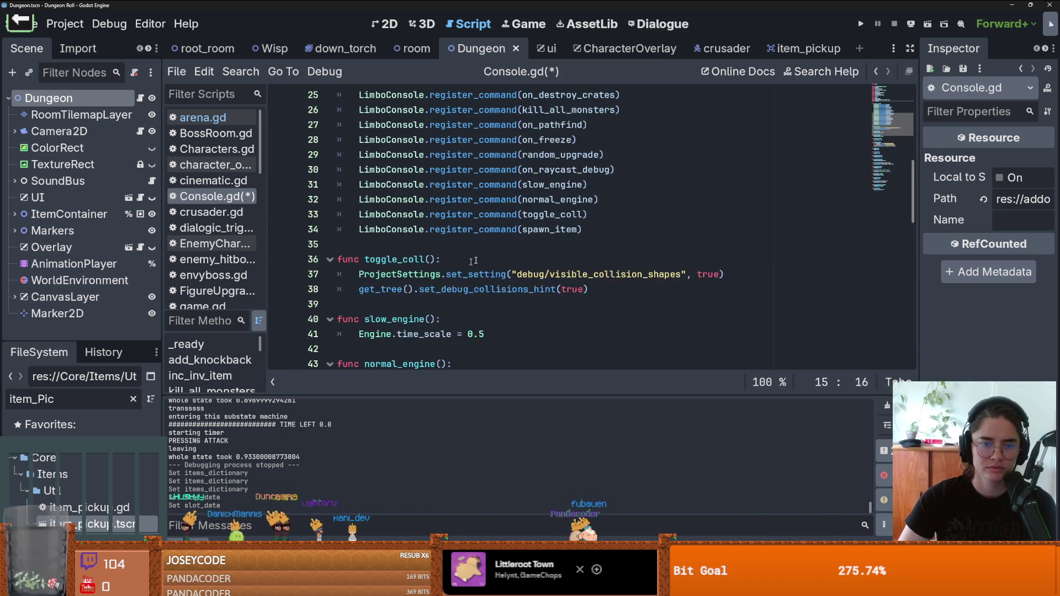
left_click(590, 215)
left_click(591, 232)
key("Return")
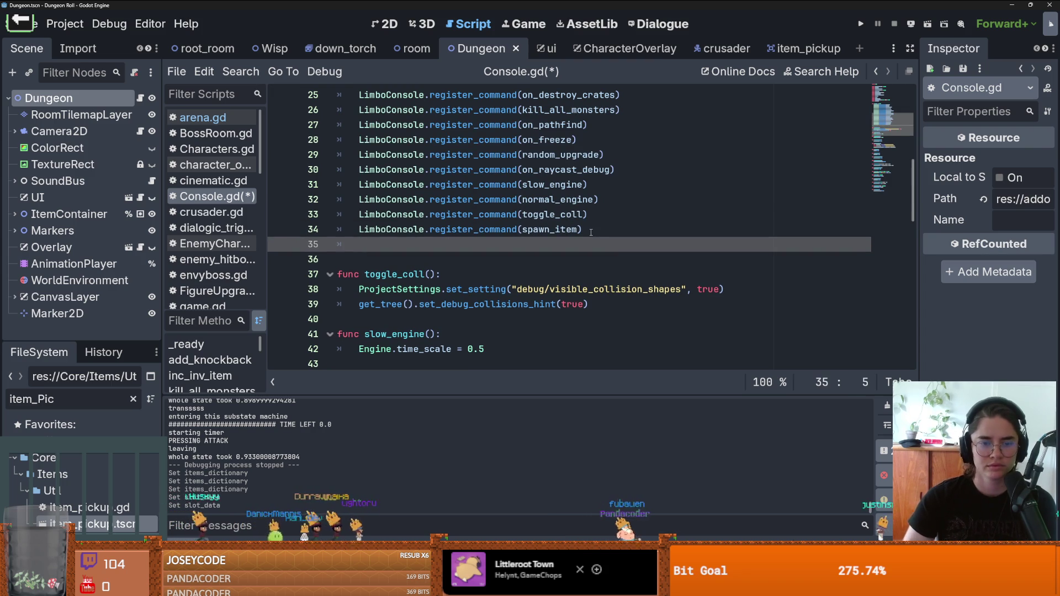
left_click(416, 260)
key("Return")
key("Return")
key("Up")
type("func ")
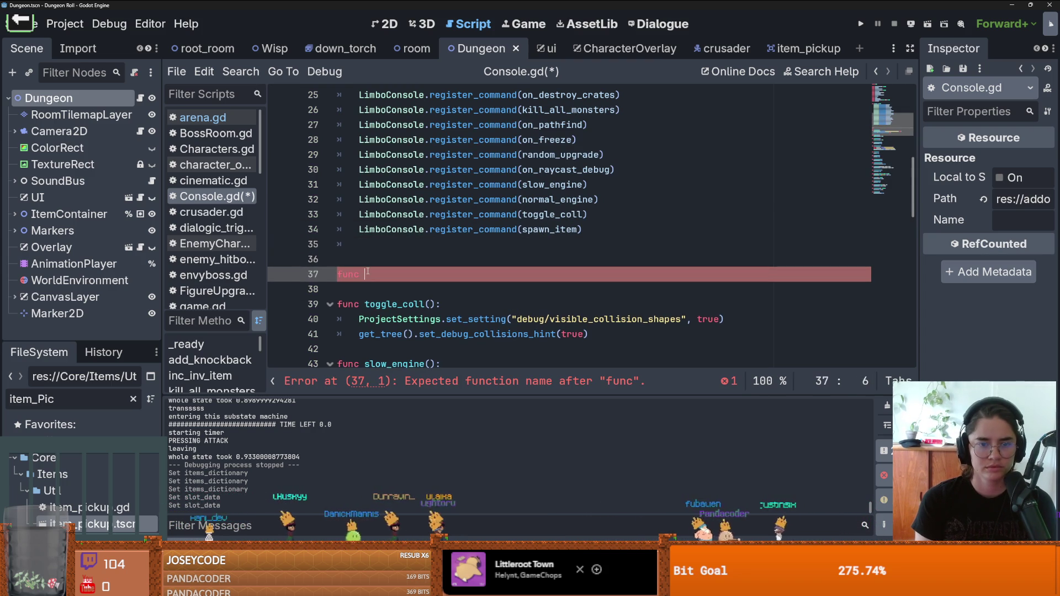
type("write_item_ids")
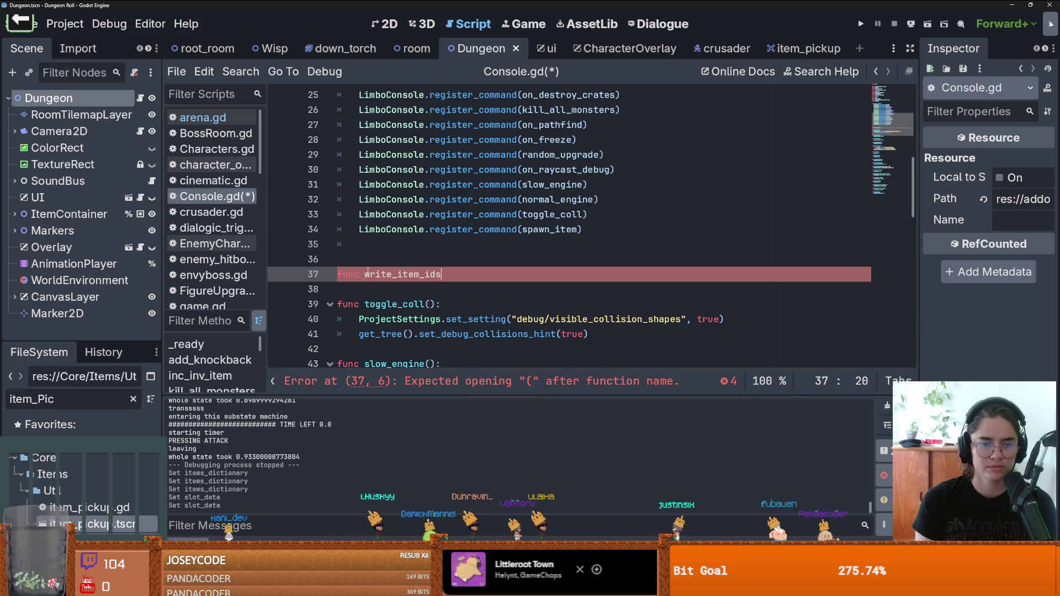
type("():")
key("Return")
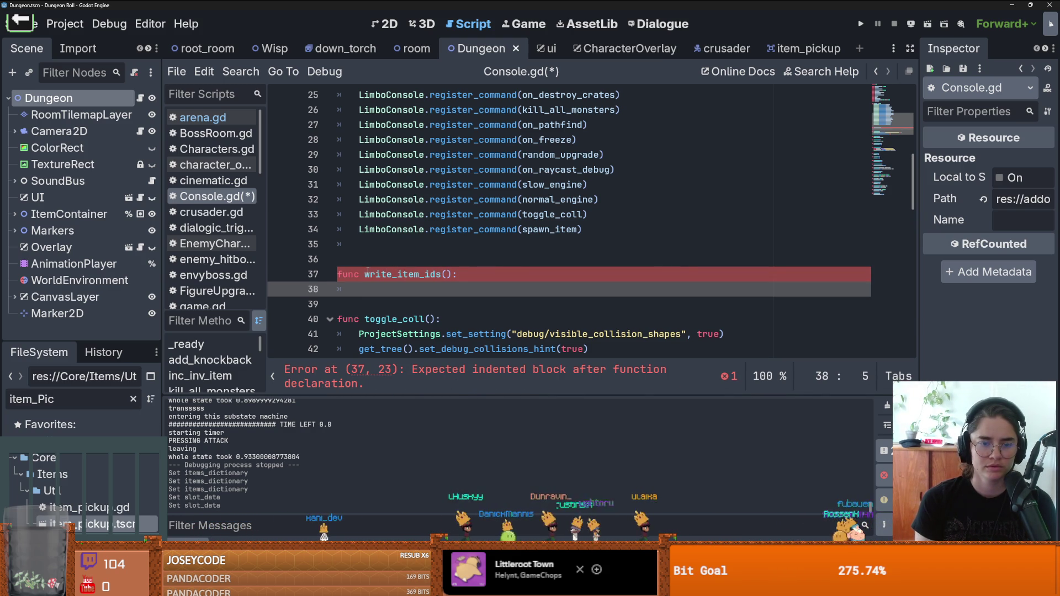
type("item_ids.m")
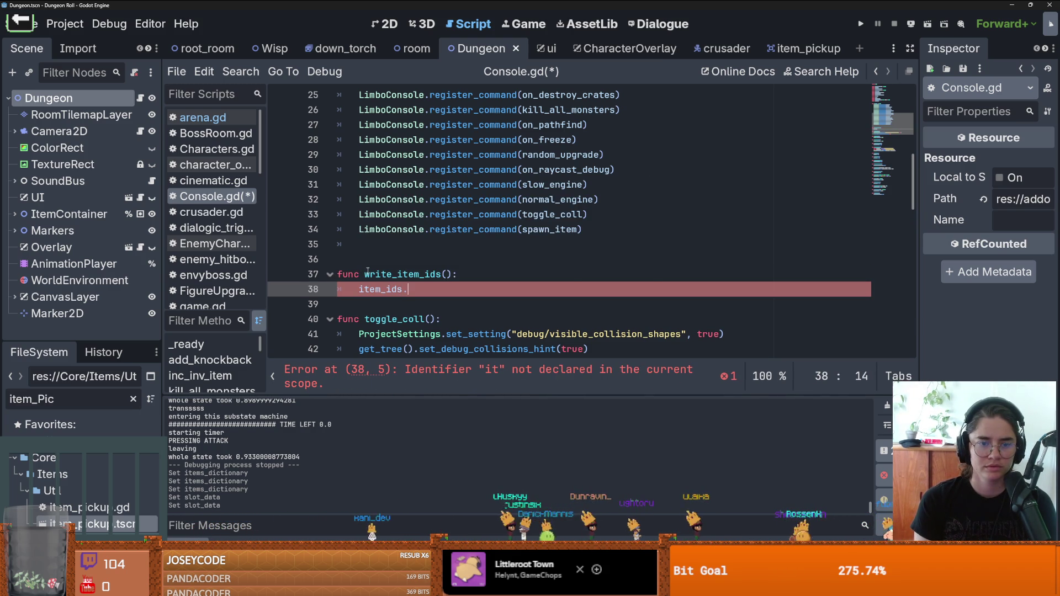
type("e")
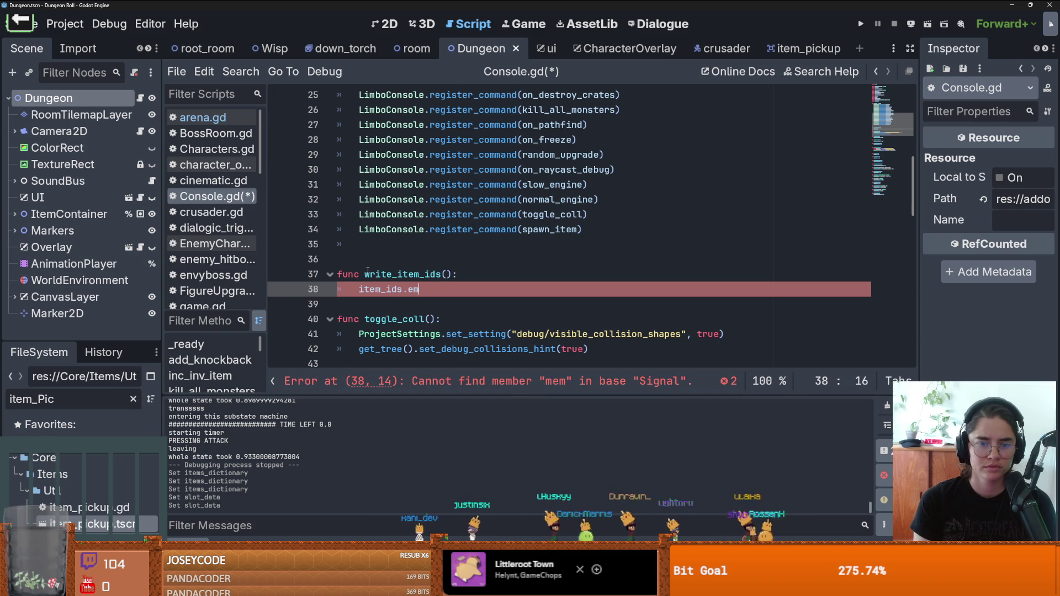
key("Return")
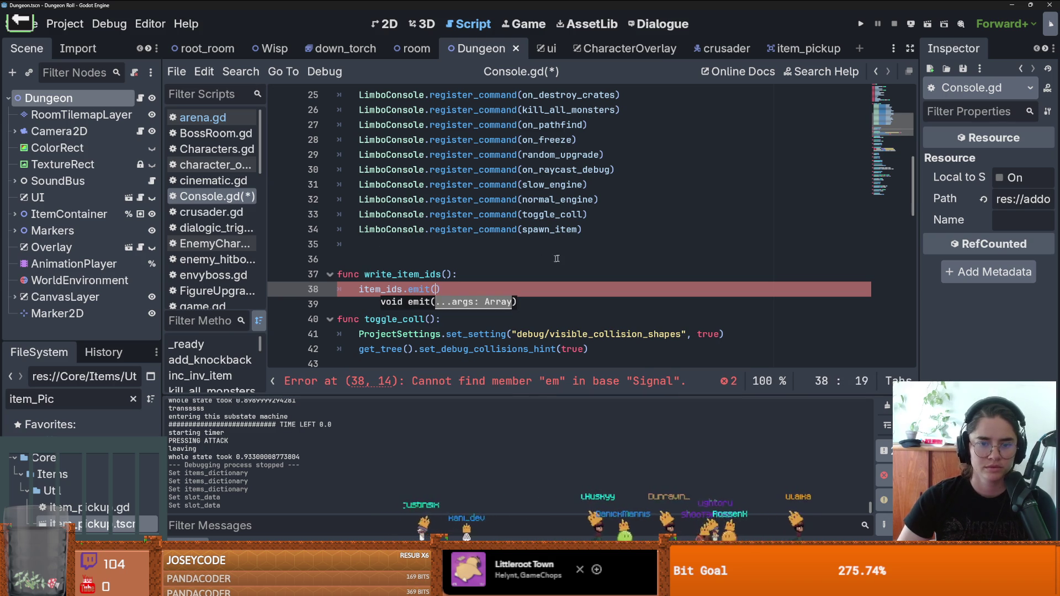
- Register write_item_ids with LimboConsole.register_command by copying the spawn_item registration, and save
left_click(358, 229)
left_click_drag(358, 230, 578, 235)
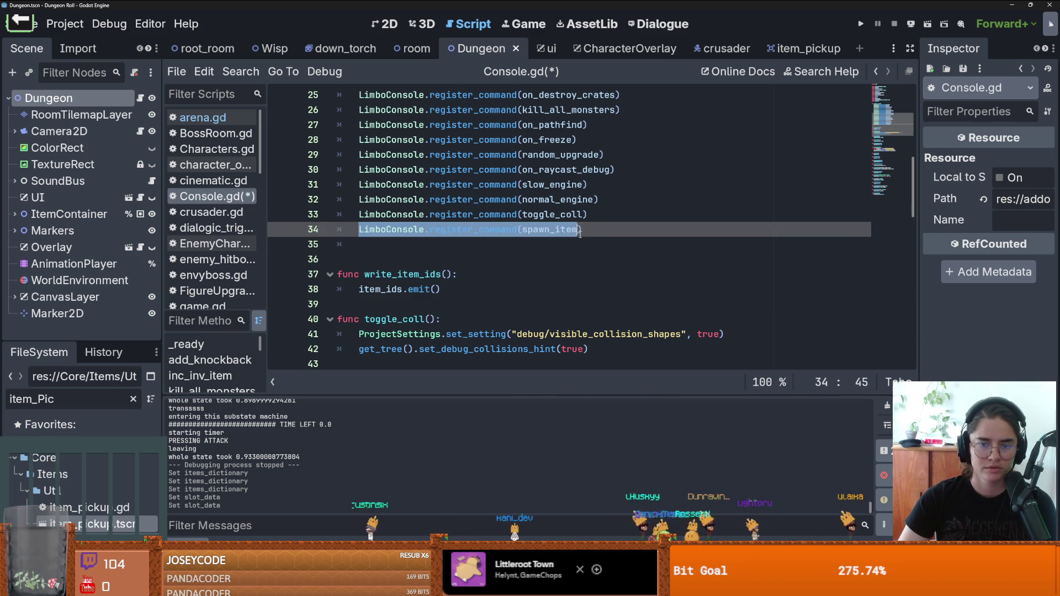
key("ctrl+c")
key("Return")
key("ctrl+v")
double_click(418, 288)
key("ctrl+c")
double_click(550, 244)
key("ctrl+v")
double_click(391, 304)
key("ctrl+s")
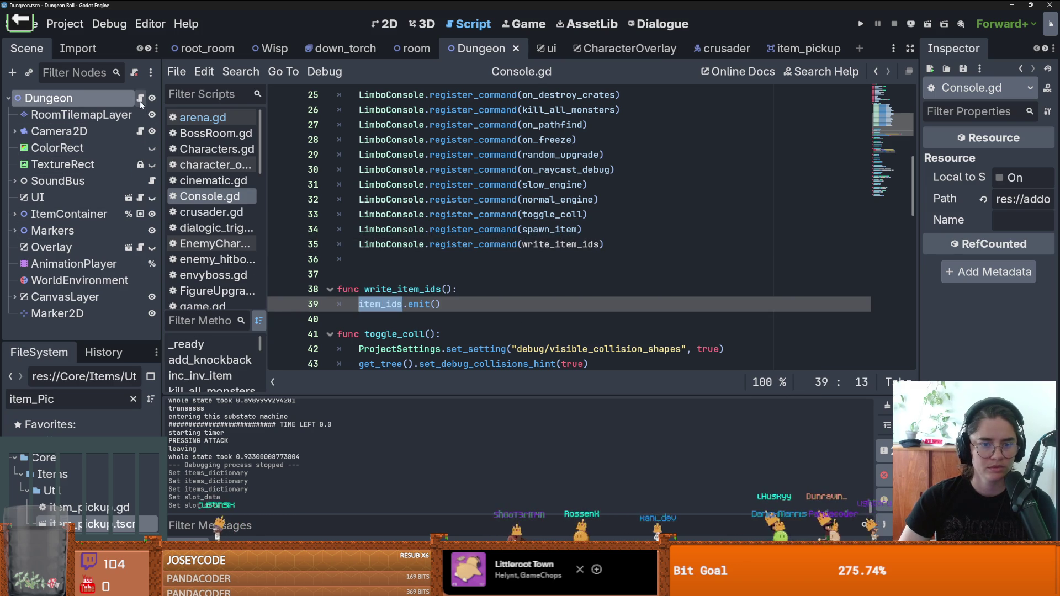
left_click(141, 104)
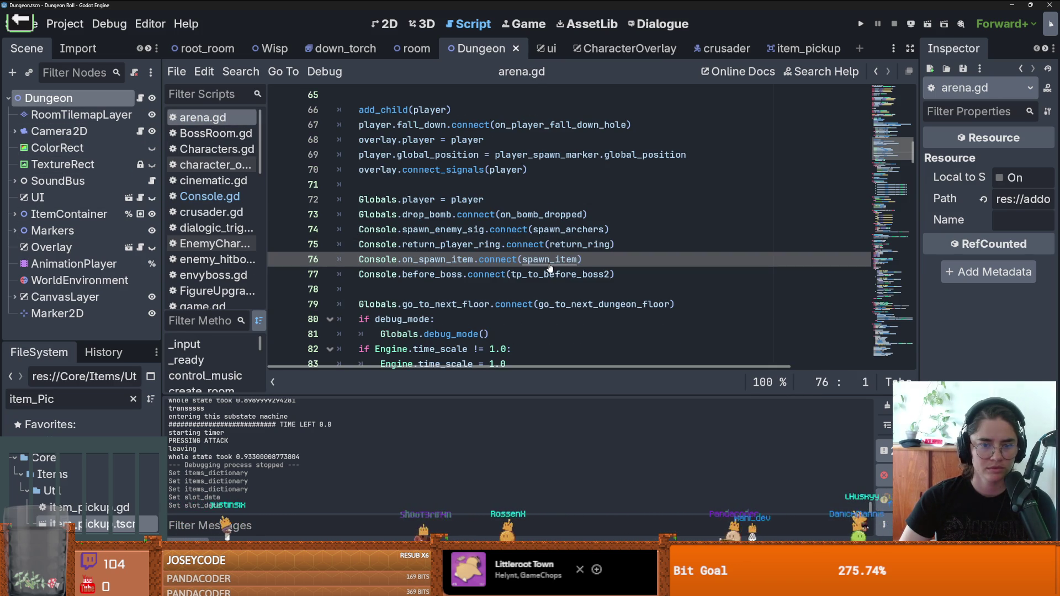
- Add Console.item_ids.connect(write_id_ids) on line 78, after the before_boss connection
left_click(431, 259, "ctrl")
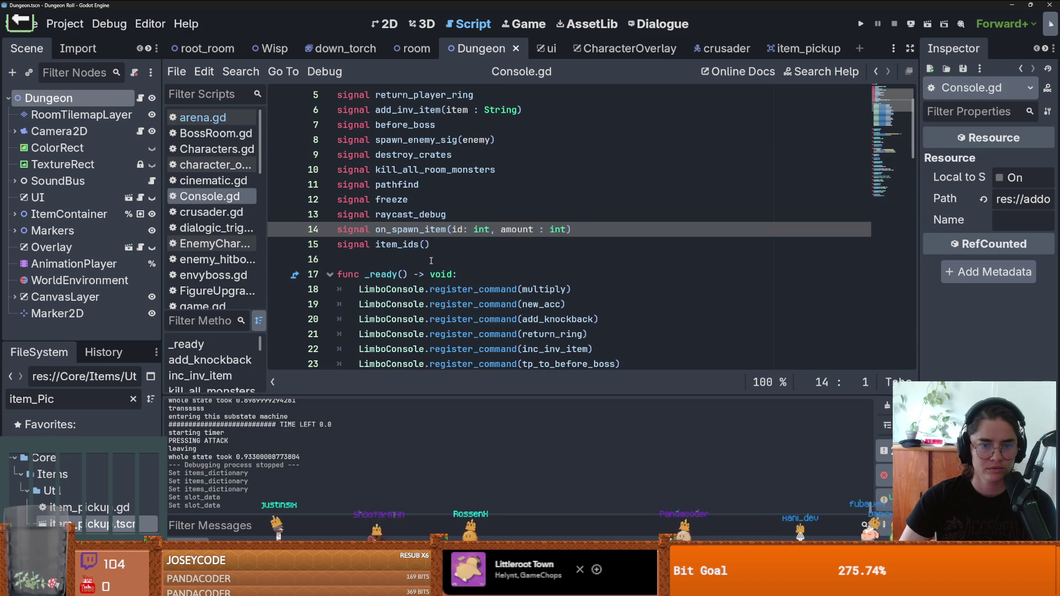
left_click(140, 98)
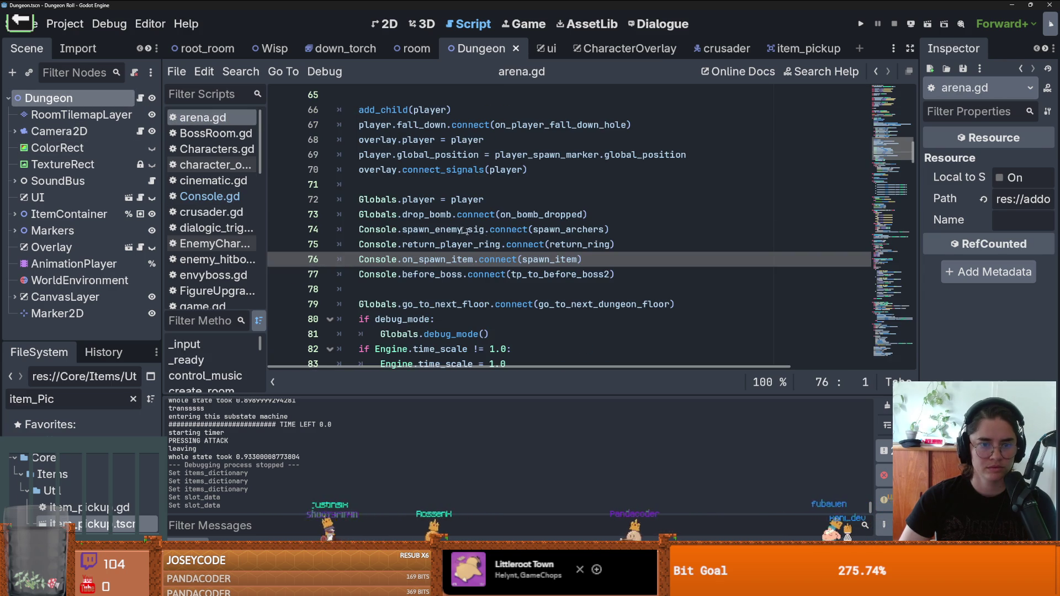
left_click(646, 275)
key("Return")
type("S")
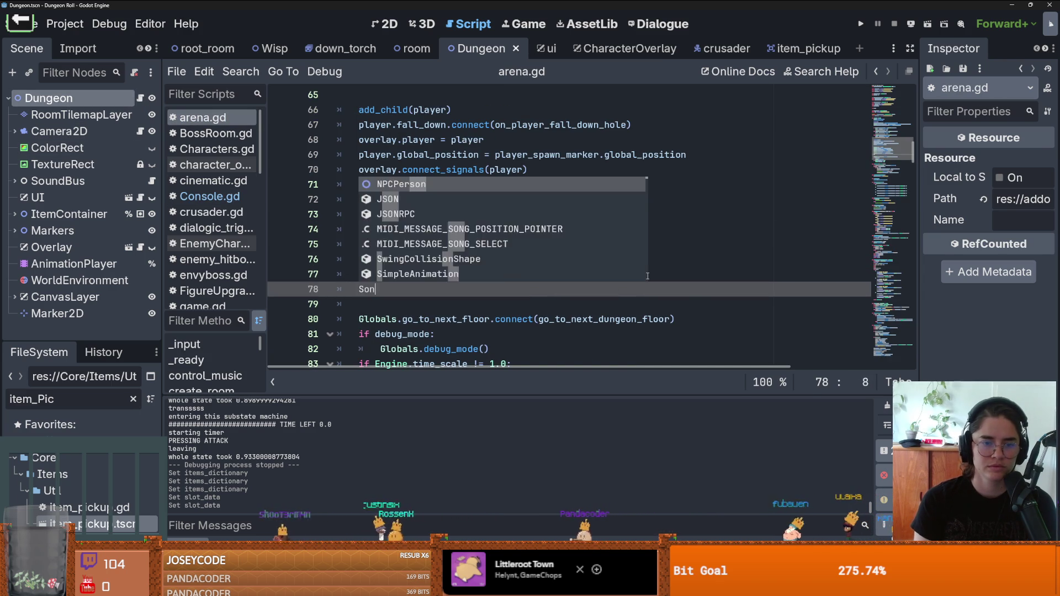
key("BackSpace")
type("Con")
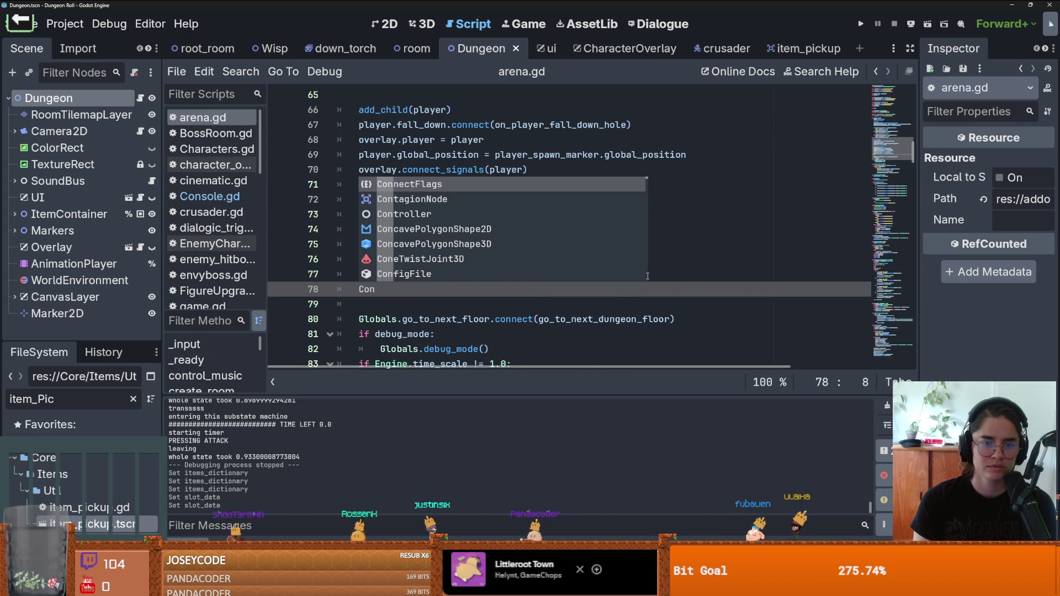
type("sole.")
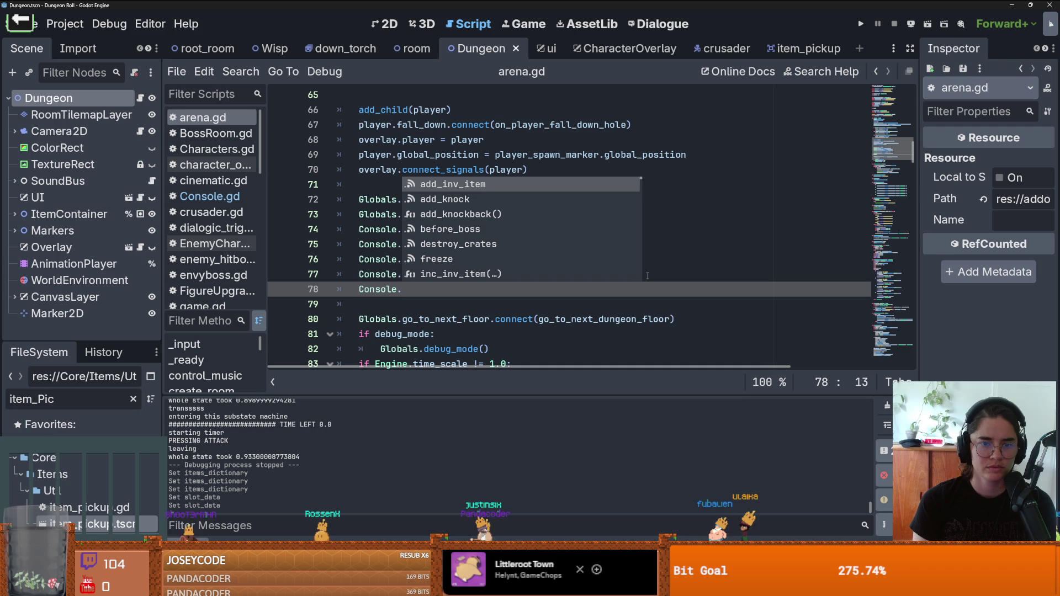
type("w")
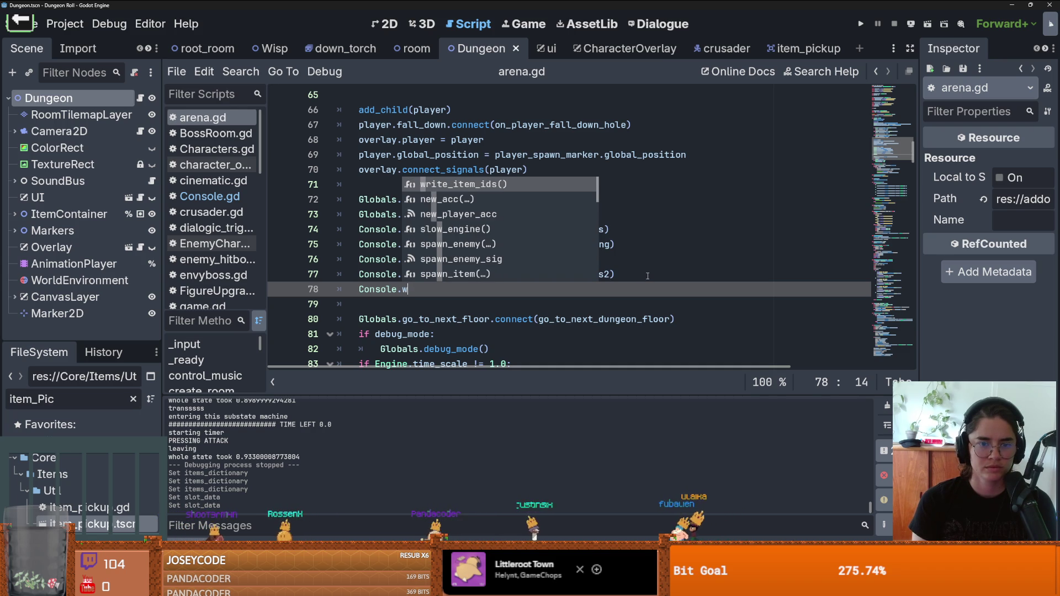
key("BackSpace")
type("item_ids")
type(",")
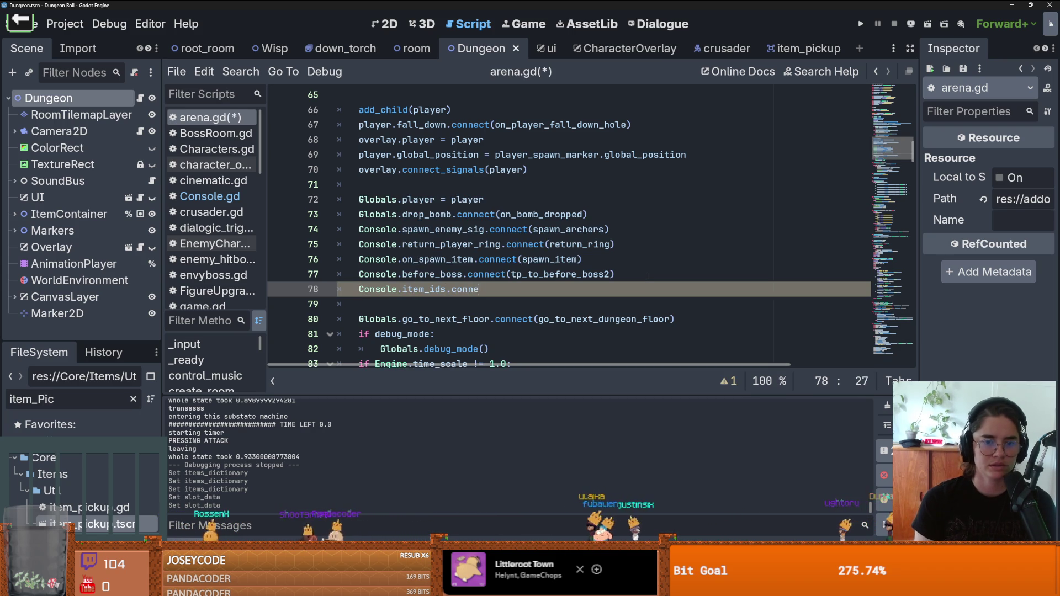
type("connect(write_id_ids")
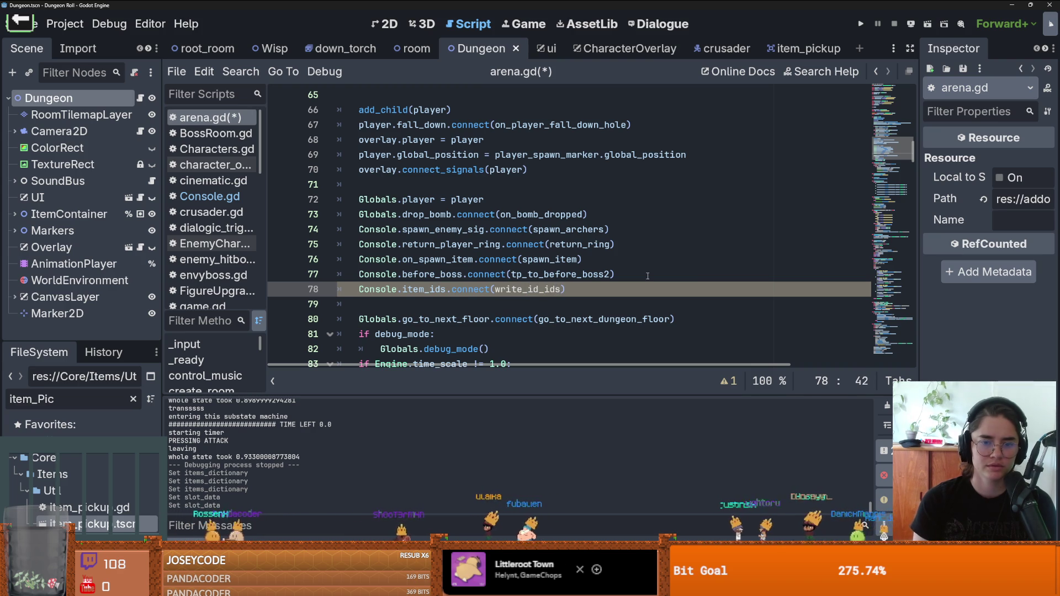
scroll(459, 273, "down", 7)
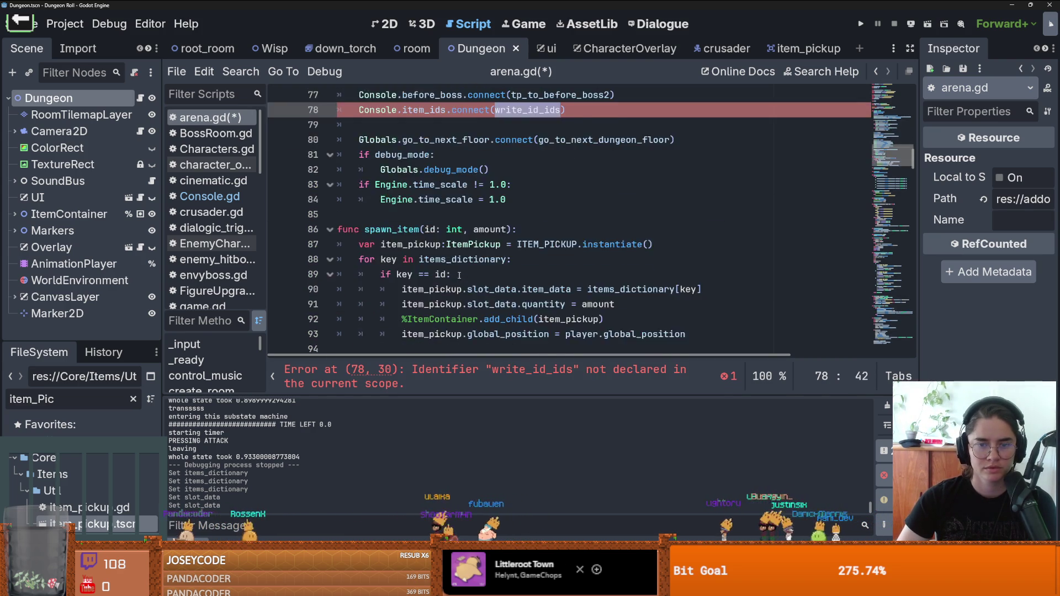
left_click(360, 220)
key("Up")
- Add func write_id_ids(): below spawn_item with a placeholder pass body, and save
type("func write_id_ids():")
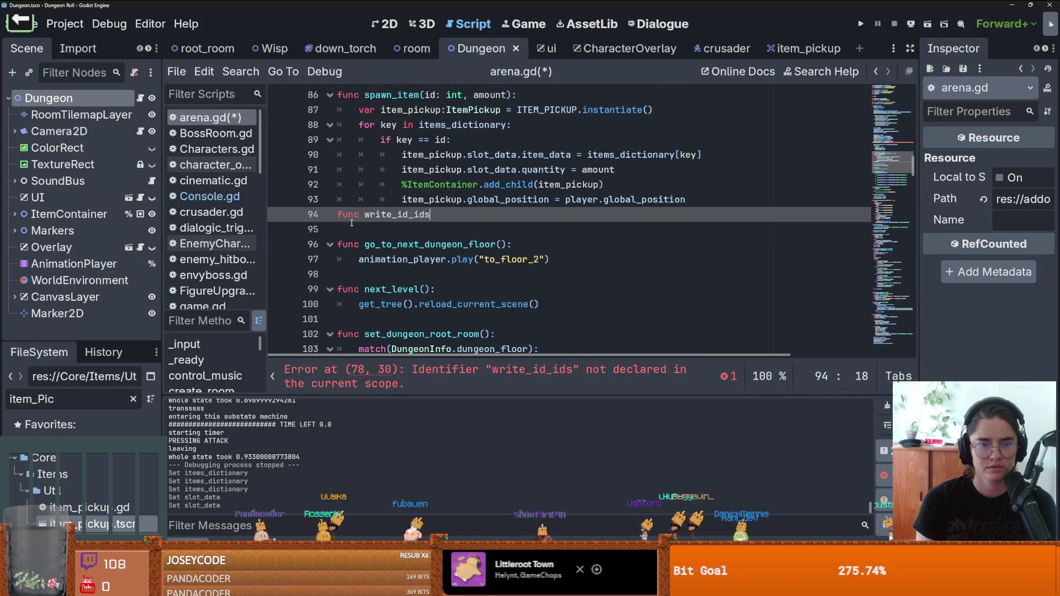
key("Return")
type("pass")
key("ctrl+s")
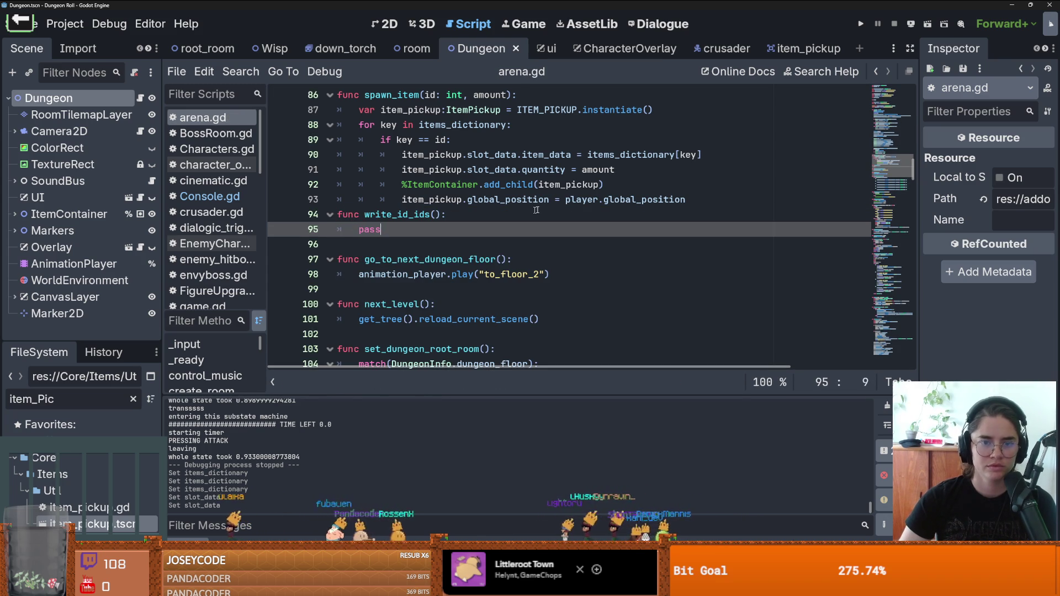
- Separate write_id_ids from spawn_item with a blank line and replace pass with Console
left_click(512, 200)
key("Return")
double_click(369, 244)
type("Con")
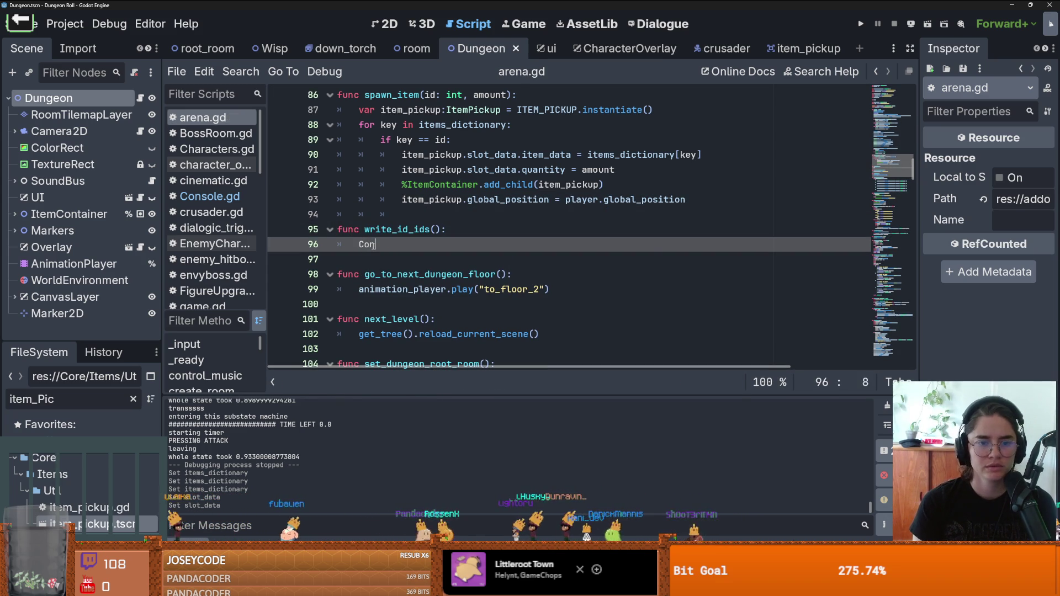
type("sole.wr")
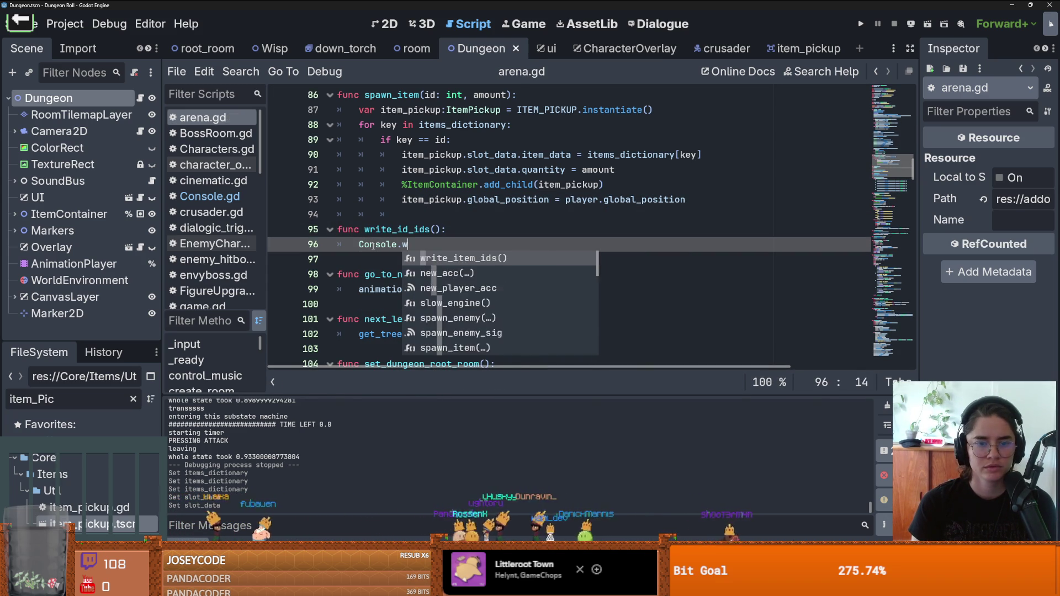
key("BackSpace")
key("BackSpace")
key("BackSpace")
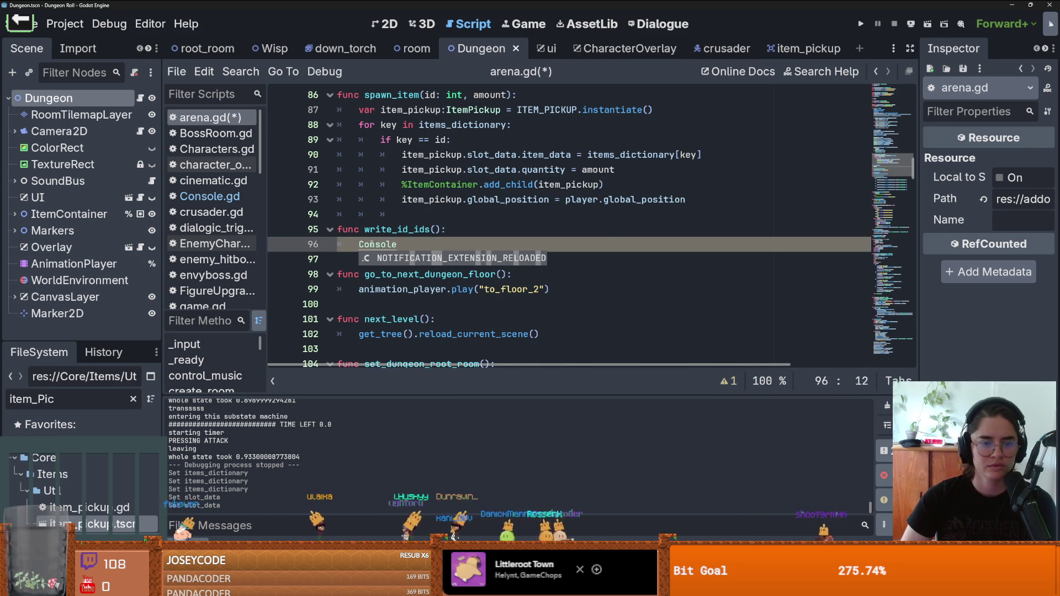
left_click(371, 244, "ctrl")
scroll(487, 227, "down", 5)
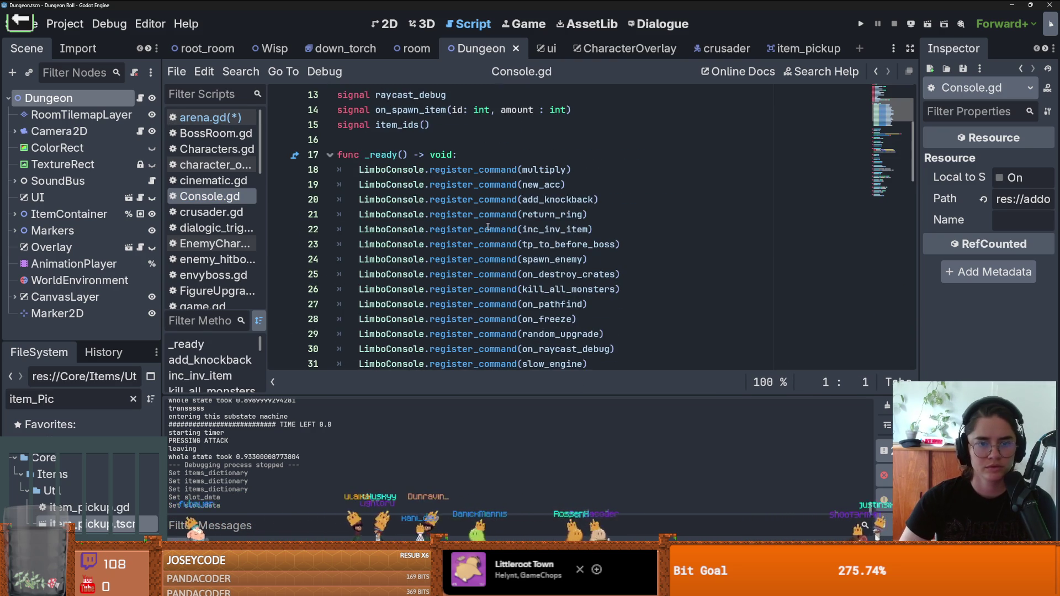
left_click(388, 221, "ctrl")
scroll(463, 225, "down", 5)
scroll(464, 225, "down", 9)
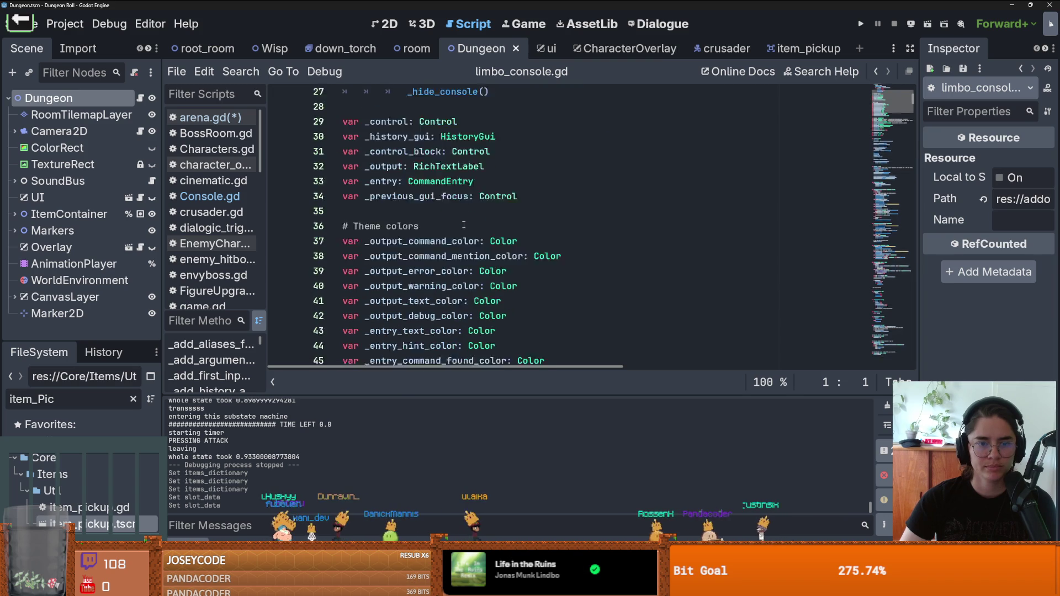
scroll(464, 225, "up", 3)
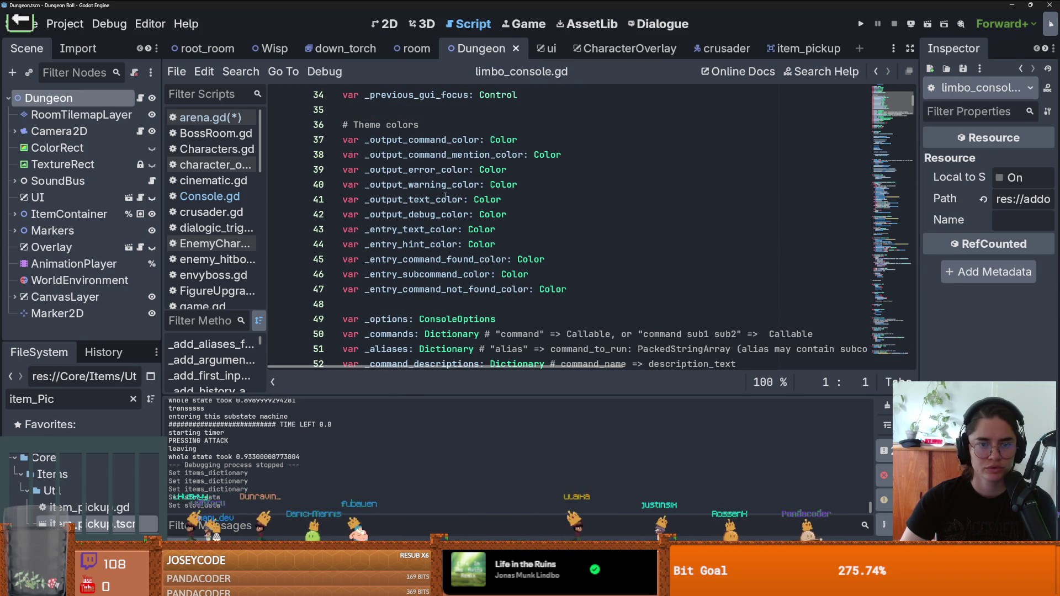
scroll(447, 199, "down", 9)
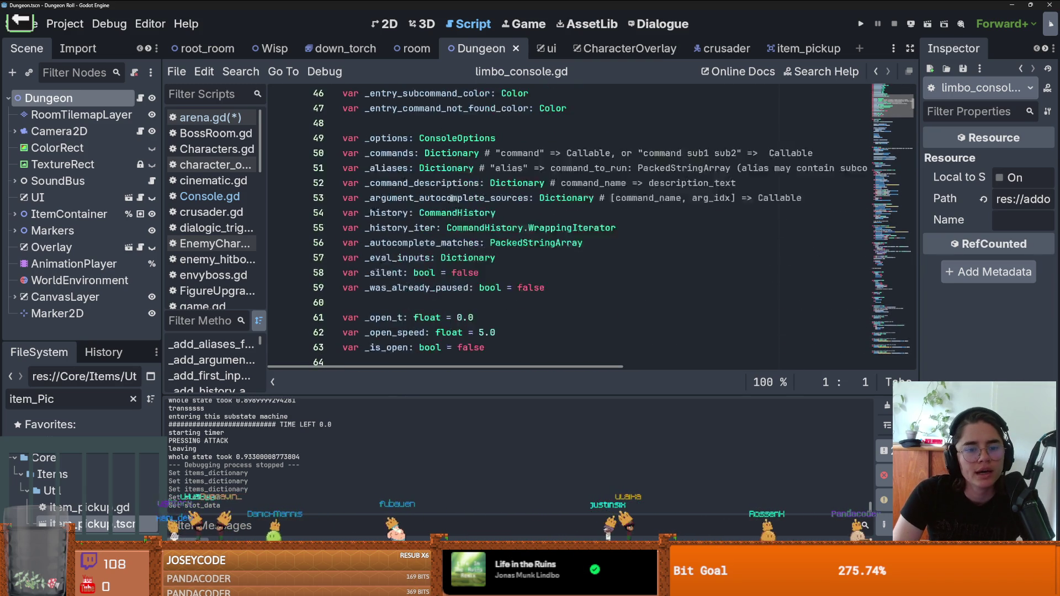
scroll(456, 196, "down", 13)
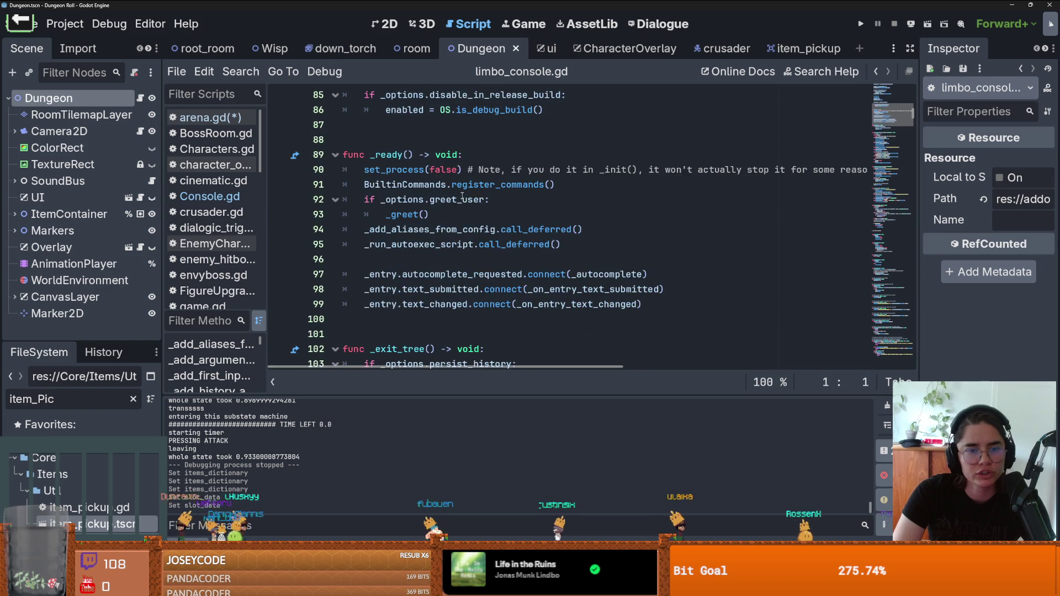
scroll(462, 196, "down", 9)
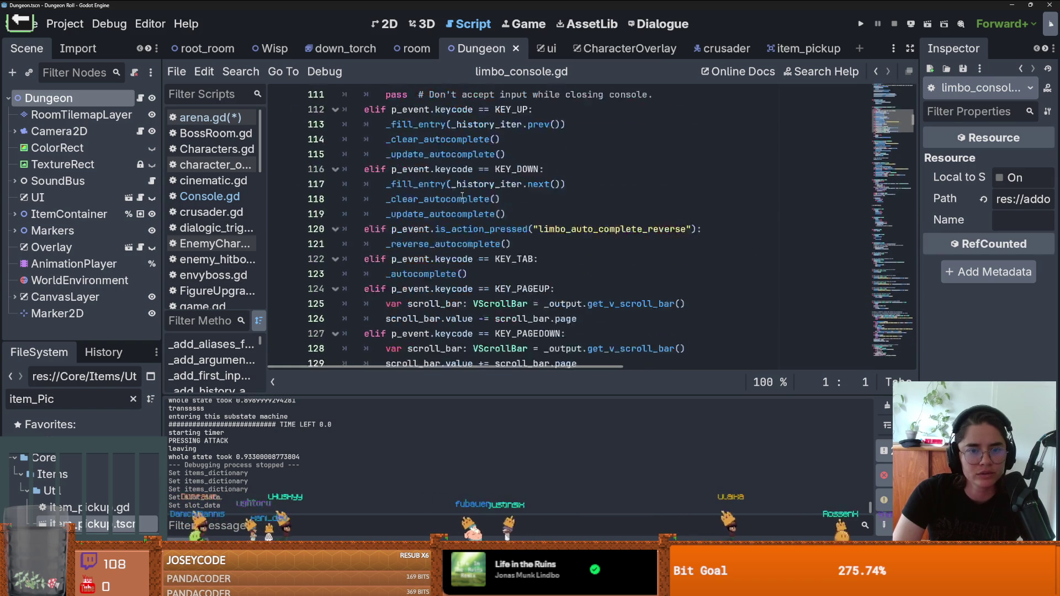
scroll(462, 195, "down", 14)
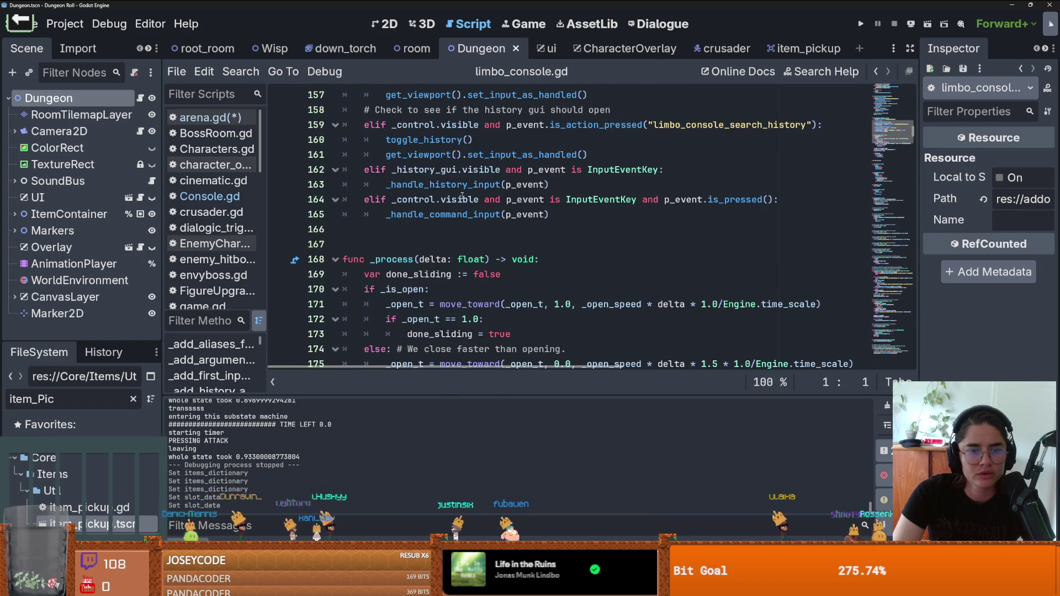
scroll(463, 196, "down", 6)
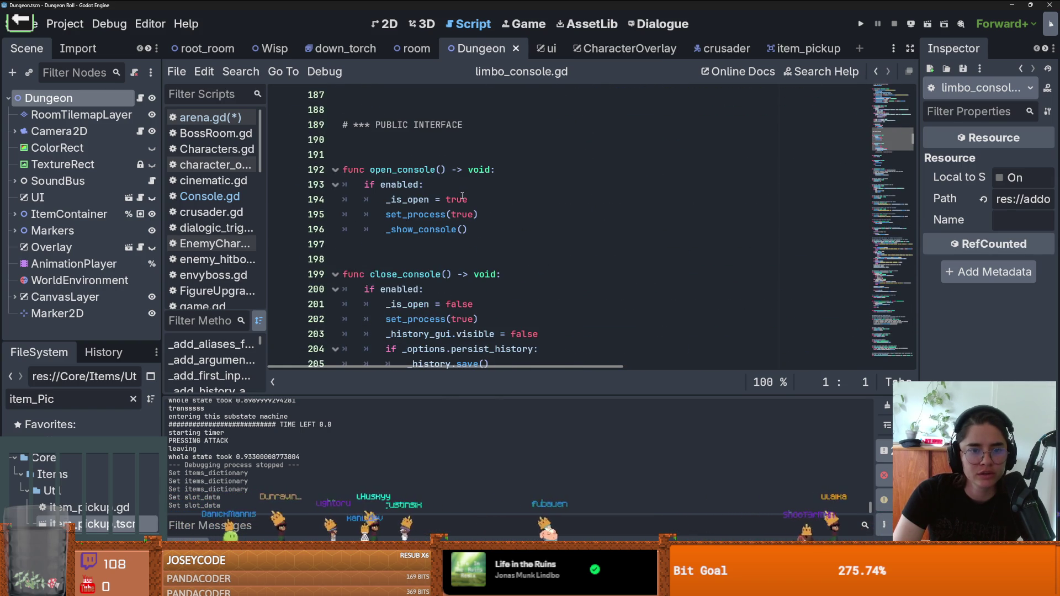
scroll(462, 197, "down", 10)
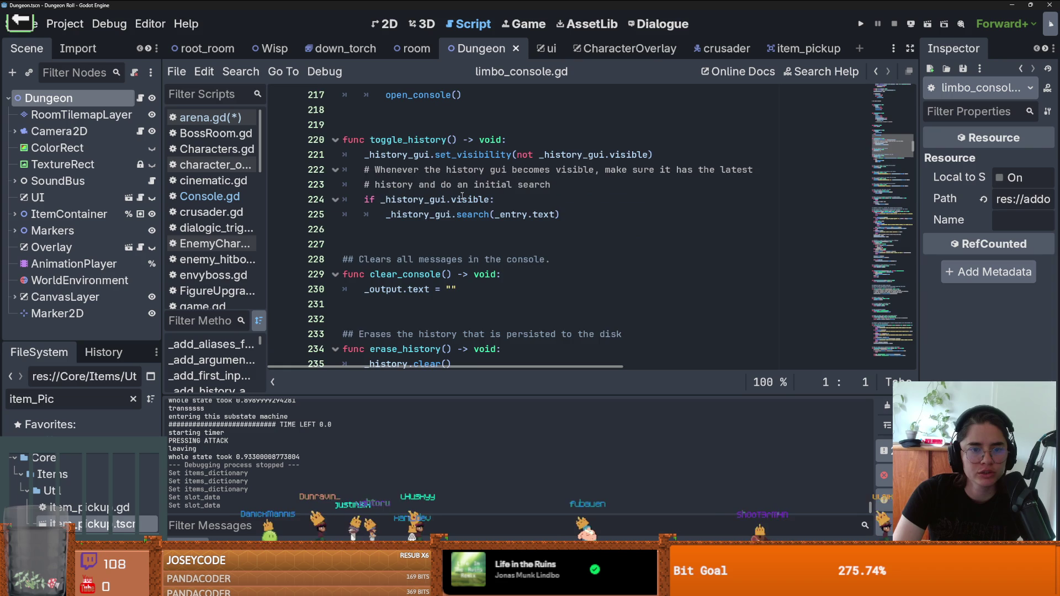
scroll(462, 197, "down", 2)
scroll(462, 197, "down", 5)
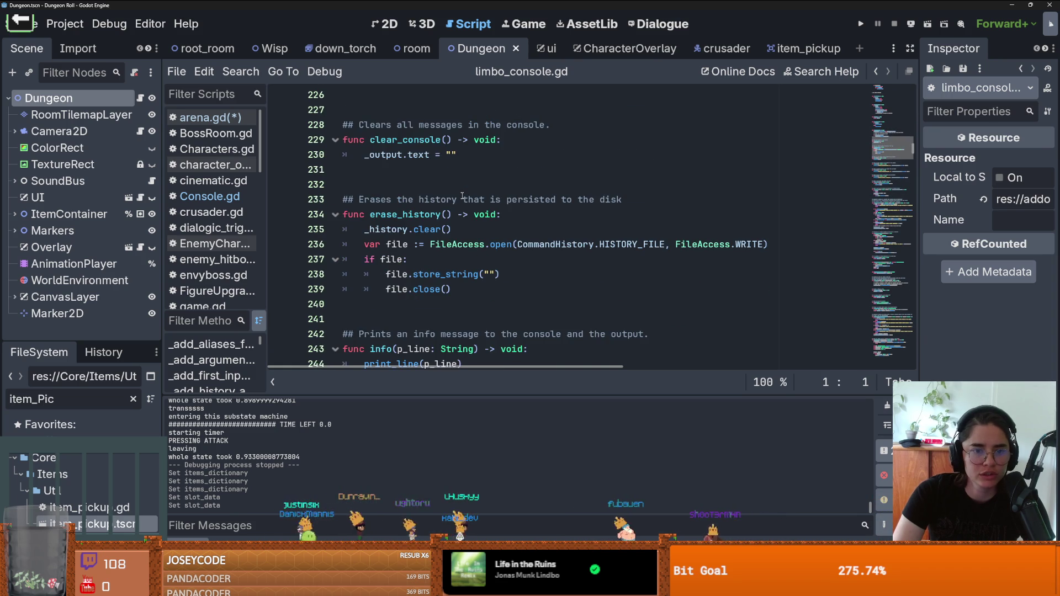
scroll(462, 197, "down", 3)
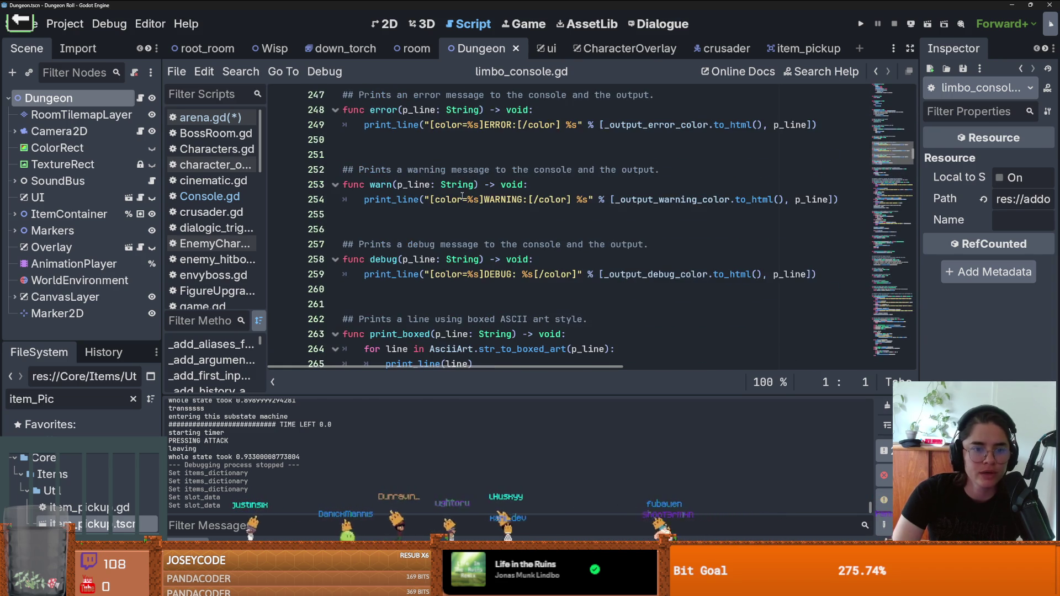
scroll(463, 196, "down", 4)
scroll(462, 197, "down", 4)
scroll(462, 197, "up", 3)
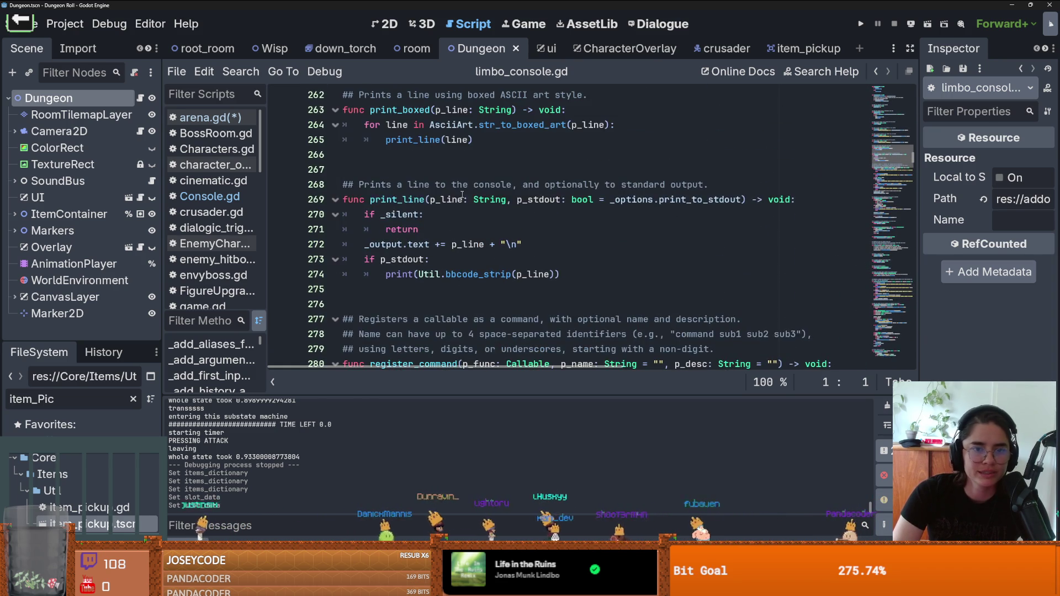
left_click(407, 200)
left_click(377, 186)
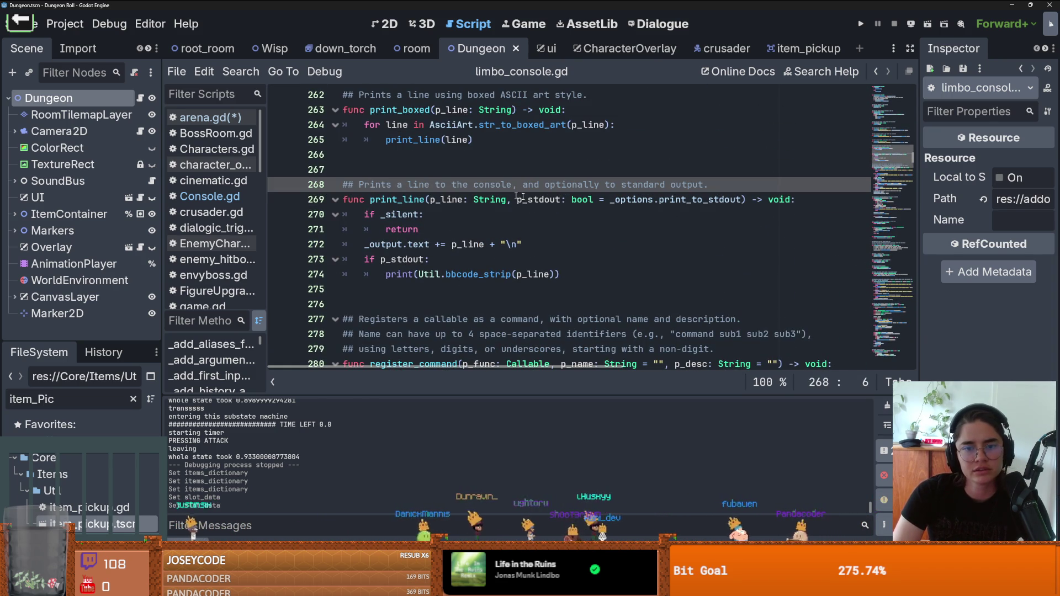
double_click(412, 200)
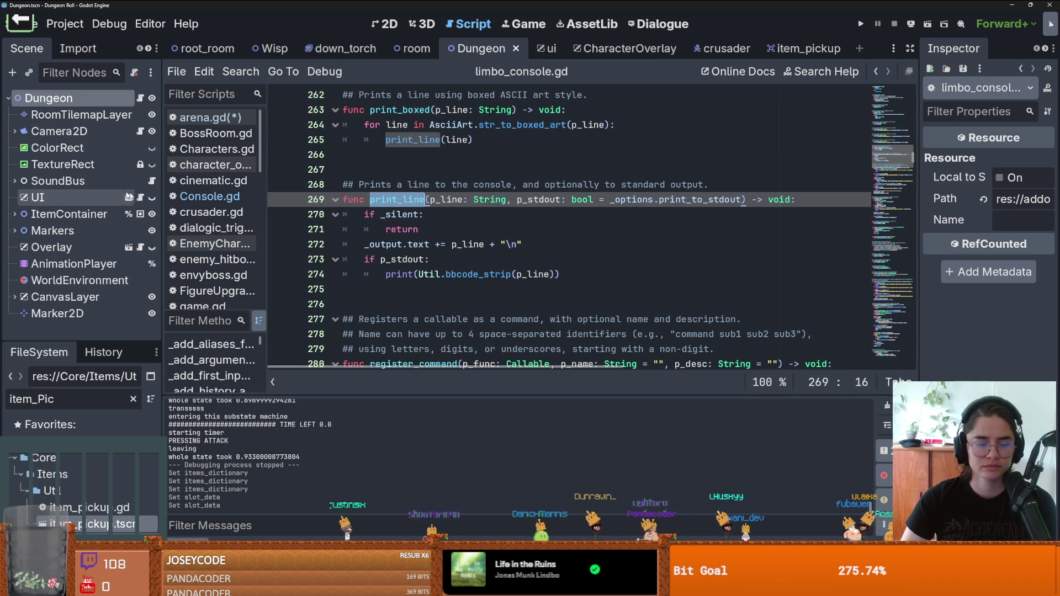
left_click(139, 98)
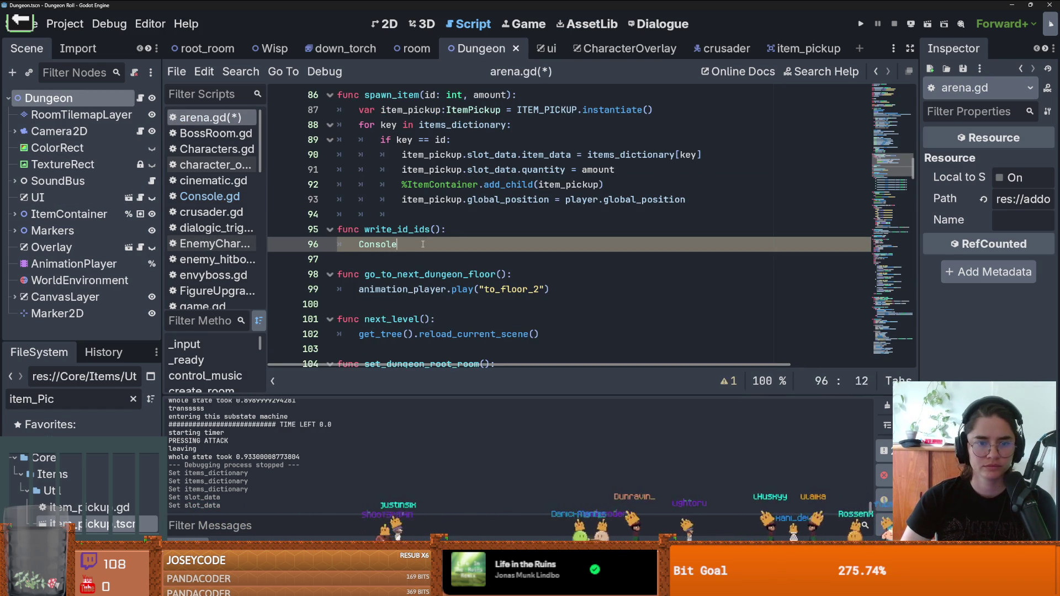
- Loop over items_dictionary with id, calling LimboConsole.print_line("id: ") inside
type("for items in ite")
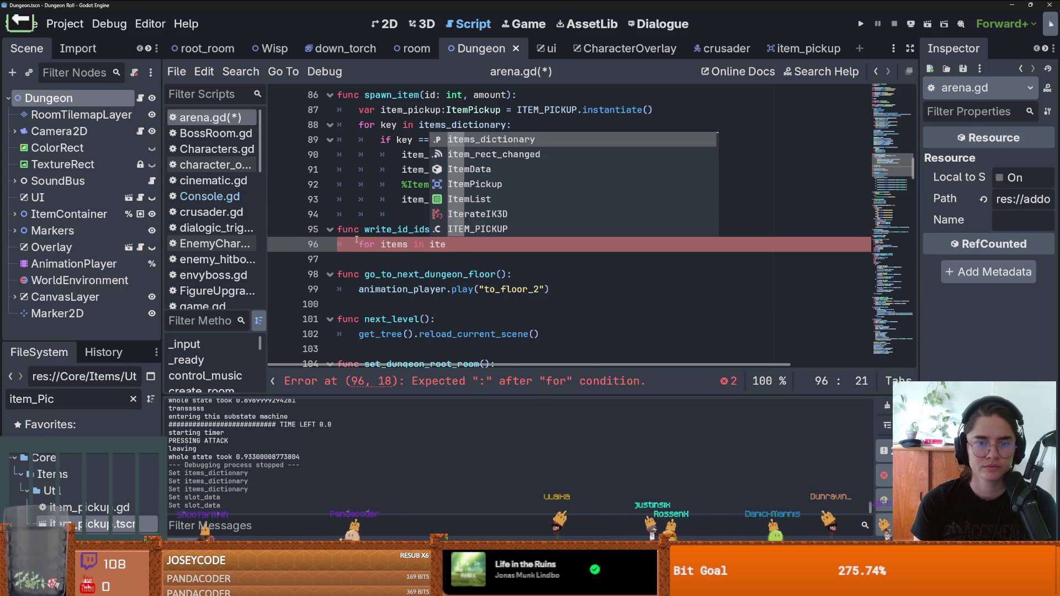
key("Return")
key("Return")
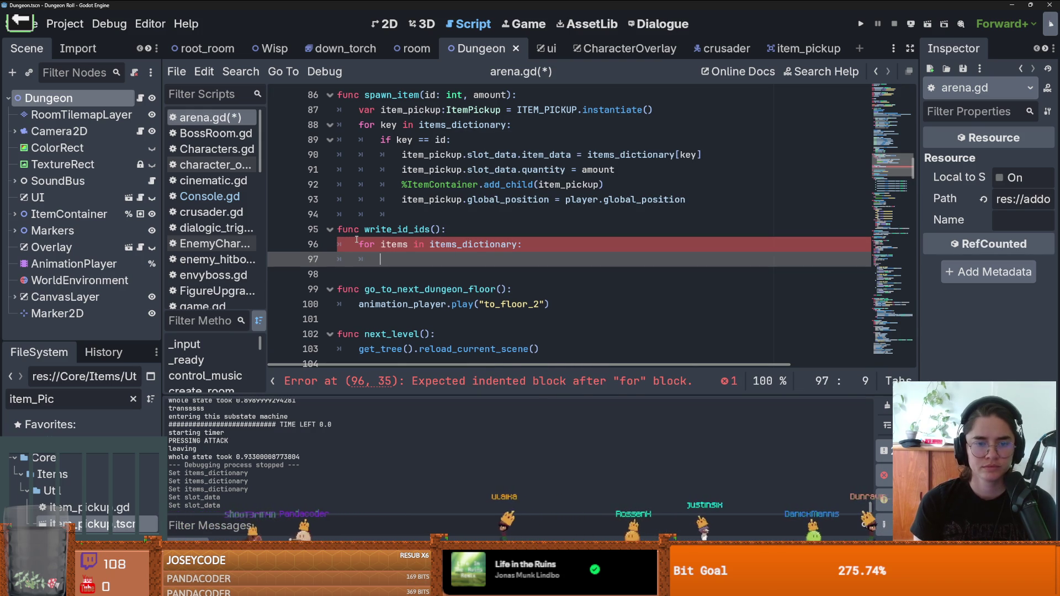
type("Limbo")
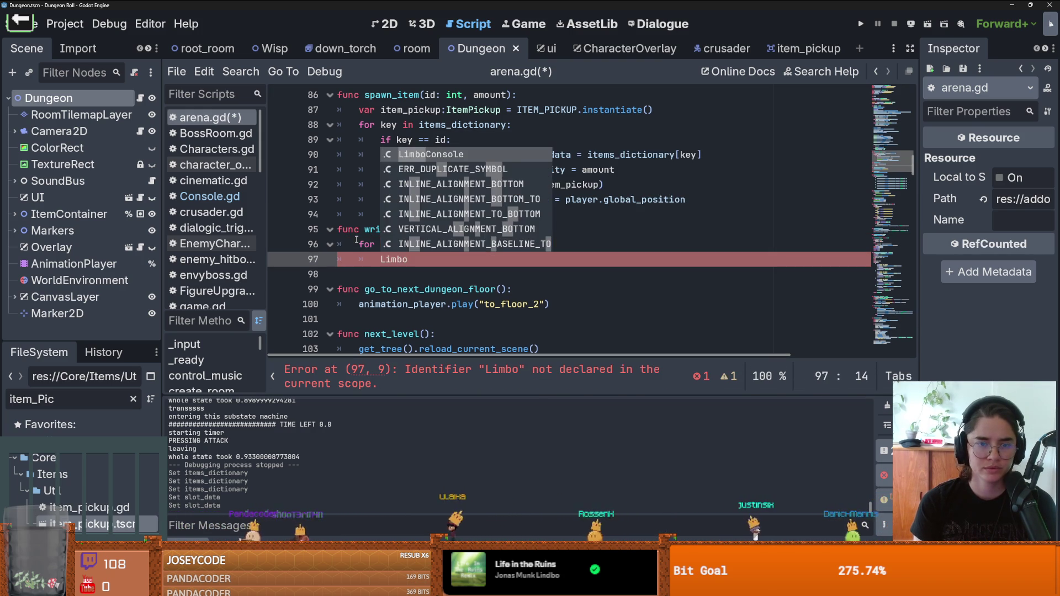
type("Console.print_line(")
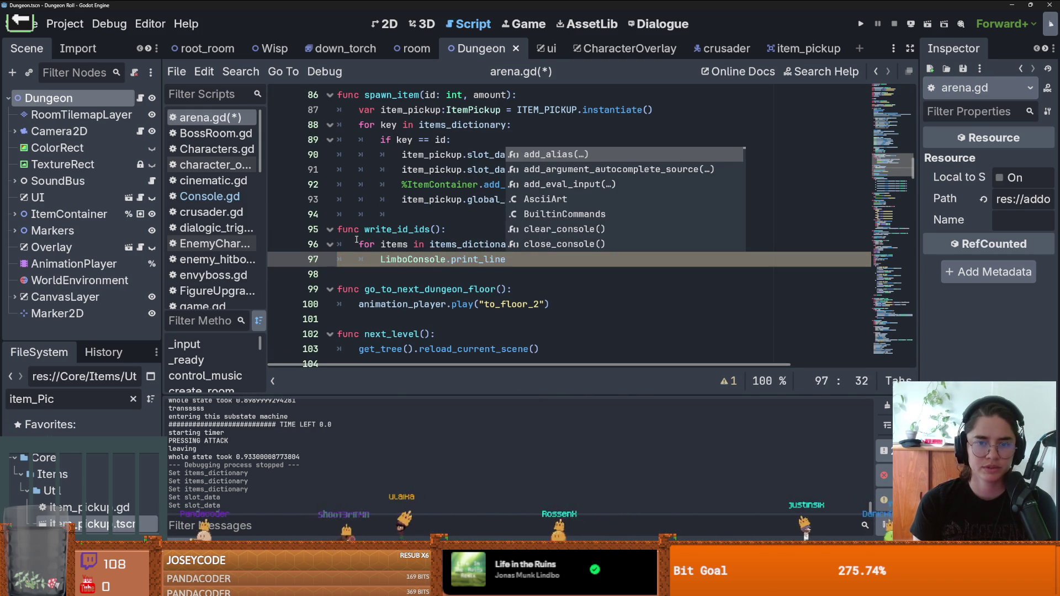
type("\"id: \"")
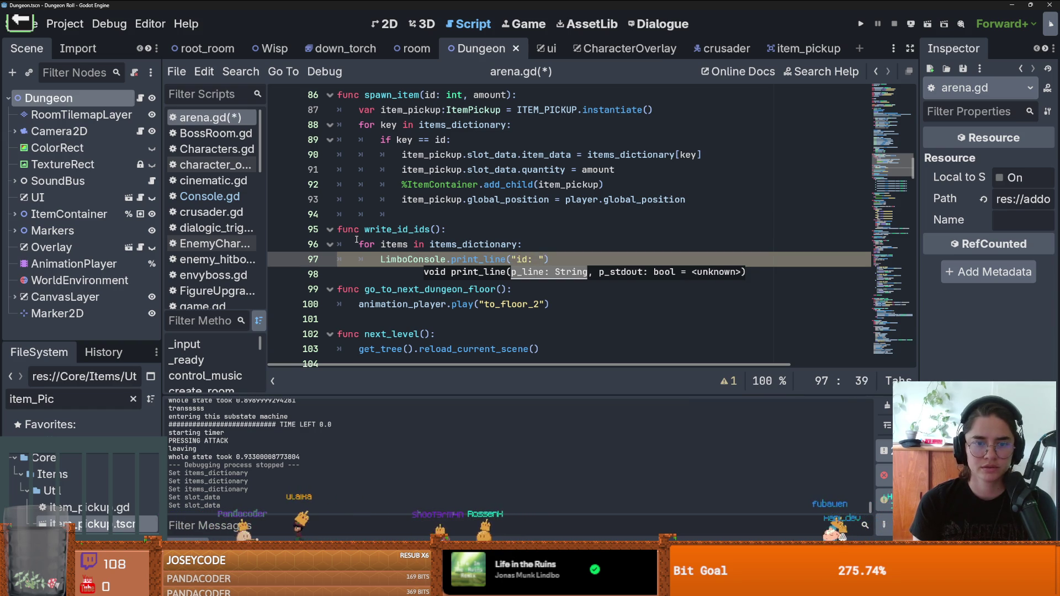
double_click(402, 244)
type("id")
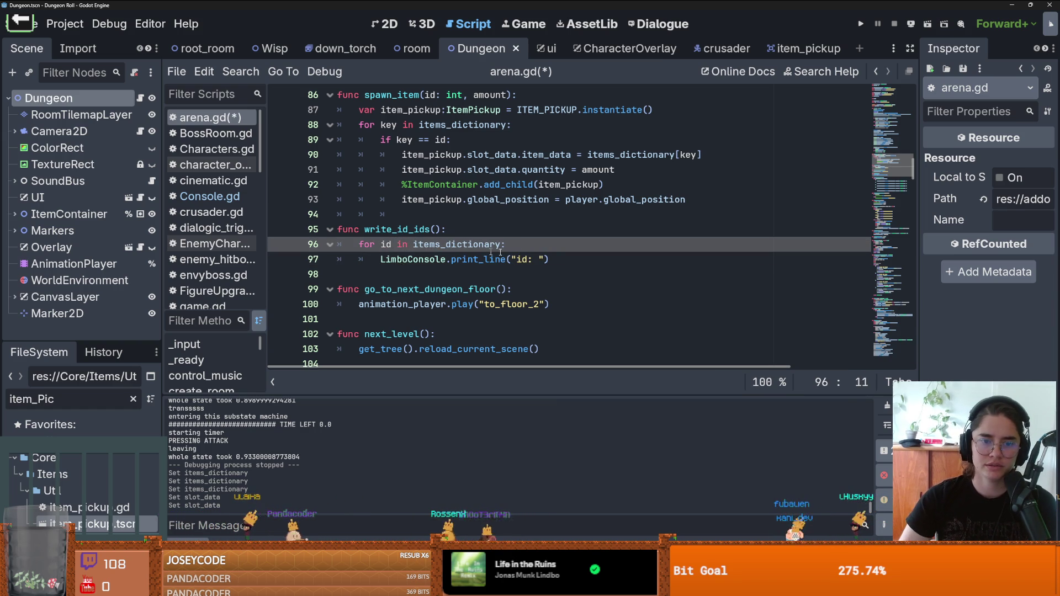
- Add id and items_dictionary[id] to the print_line arguments, then view the Dungeon's Items Dictionary
left_click(543, 259)
type(",")
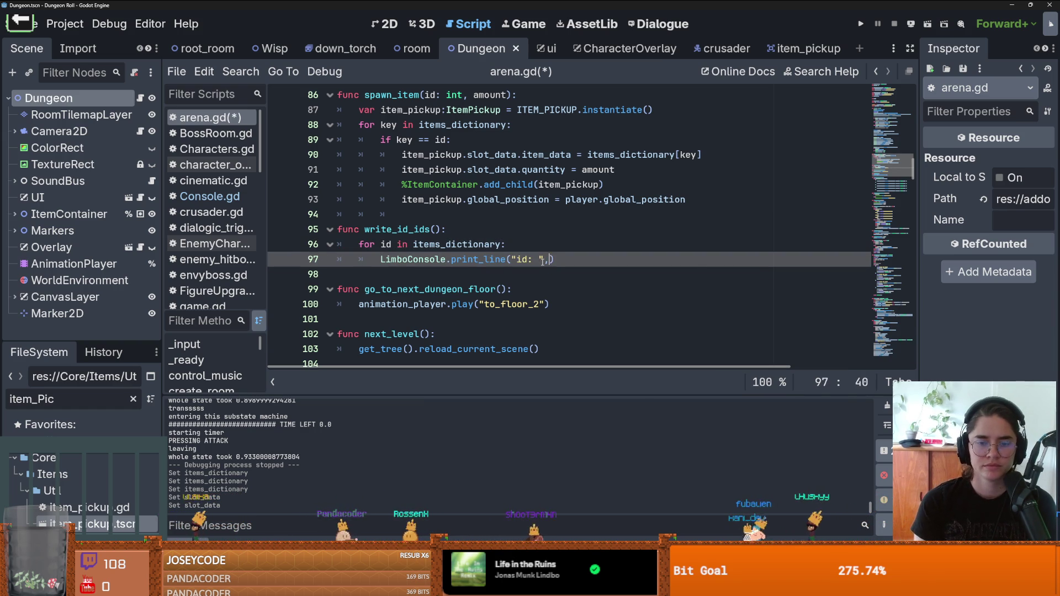
type("id ,")
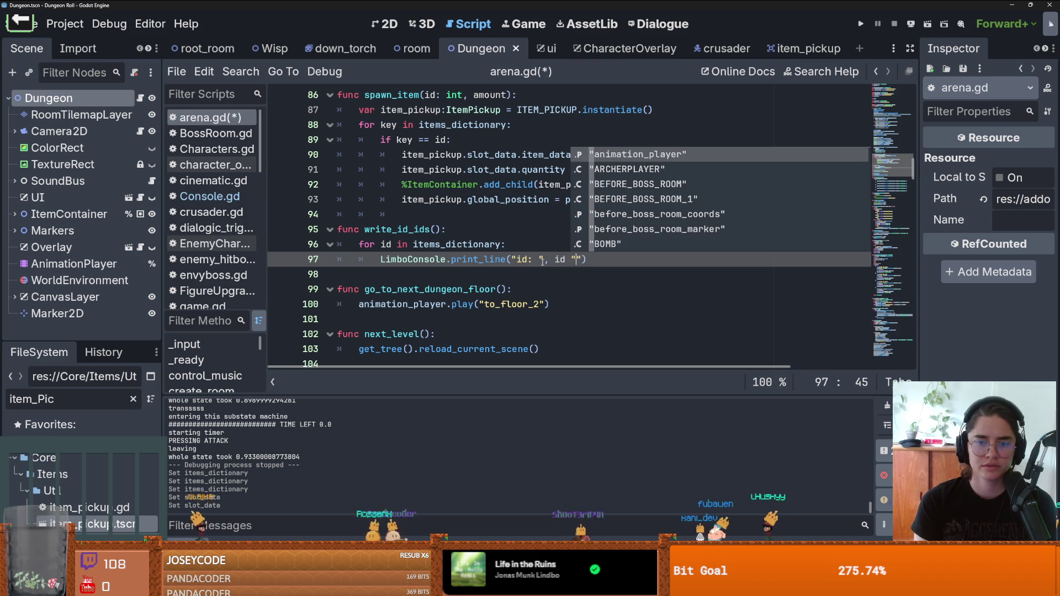
type(" \"")
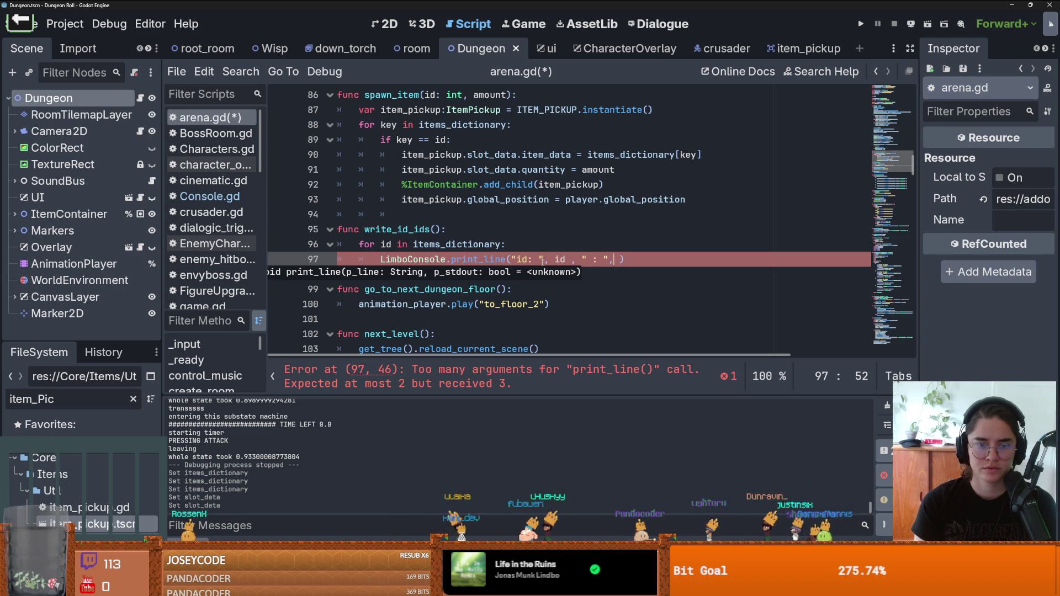
key("Return")
type("[i")
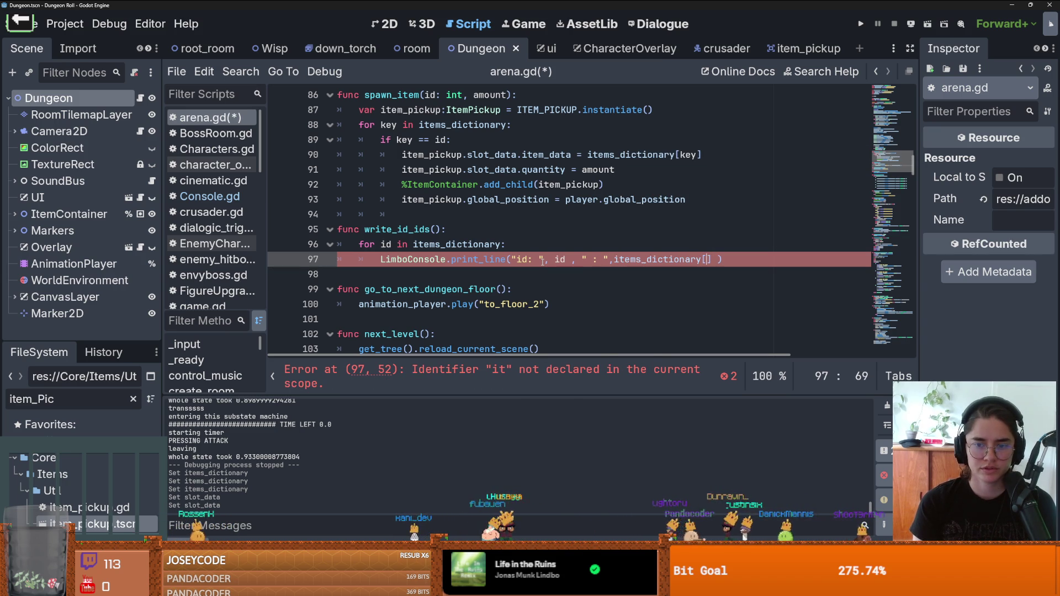
type("d")
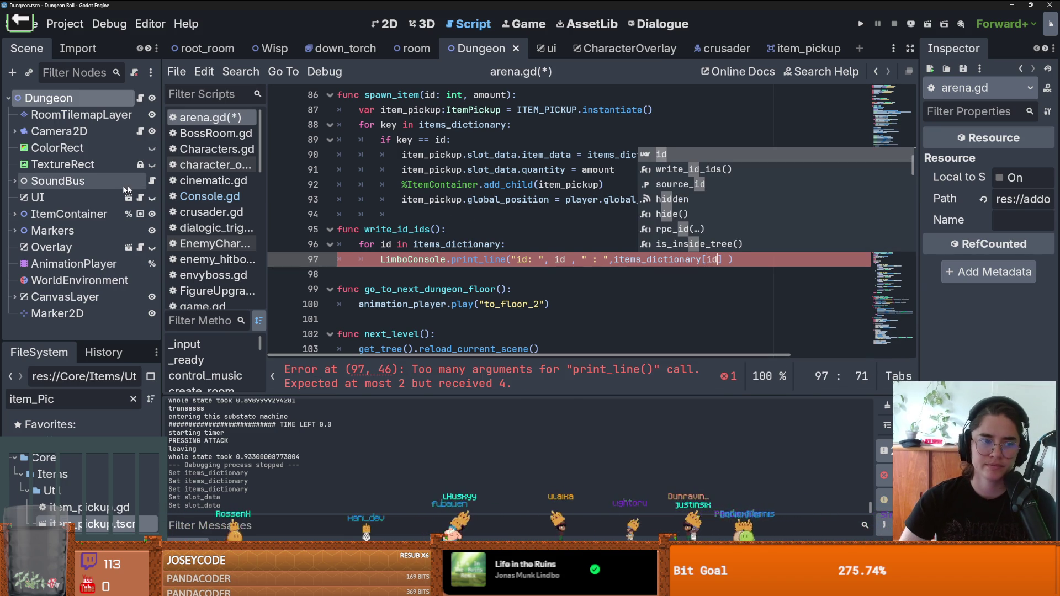
left_click(97, 104)
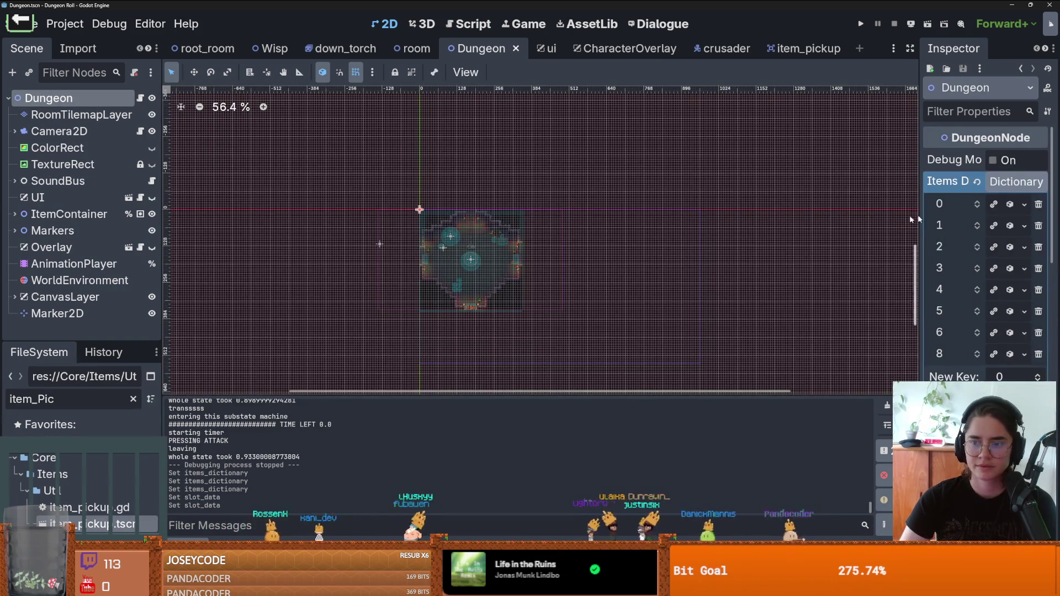
- Check the Health item entry, then append .item_name to items_dictionary[id] and save arena.gd
left_click_drag(916, 217, 845, 217)
left_click(994, 204)
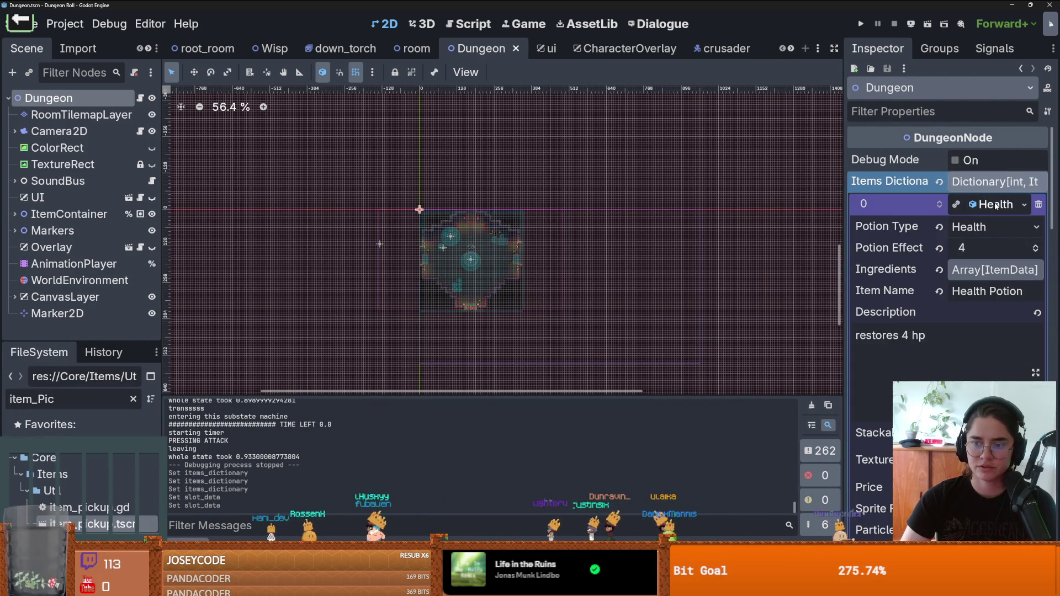
left_click(994, 204)
left_click(141, 99)
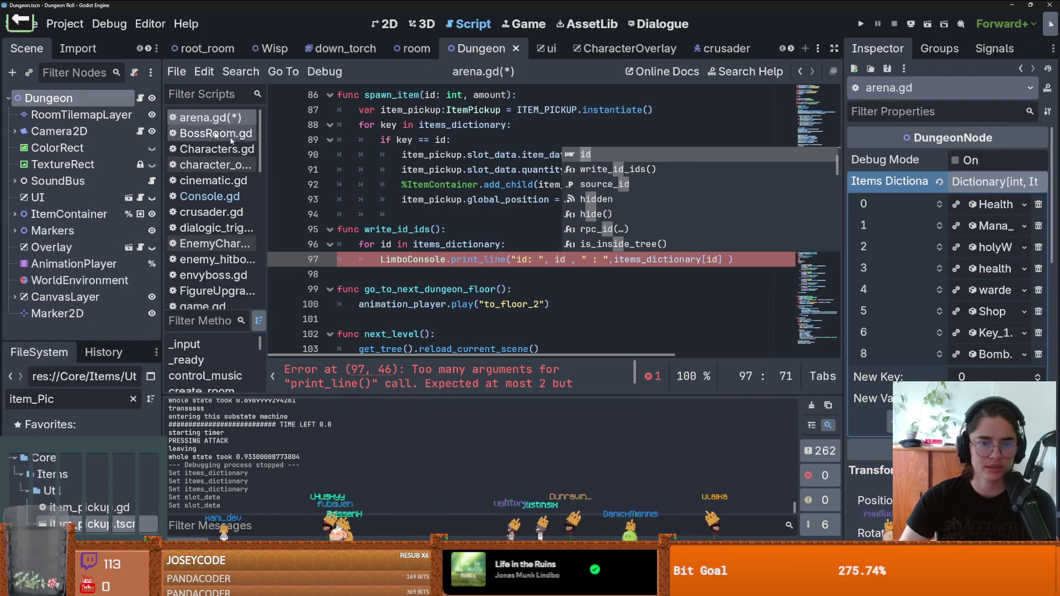
left_click(721, 260)
type(".")
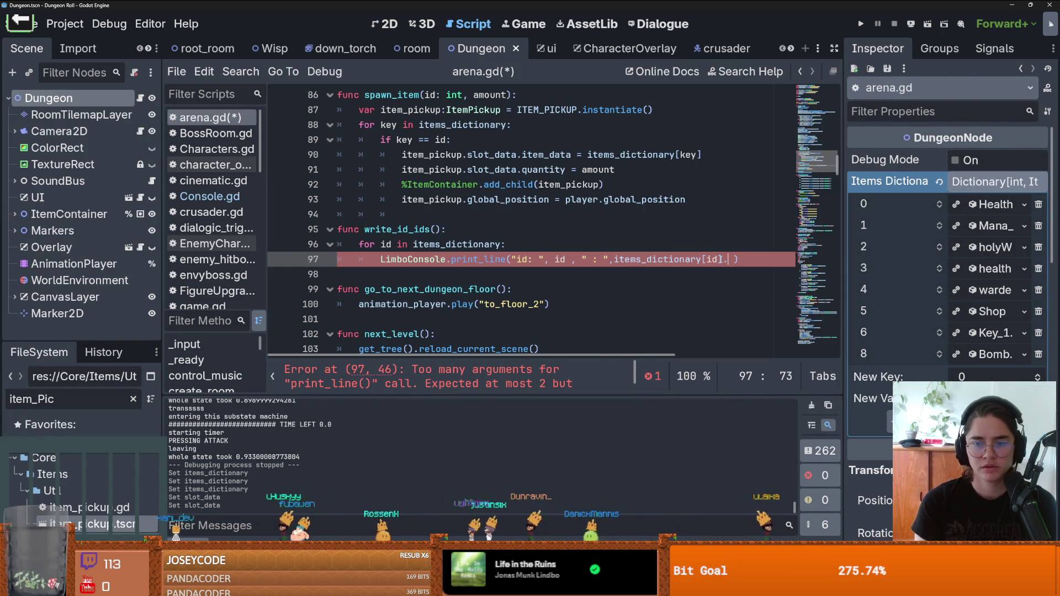
type("ite")
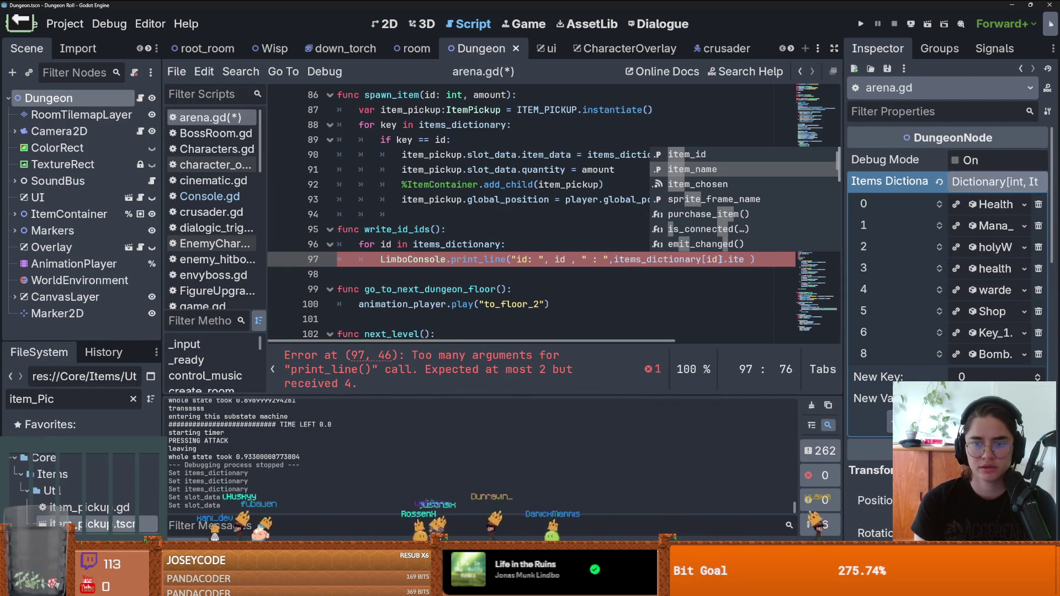
key("Return")
key("ctrl+s")
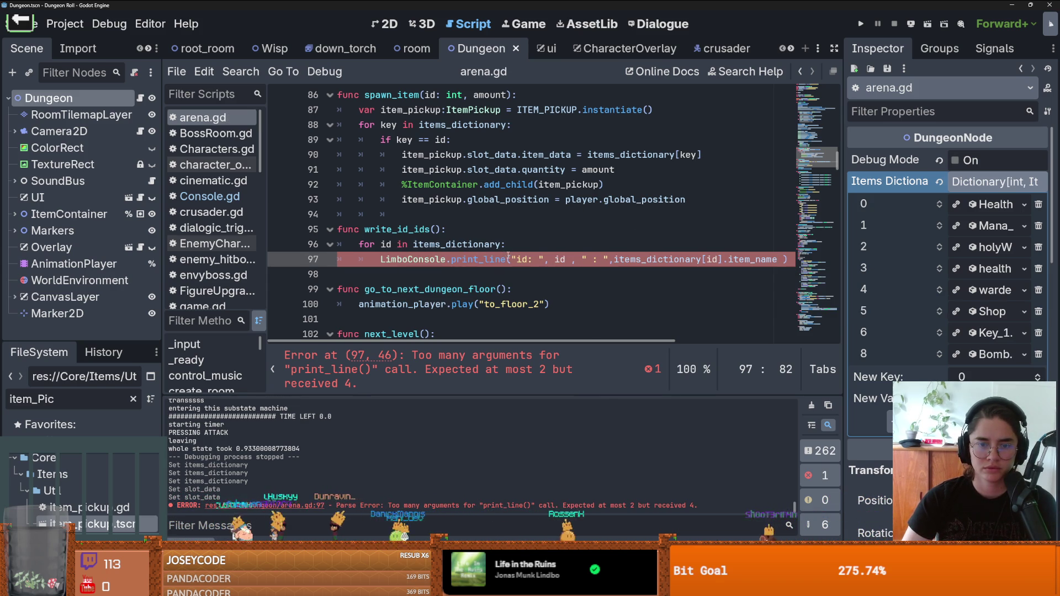
- Move the print arguments into var print_string = str(...), print that string, and run the game
left_click(522, 248)
key("Return")
type("va")
type("print_st")
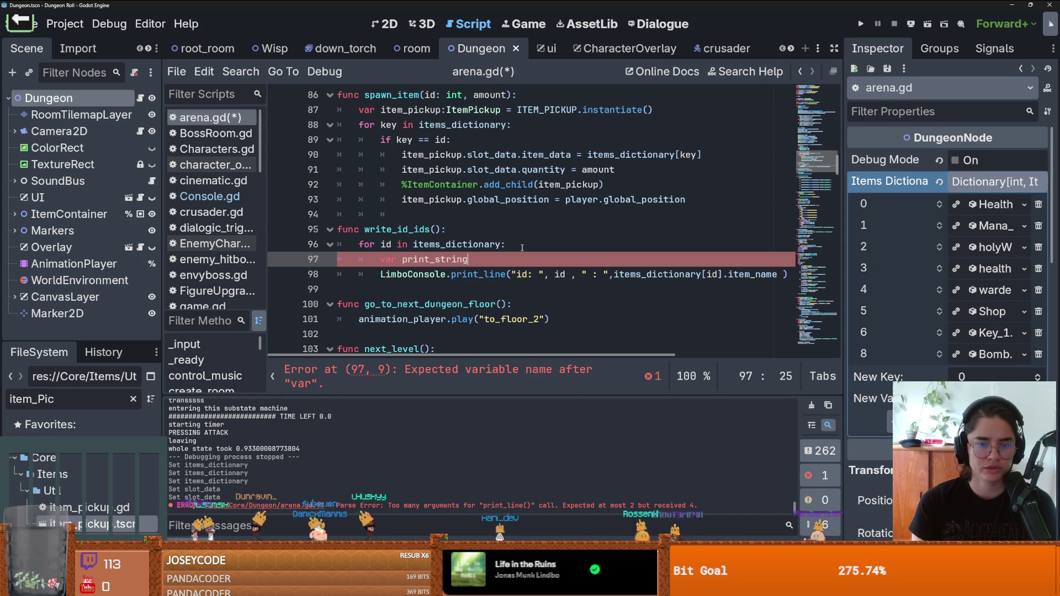
type("ring")
key("BackSpace")
type("= ")
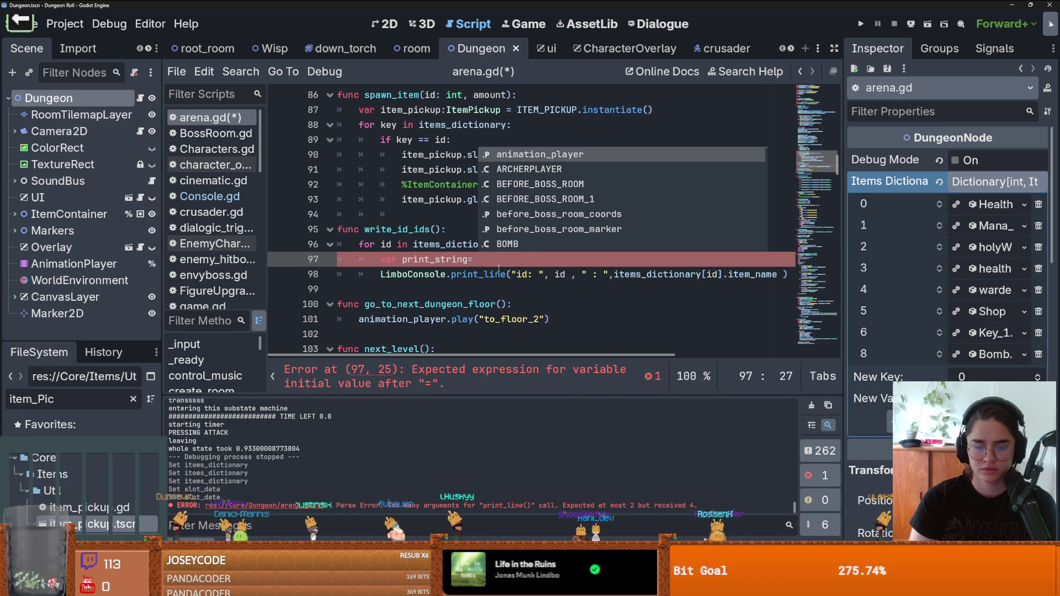
type("str(")
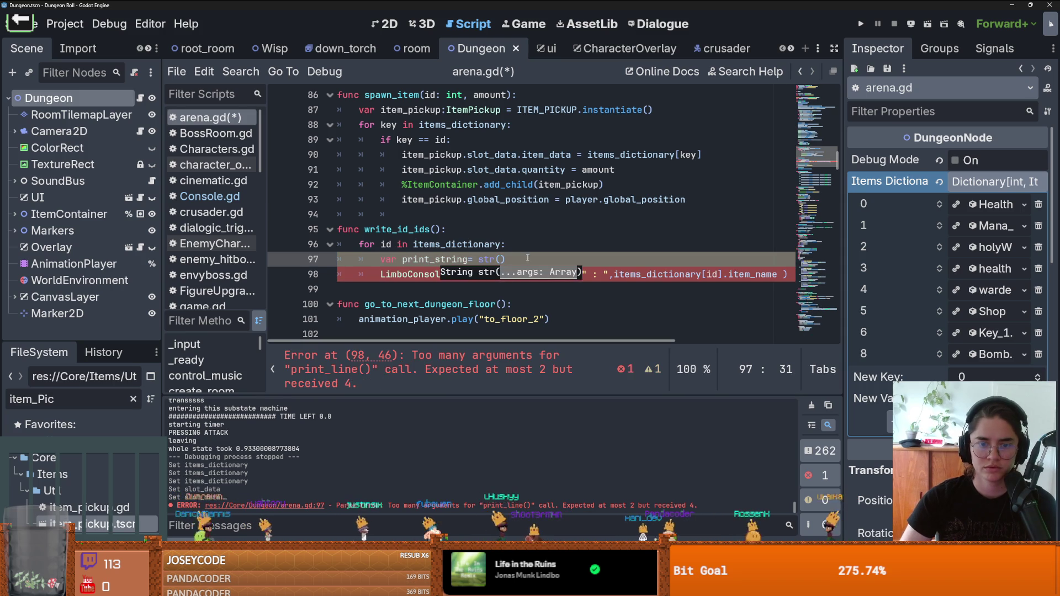
left_click_drag(503, 274, 799, 279)
left_click_drag(663, 275, 493, 259)
left_click(423, 262)
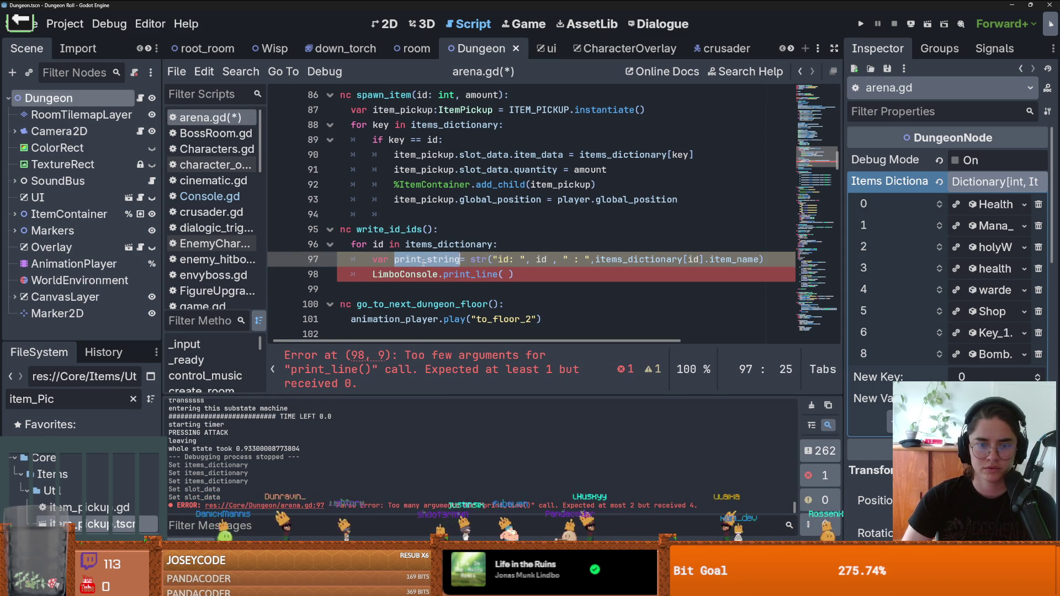
left_click(512, 279)
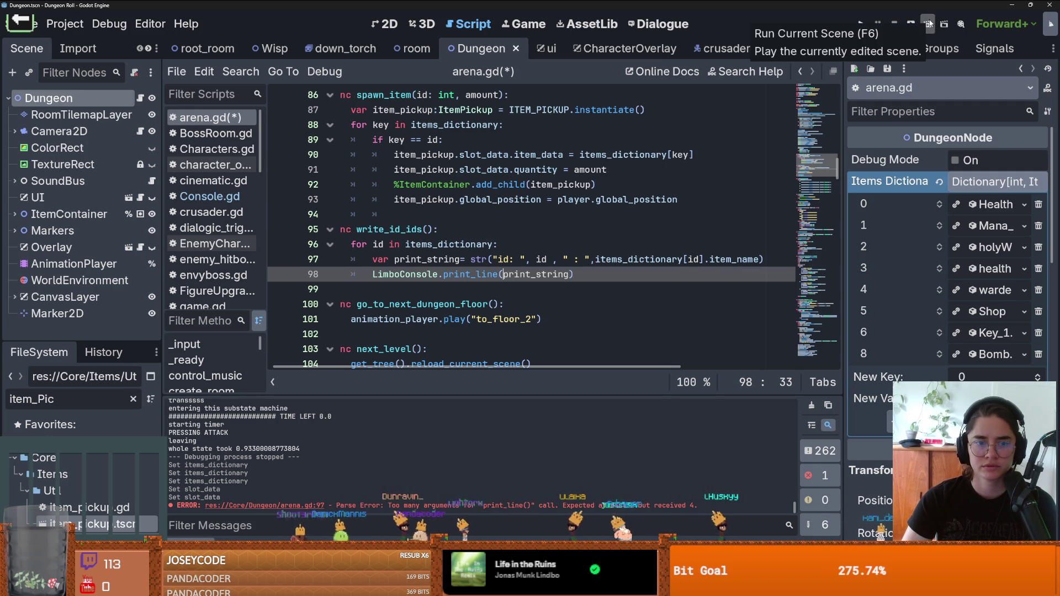
left_click(861, 25)
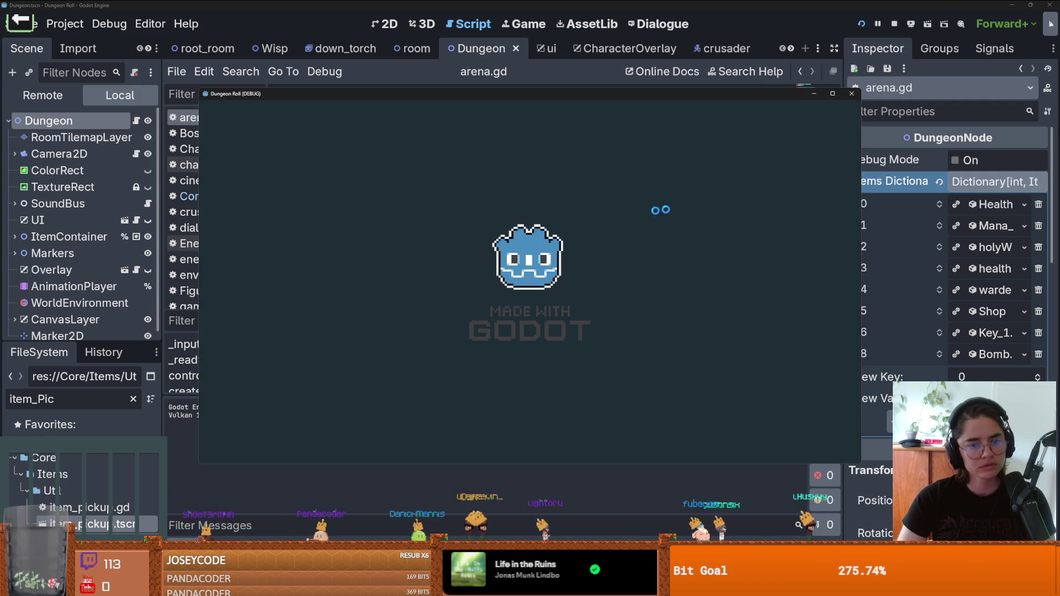
- List the item ids in the in-game console with write_item_ids
key("quoteleft")
type("wn")
key("Tab")
key("Return")
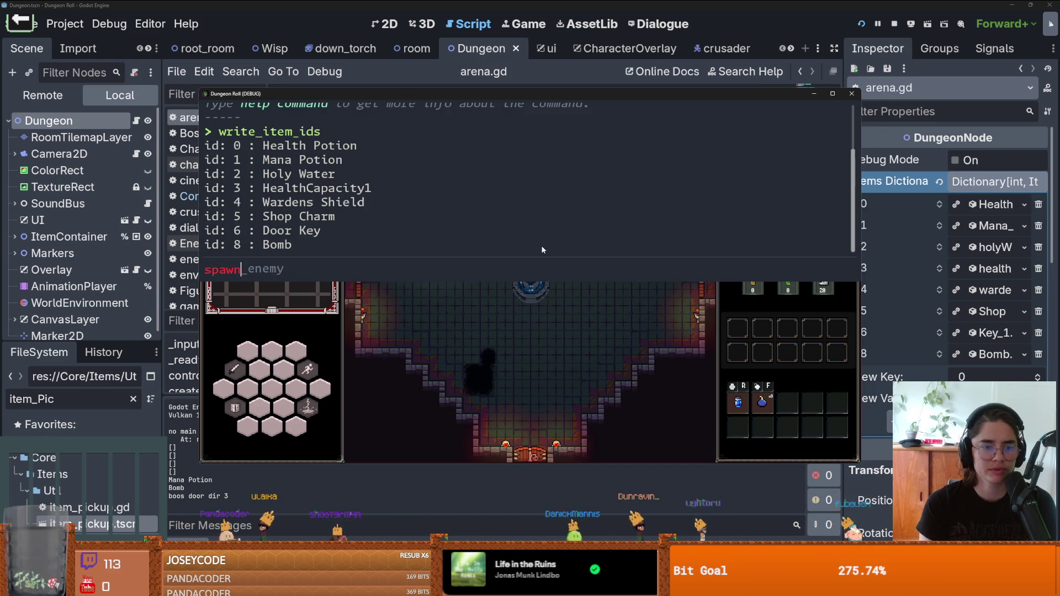
- Spawn item 8 with quantity 50 using 'spawn_item 8 50', then close the game and return to arena.gd
type("_item bo")
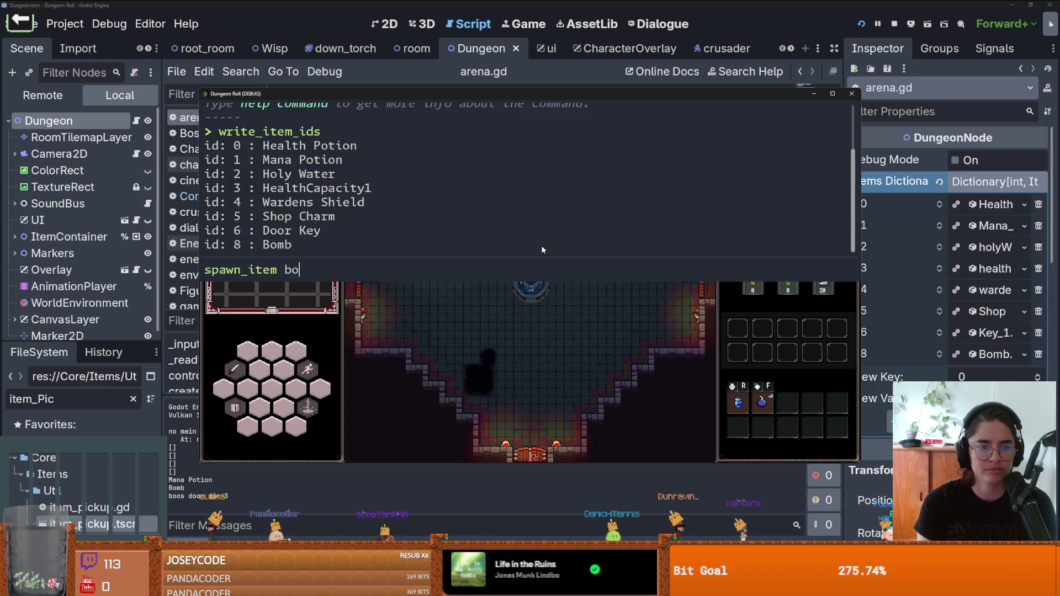
type("mb 8")
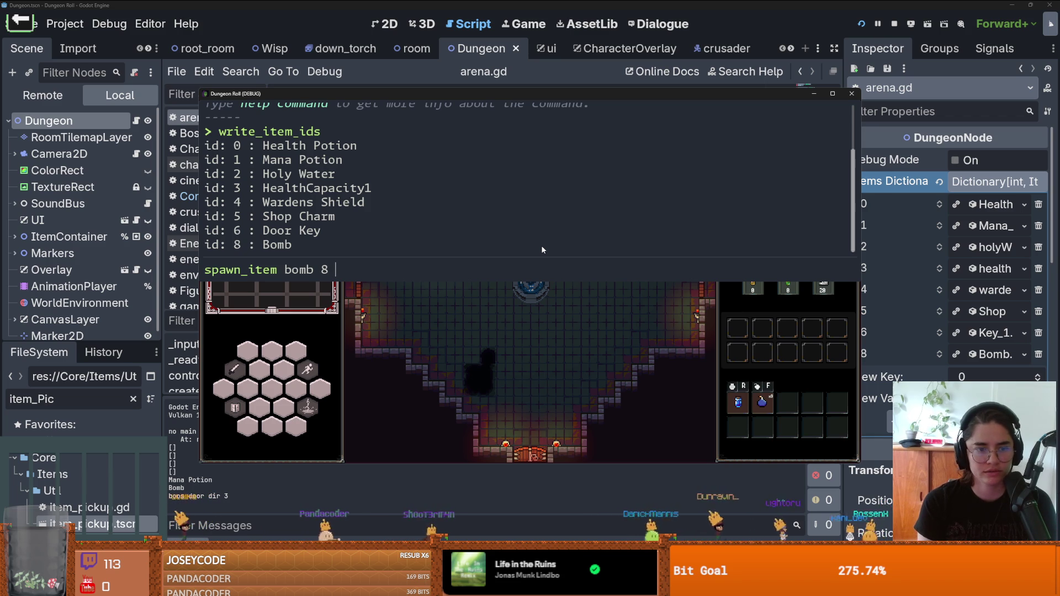
key("BackSpace")
key("BackSpace")
key("BackSpace")
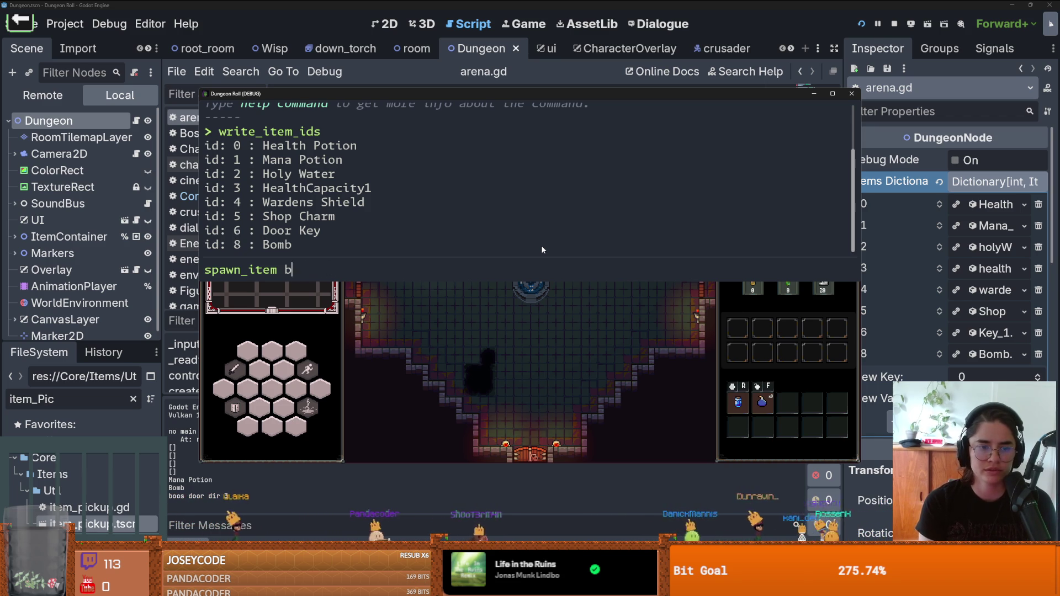
type("68 ")
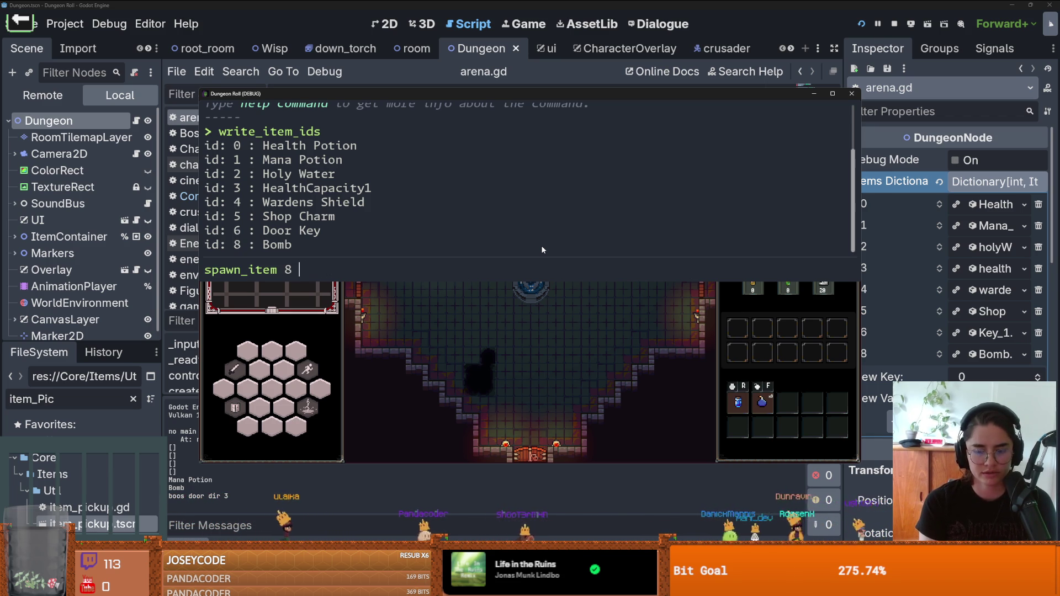
type("50")
key("Return")
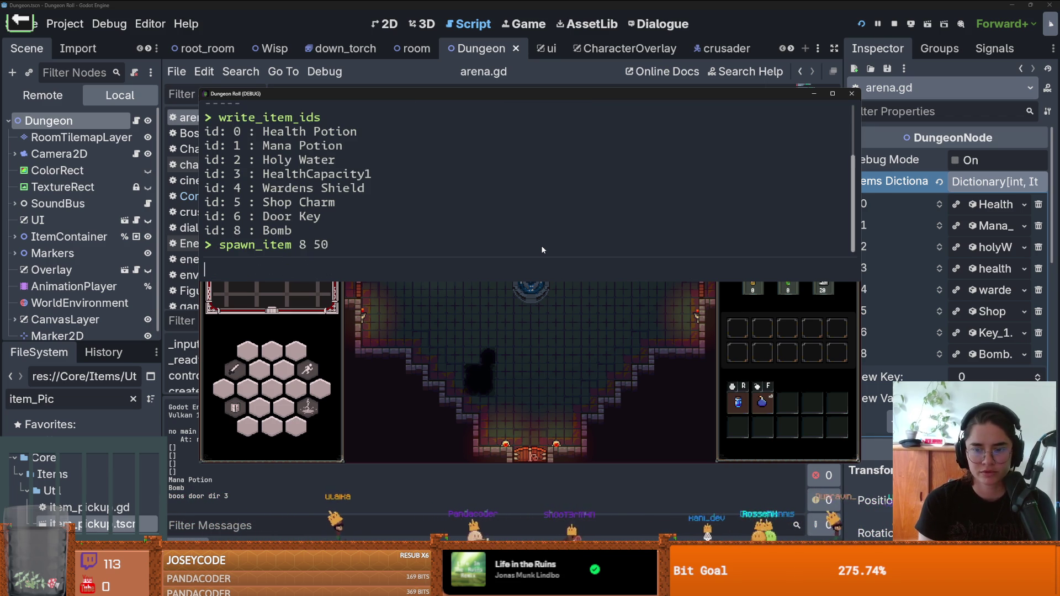
key("grave")
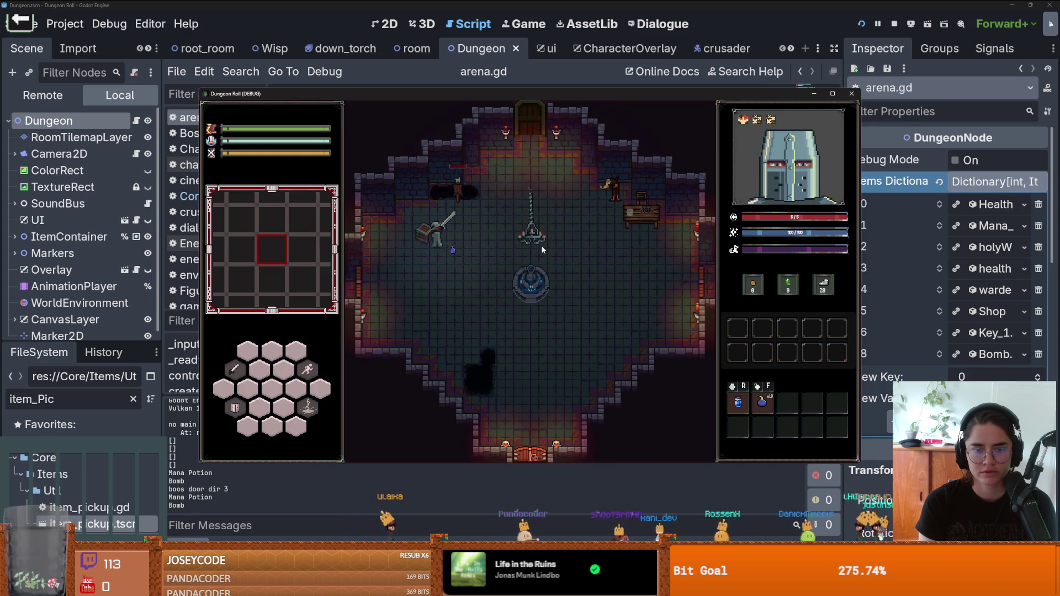
key("d")
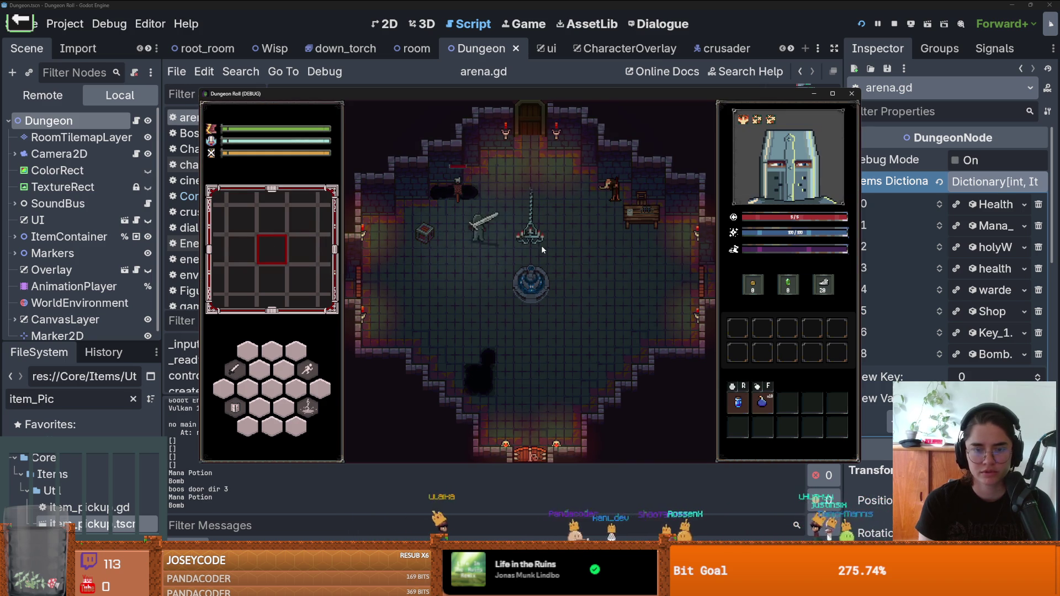
key("grave")
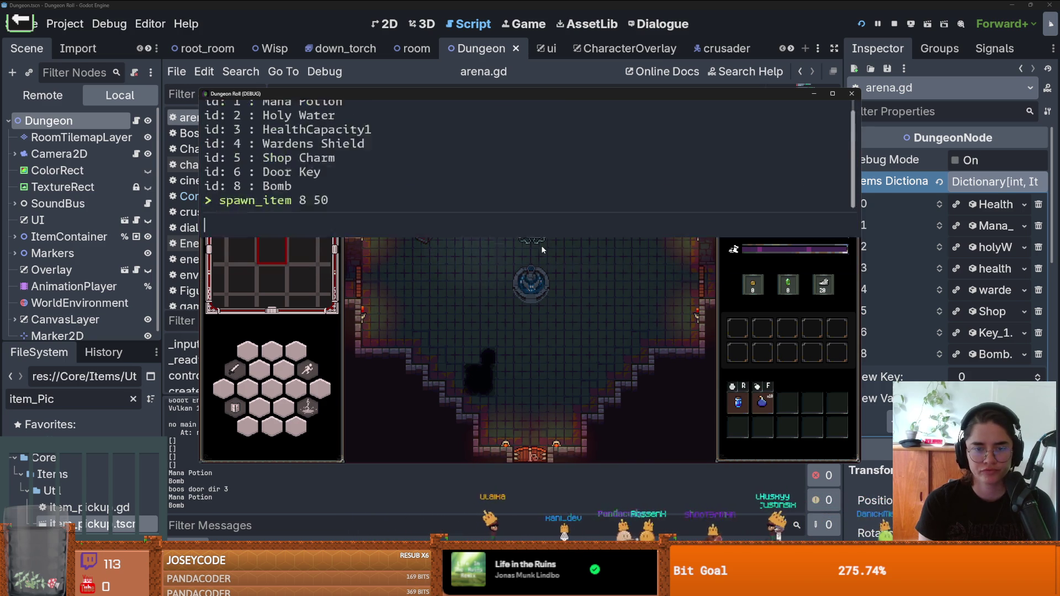
key("grave")
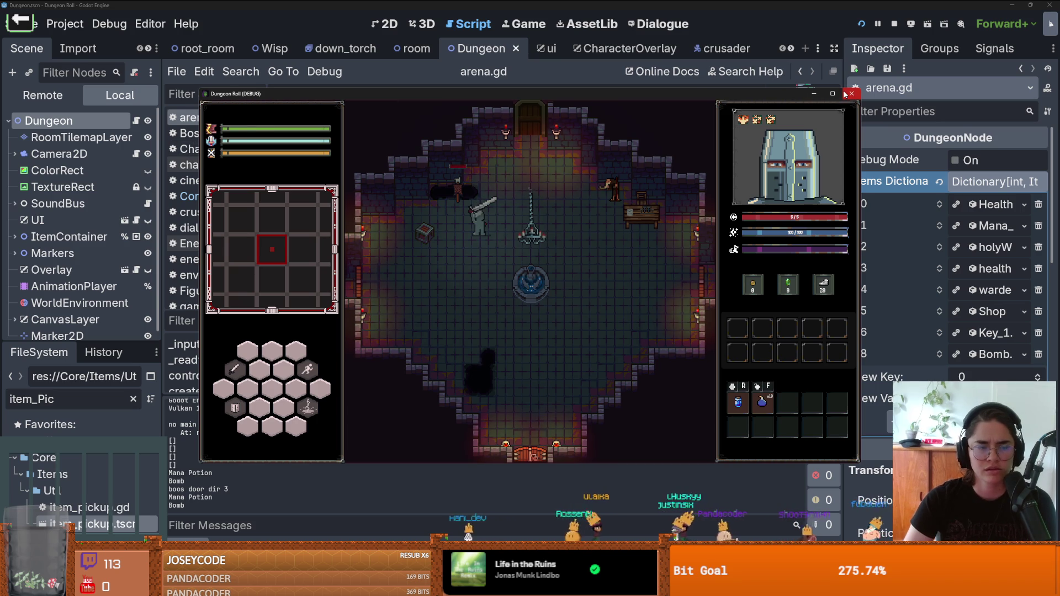
left_click(136, 122)
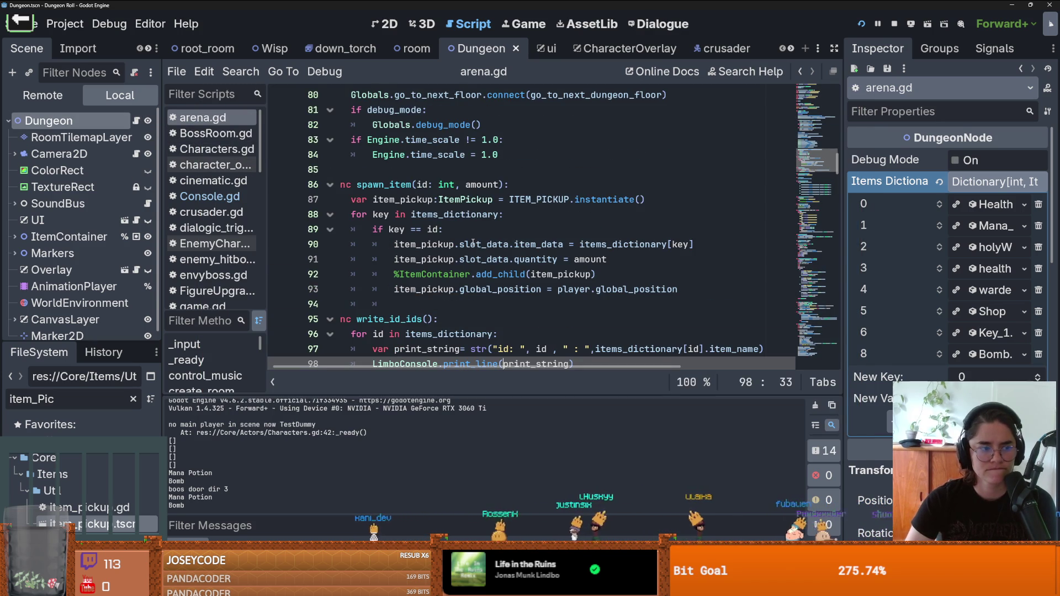
- Open Console.gd from its signal connection in the script
scroll(473, 243, "up", 5)
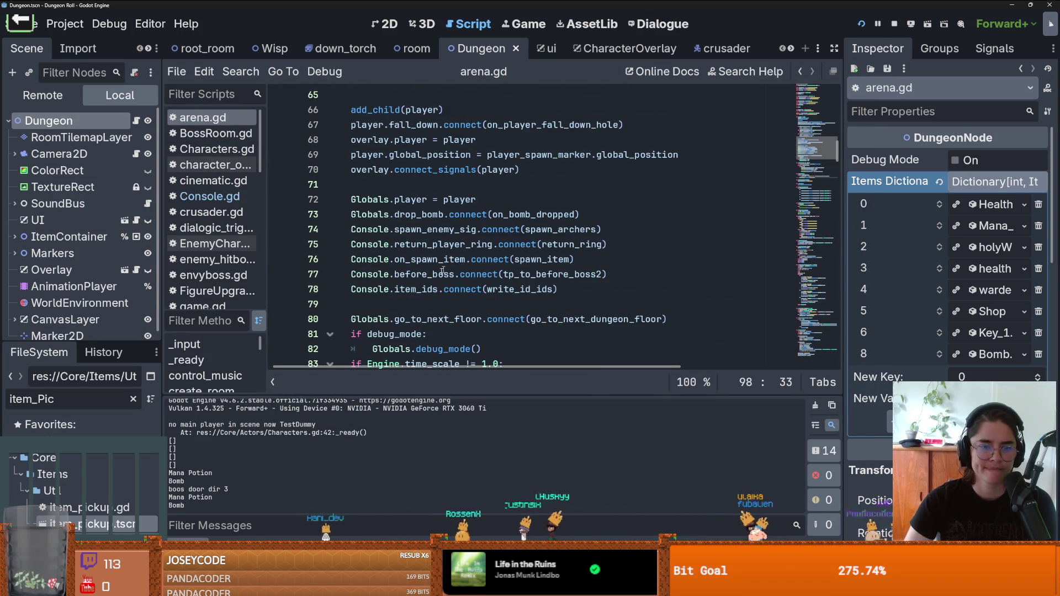
scroll(426, 299, "down", 2)
scroll(409, 285, "up", 2)
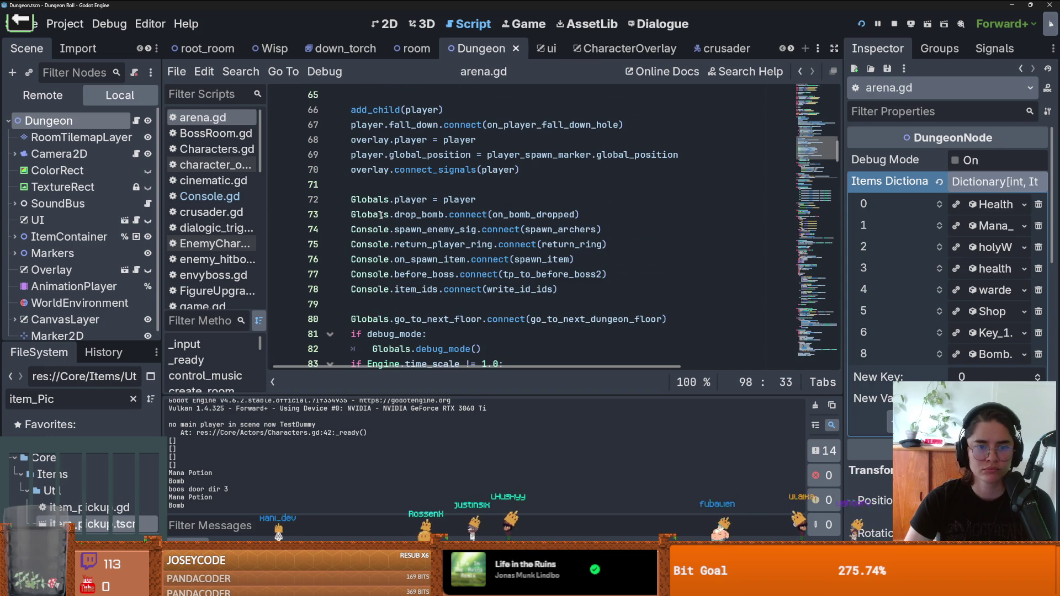
scroll(395, 271, "up", 10)
scroll(395, 272, "down", 9)
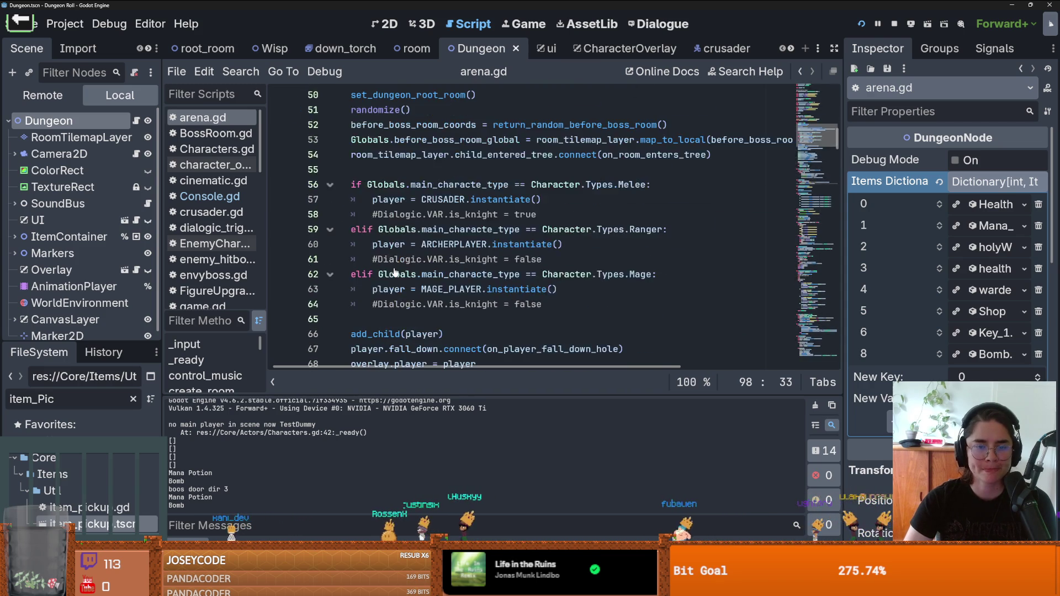
scroll(395, 271, "down", 5)
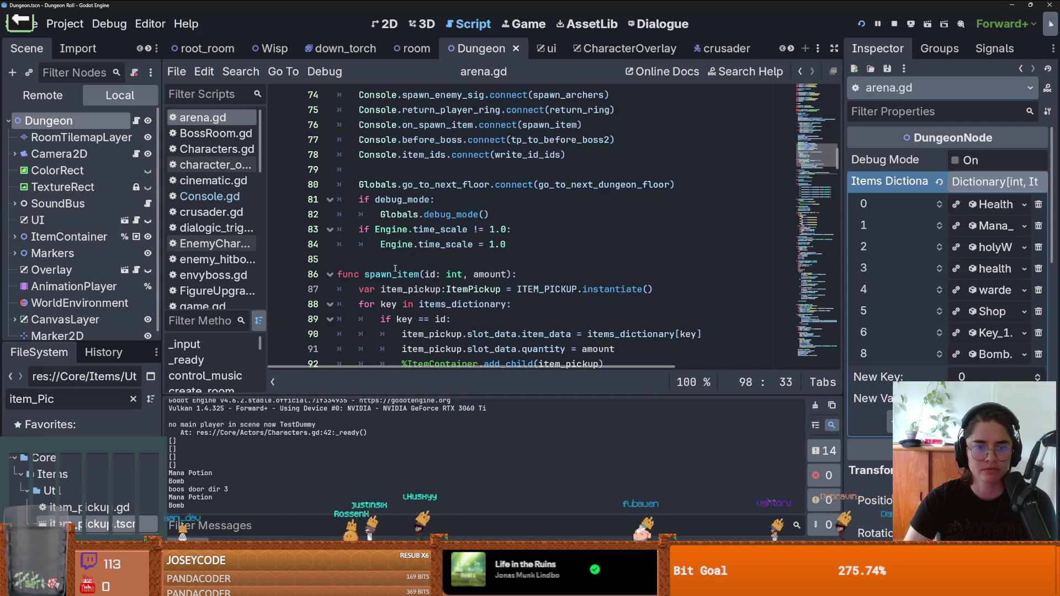
scroll(396, 269, "down", 3)
scroll(396, 269, "up", 4)
left_click(381, 184)
left_click(381, 184, "ctrl")
- Locate Console.gd's spawn_item function and select its amount parameter
scroll(568, 239, "down", 10)
scroll(568, 239, "up", 2)
scroll(487, 285, "up", 2)
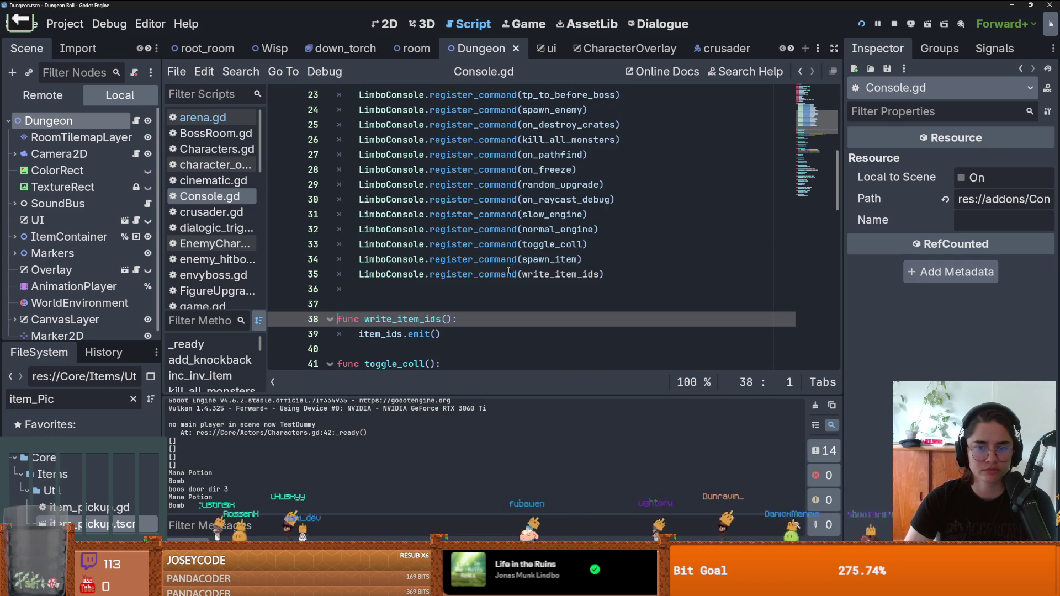
left_click(556, 257, "ctrl")
double_click(490, 240)
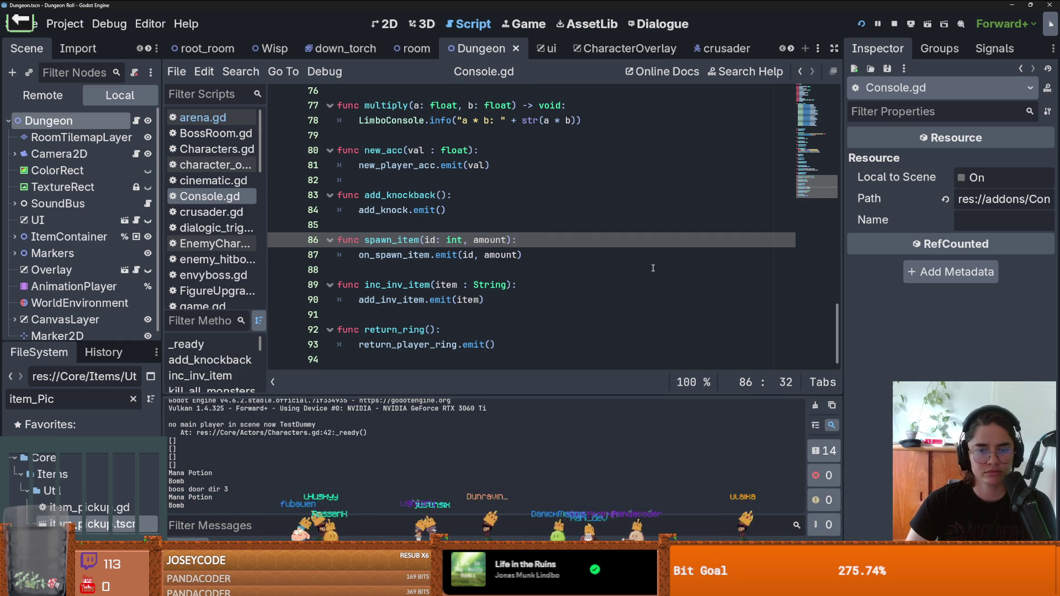
- Save Console.gd, check the on_spawn_item signal, and return to arena.gd
key("ctrl+s")
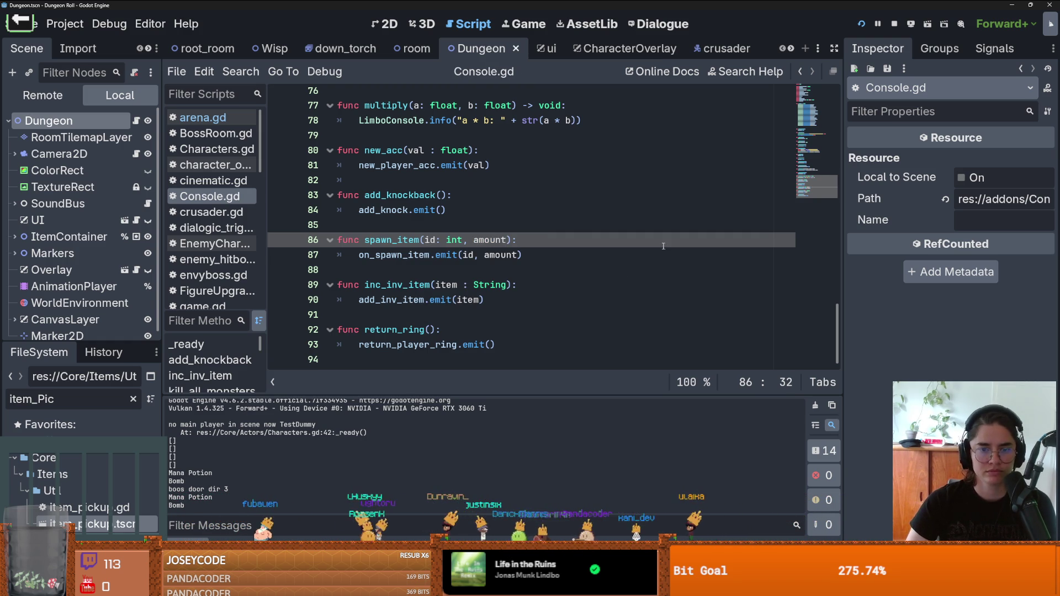
left_click(431, 256, "ctrl")
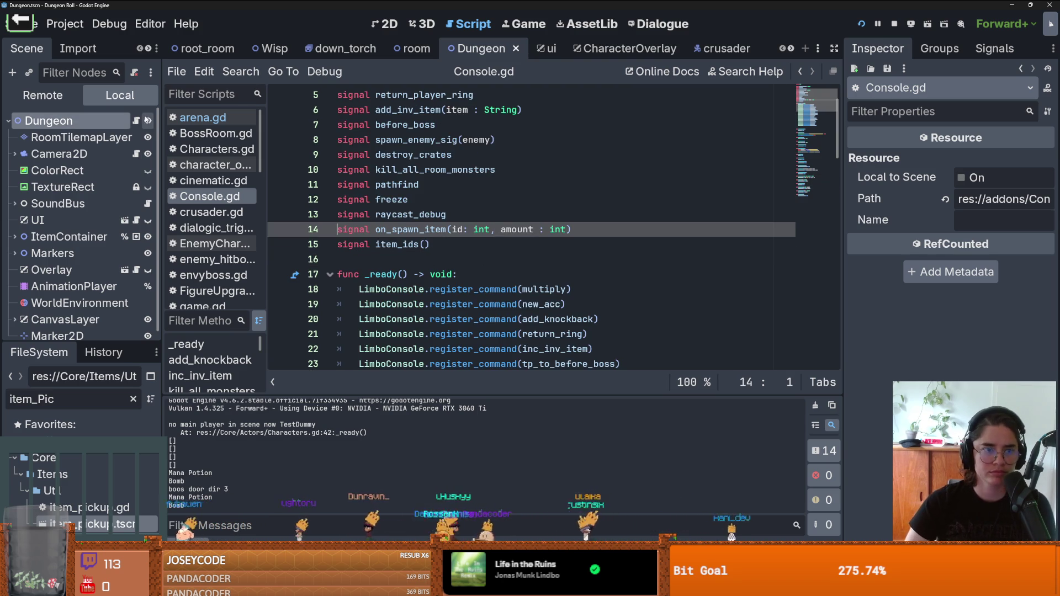
left_click(138, 120)
scroll(469, 264, "down", 4)
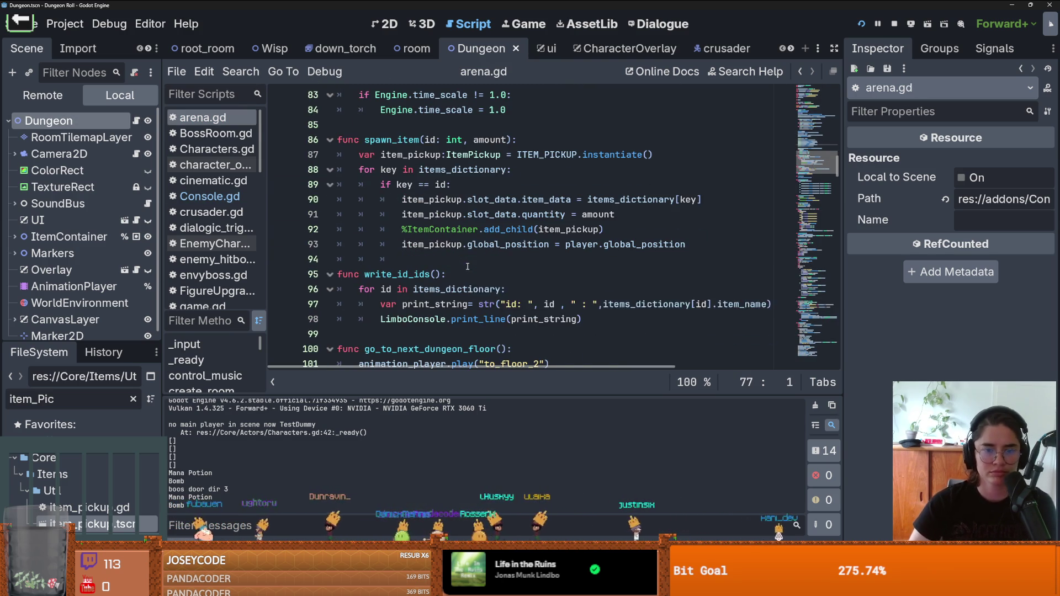
- Check amount in arena.gd's spawn_item code, then run the project with F5
double_click(486, 140)
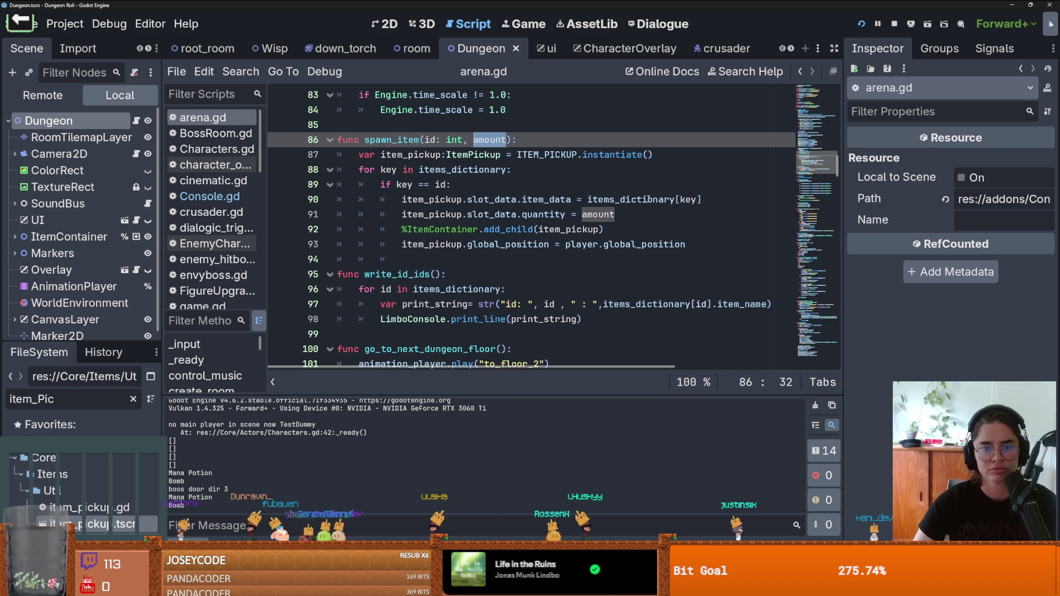
mouse_move(649, 200)
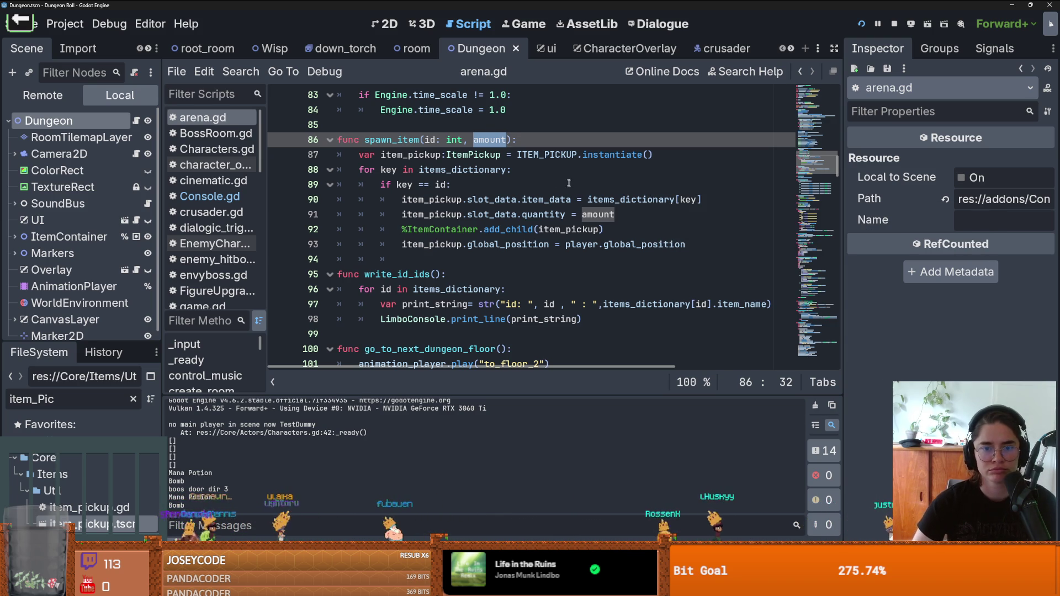
mouse_move(575, 239)
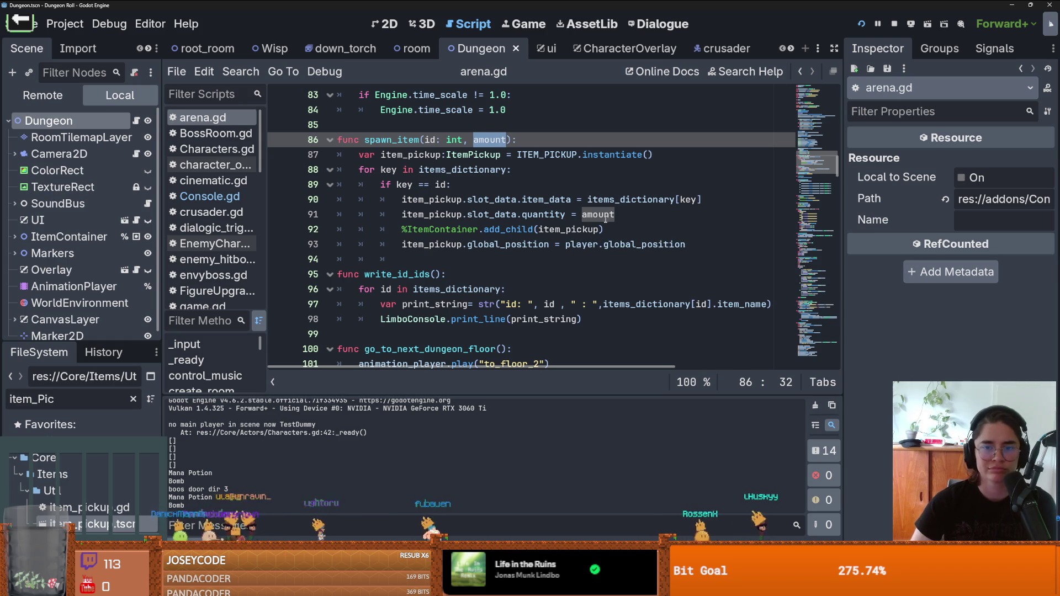
mouse_move(607, 215)
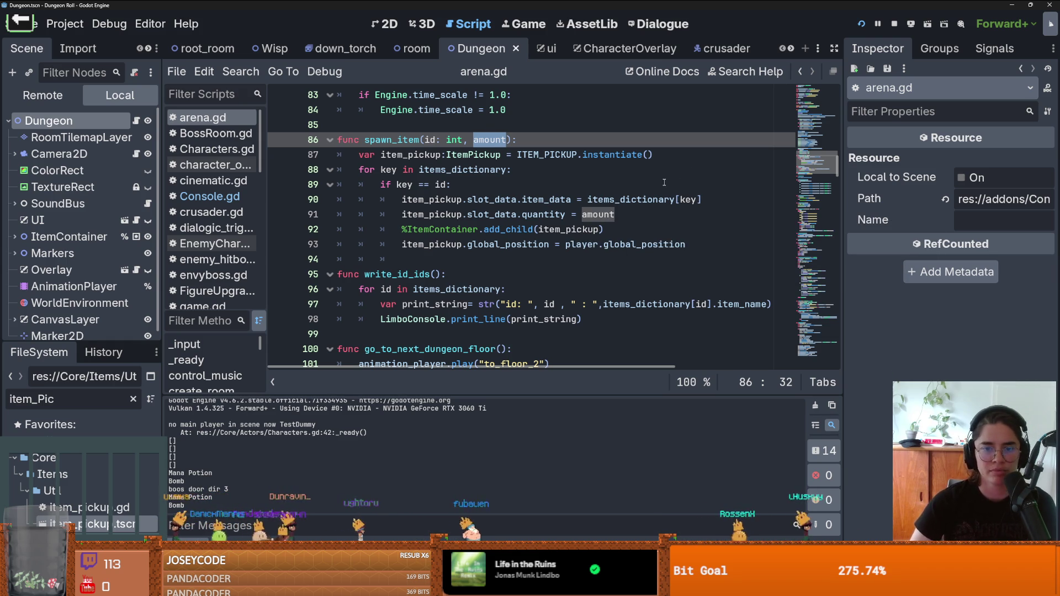
key("F5")
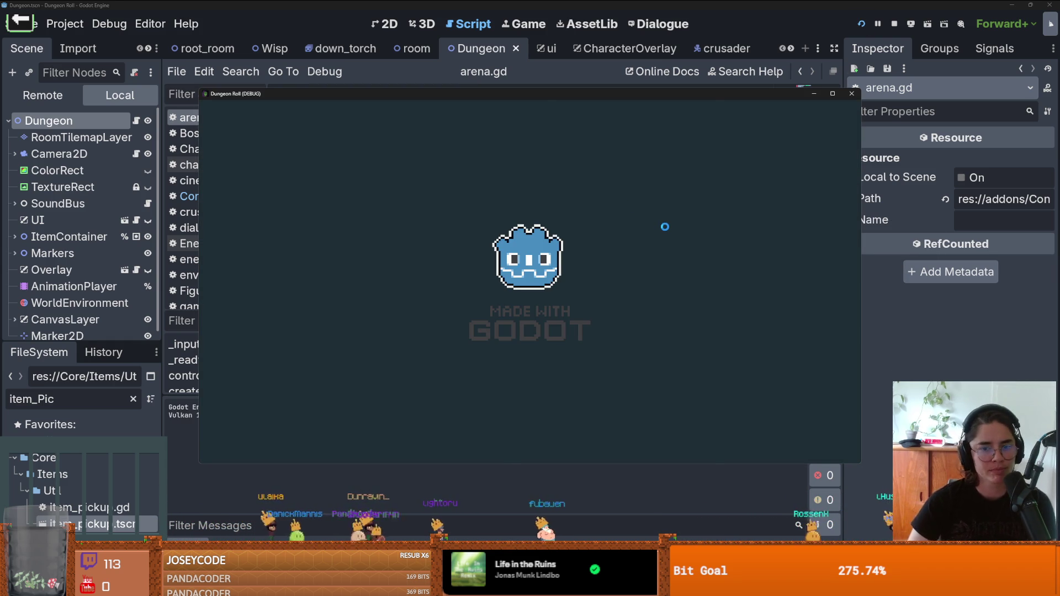
- Run spawn_item in the game console and walk the knight around the room
key("quoteleft")
type("spawn_item 8")
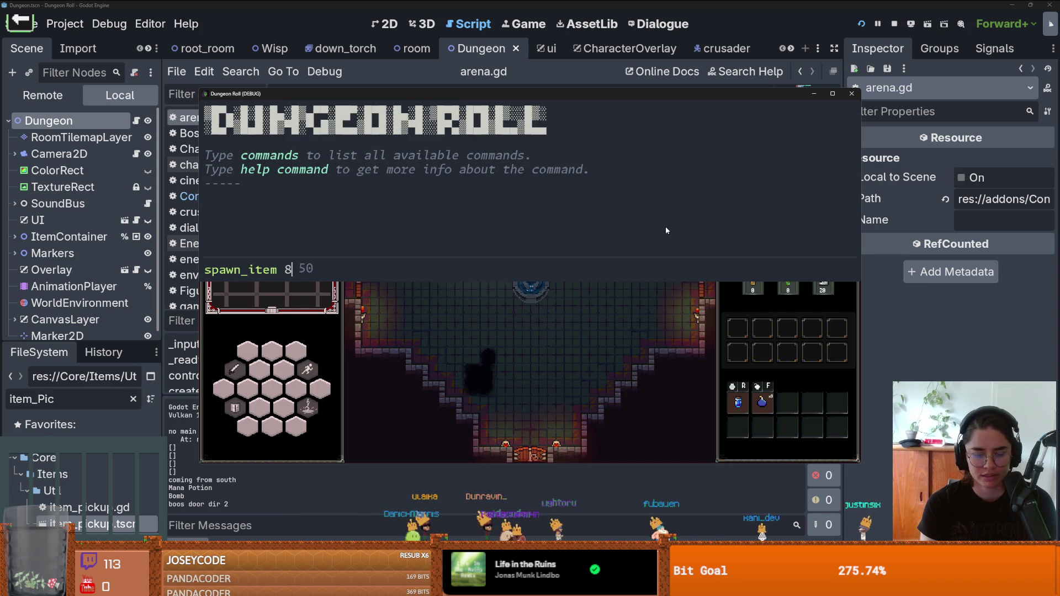
key("Return")
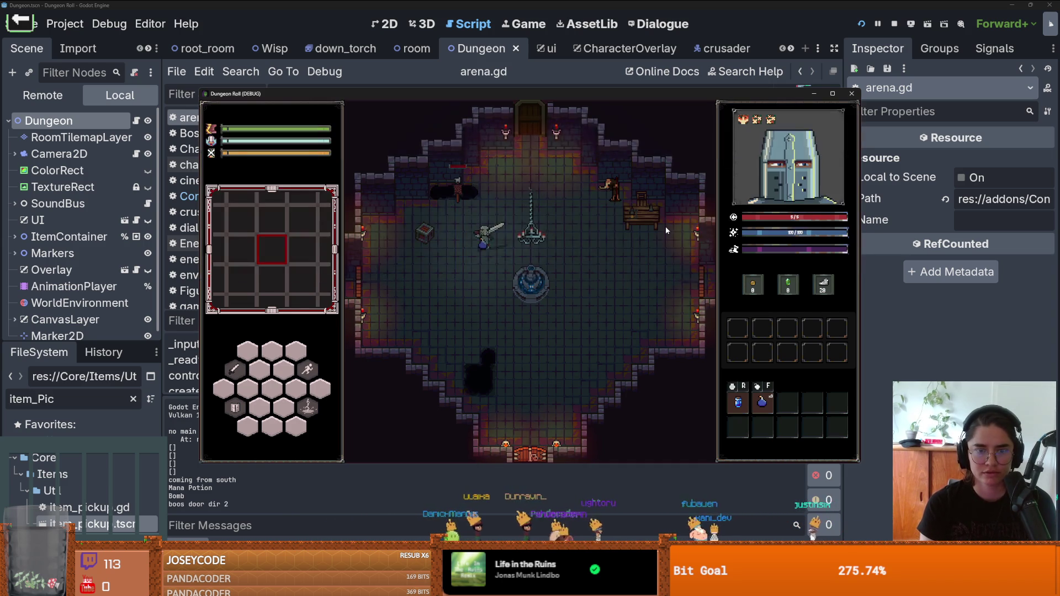
key("w")
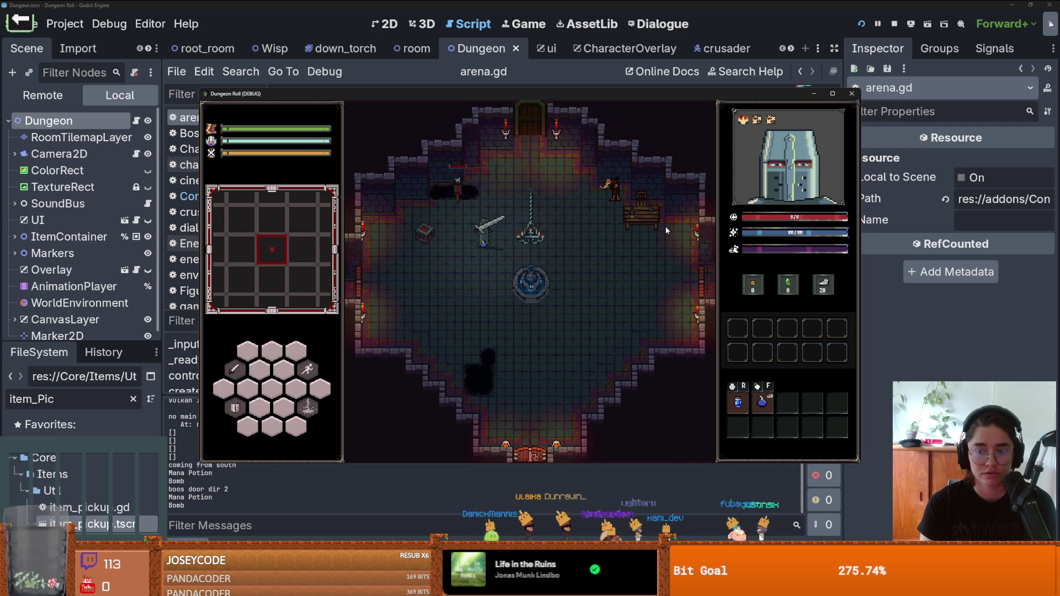
key("d")
key("a")
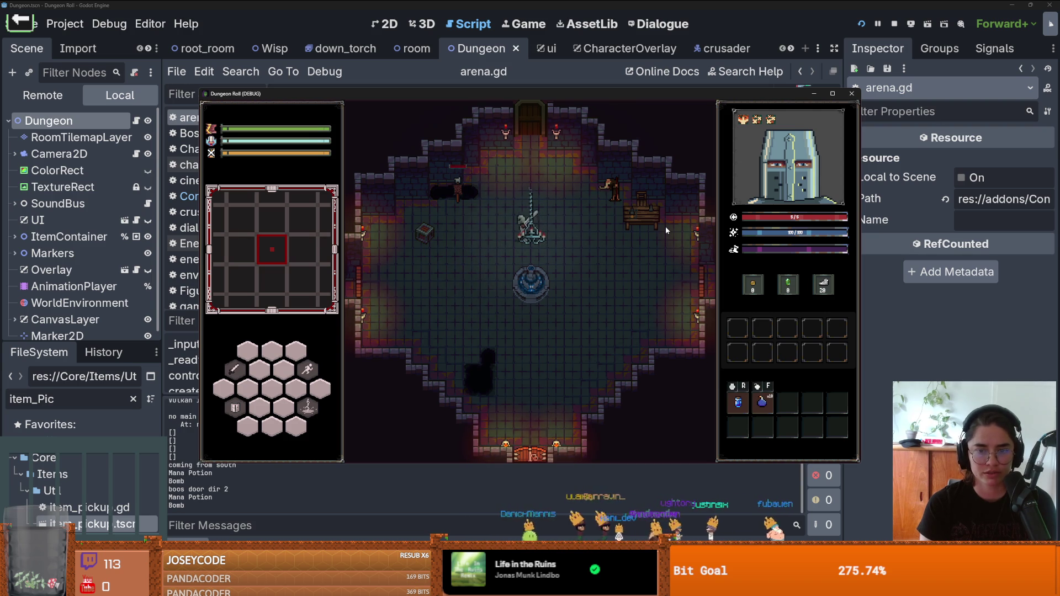
key("f")
key("s")
key("d")
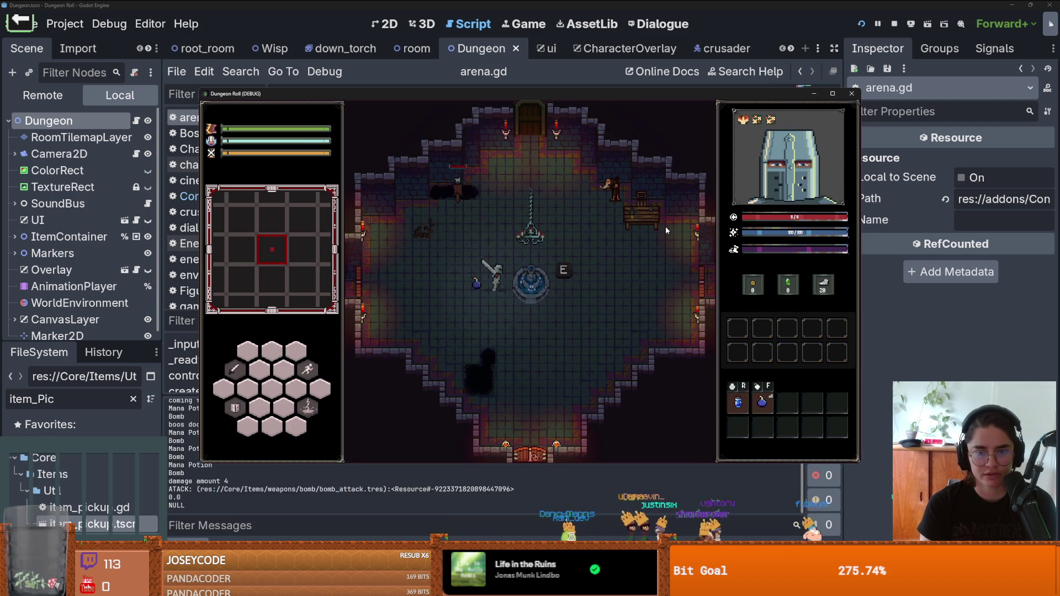
key("a")
key("w")
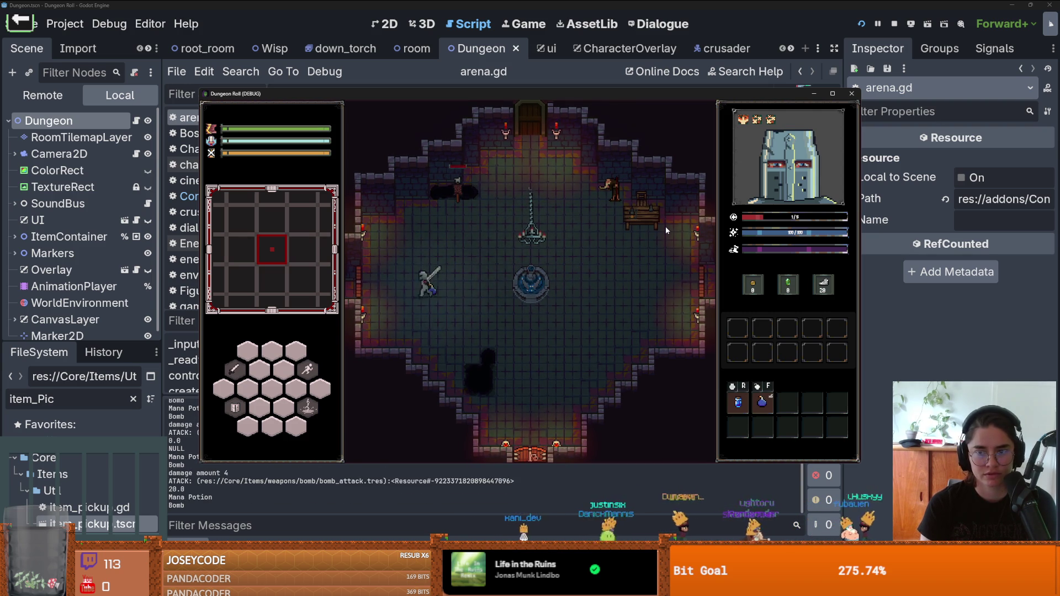
key("d")
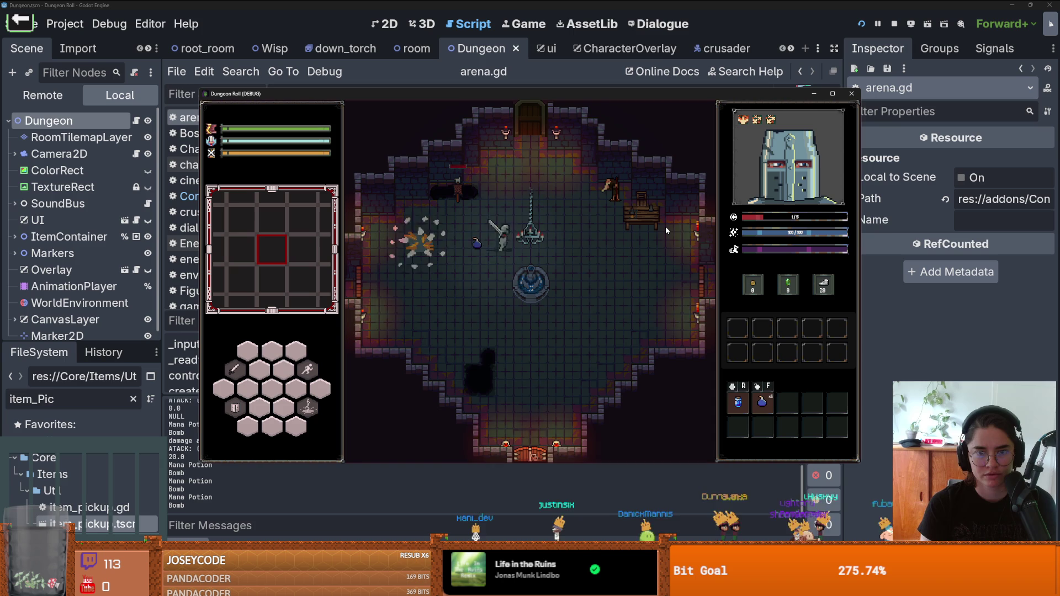
key("f")
key("f")
key("d")
key("s")
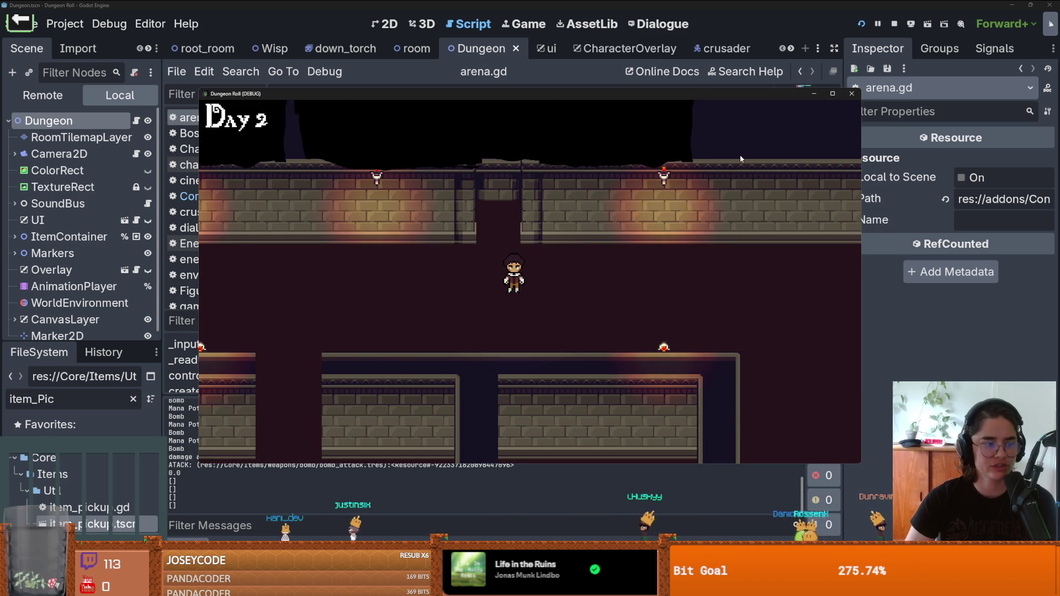
- Close and relaunch the game, moving the knight toward the fountain
left_click(845, 97)
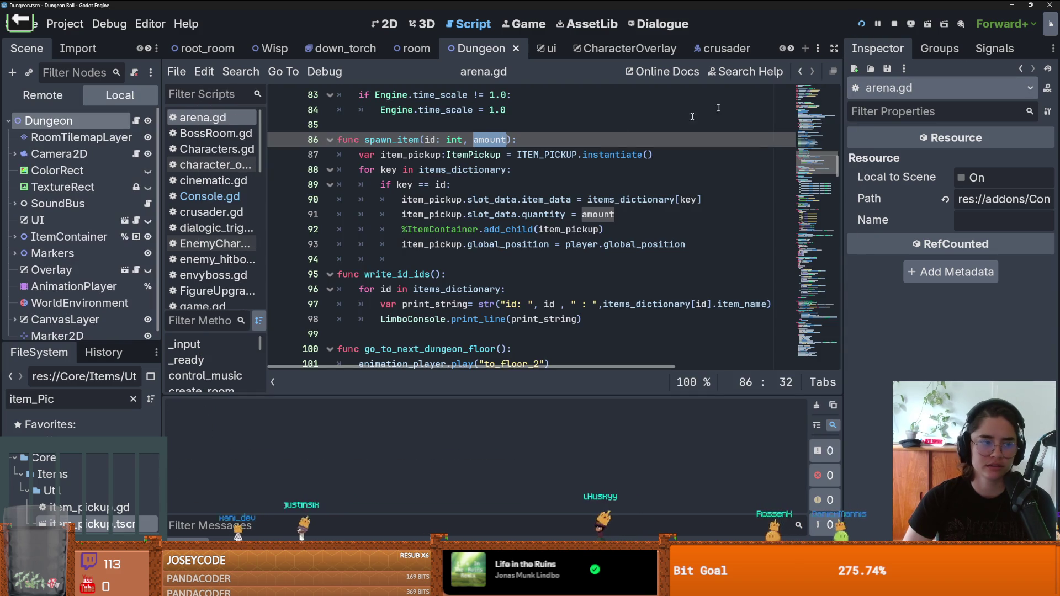
key("F5")
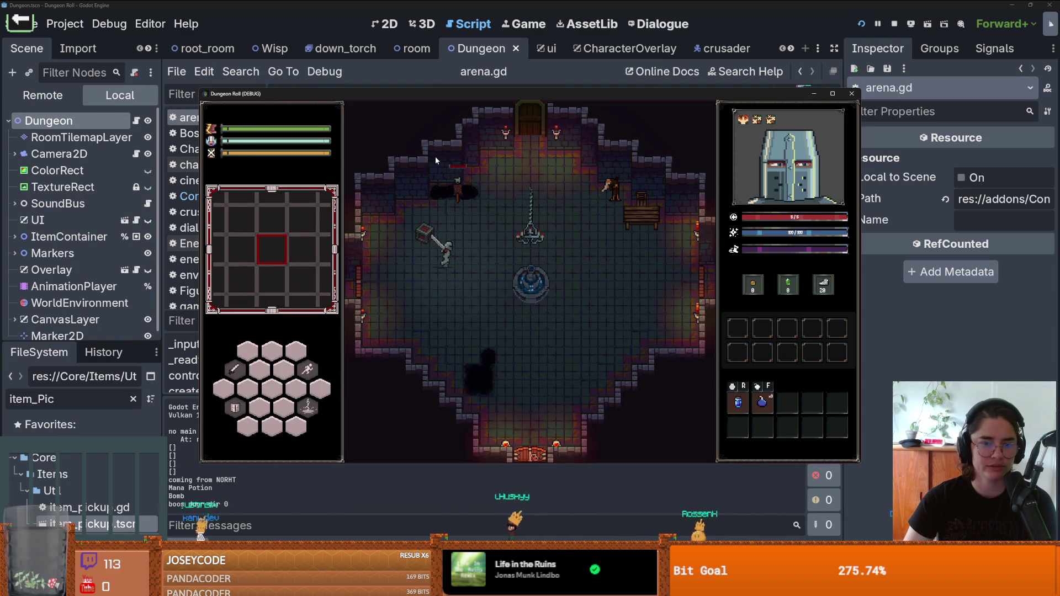
key("f")
key("a")
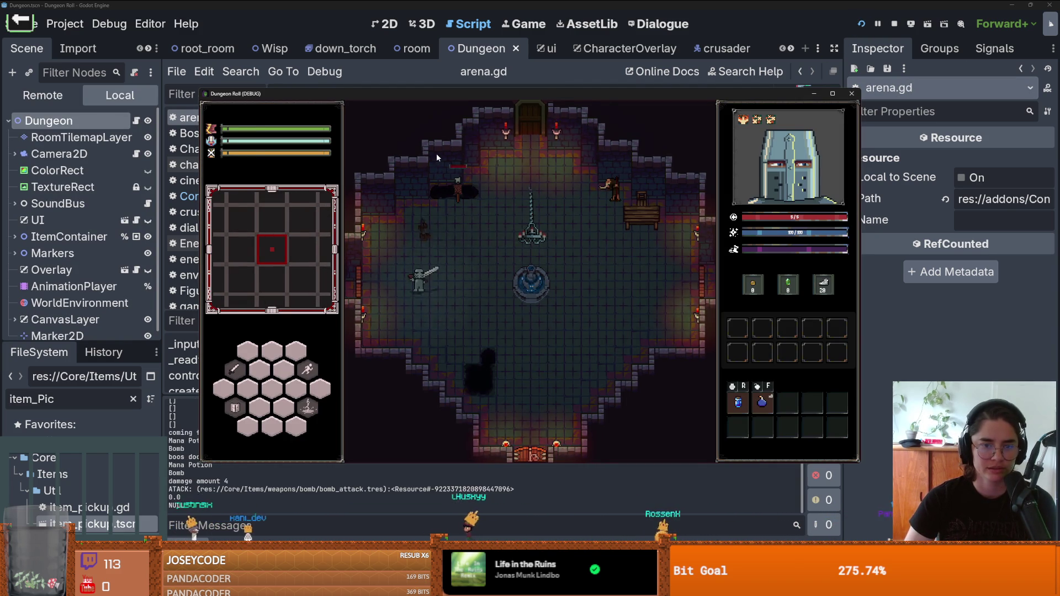
key("d")
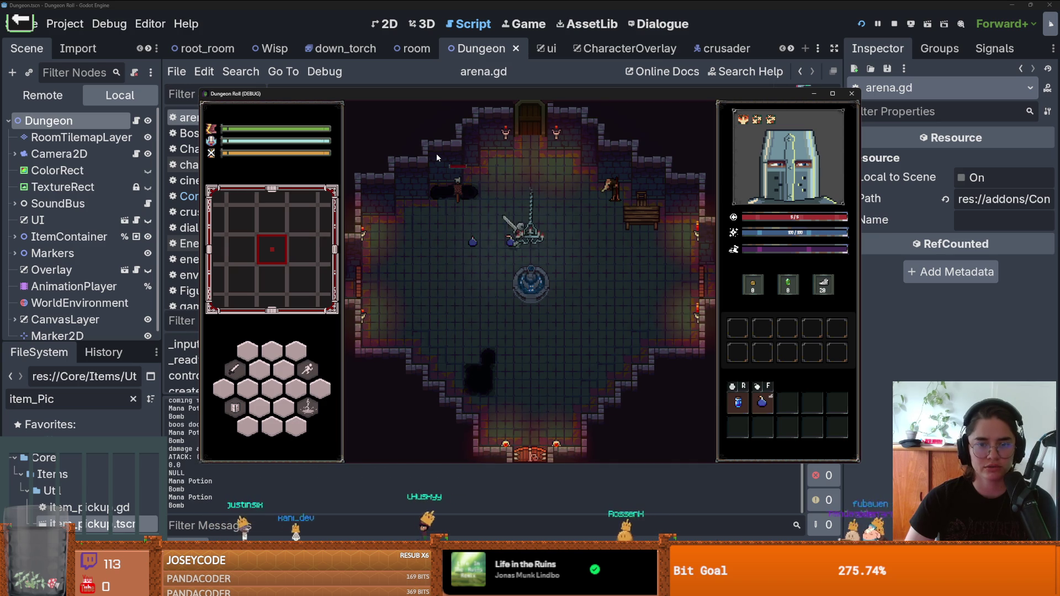
key("s")
key("a")
key("a")
- Spawn ten of item 8 with 'spawn_item 8 10', pick up the potion, and stop the game
key("grave")
type("spawn")
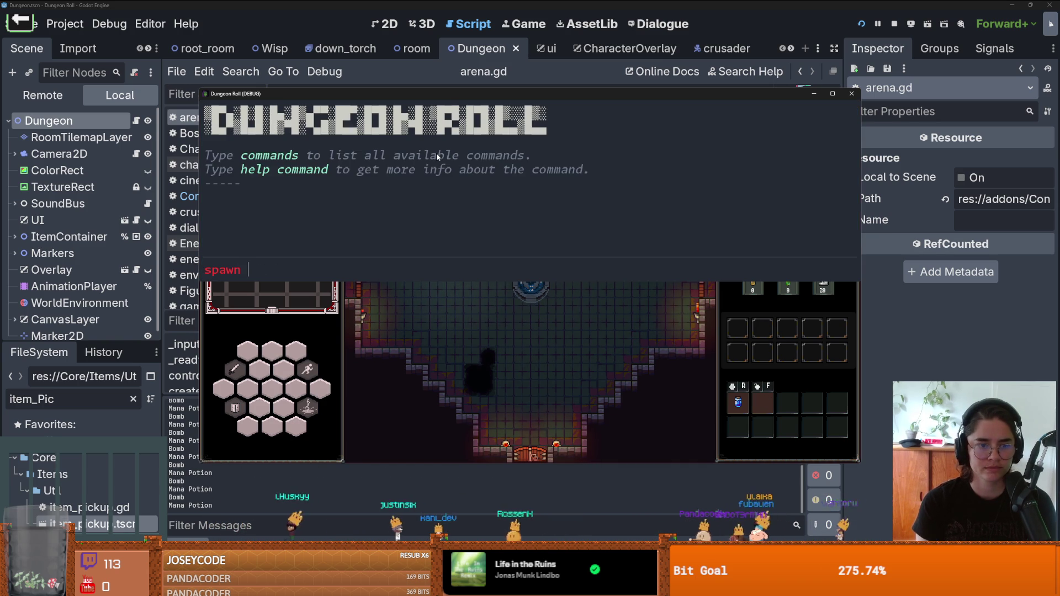
type("_item 8 10")
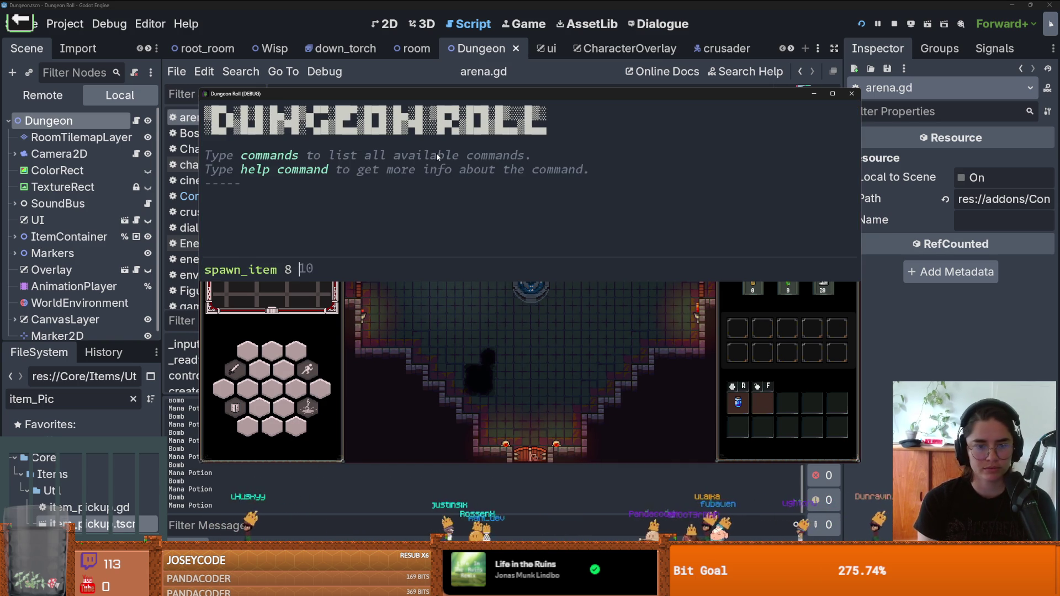
key("Return")
key("grave")
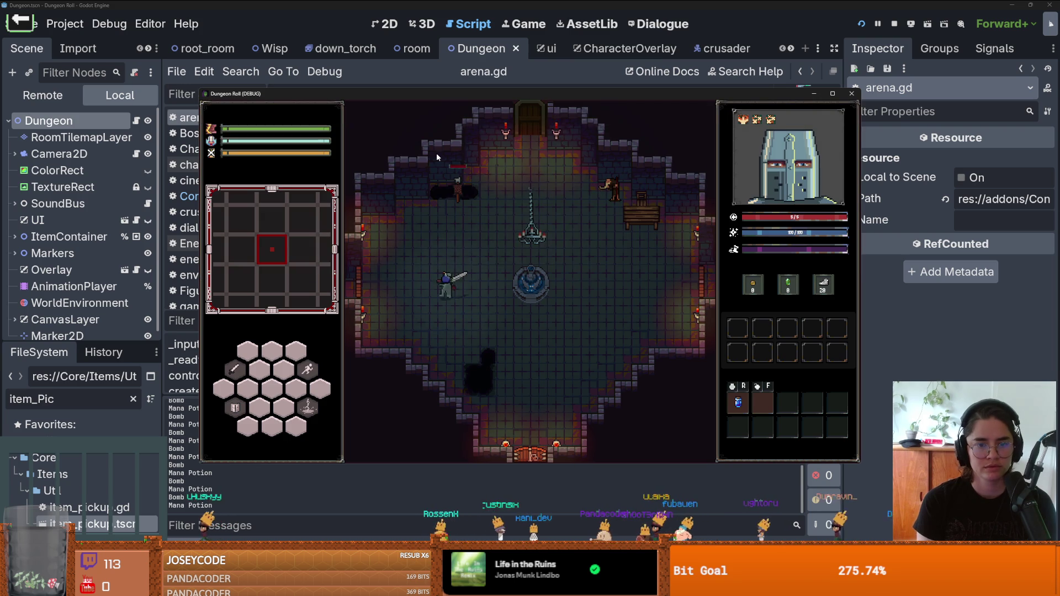
key("w+d")
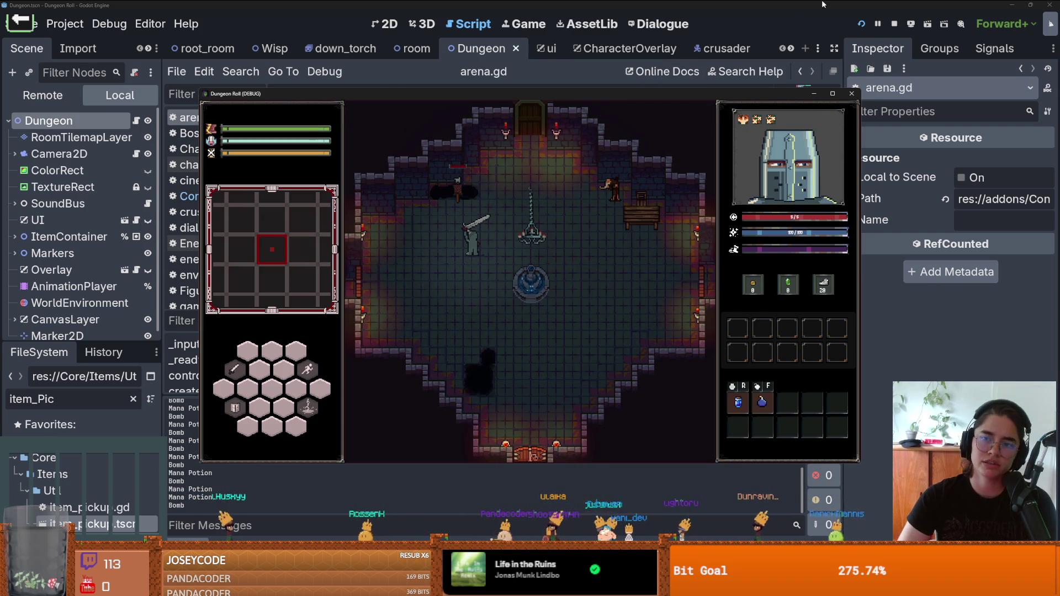
left_click(851, 93)
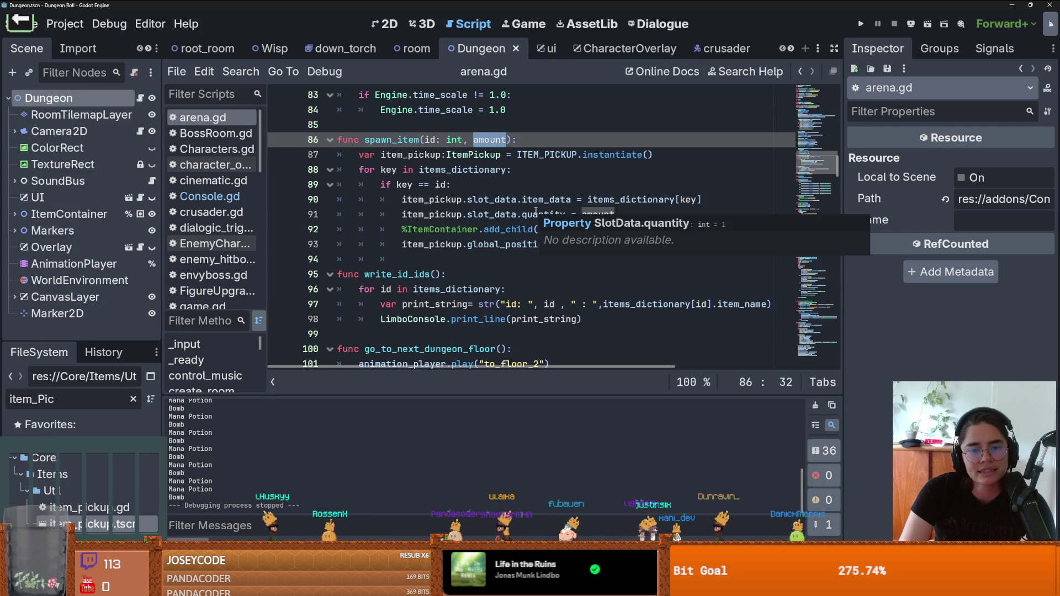
- Inspect the quantity assignment and ItemContainer use on lines 91–92
left_click(549, 215)
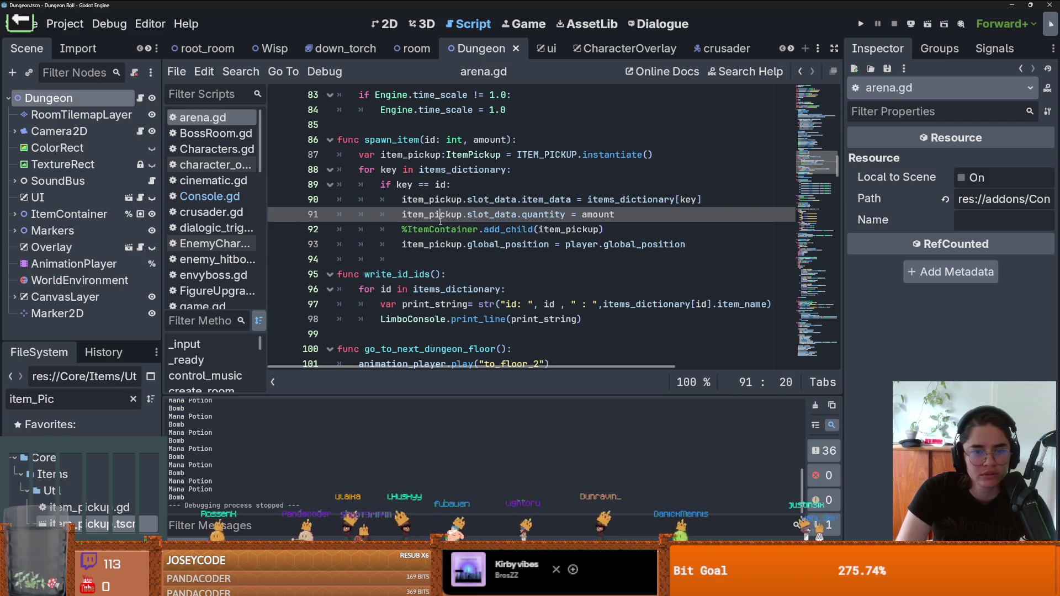
double_click(426, 215)
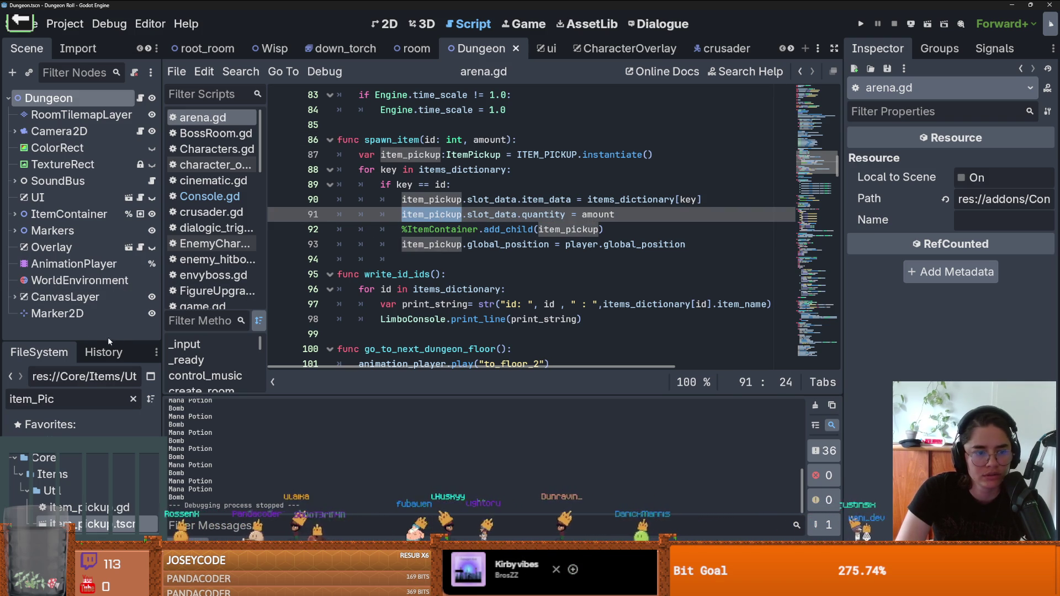
double_click(442, 229)
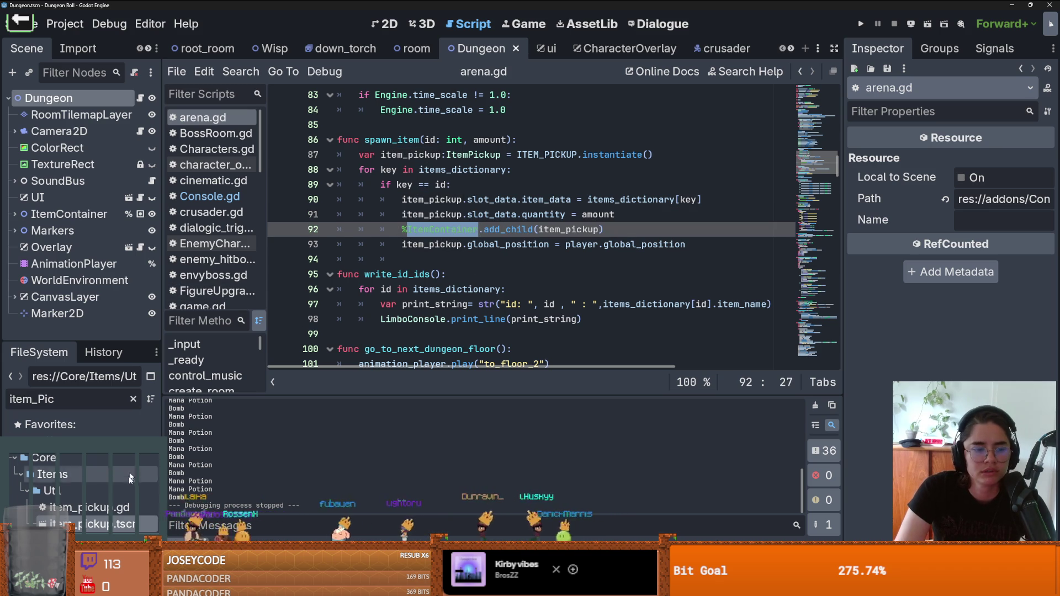
- Review is_random_item and item_data in item_pickup.gd, then run the project
key("alt+Left")
scroll(471, 244, "up", 10)
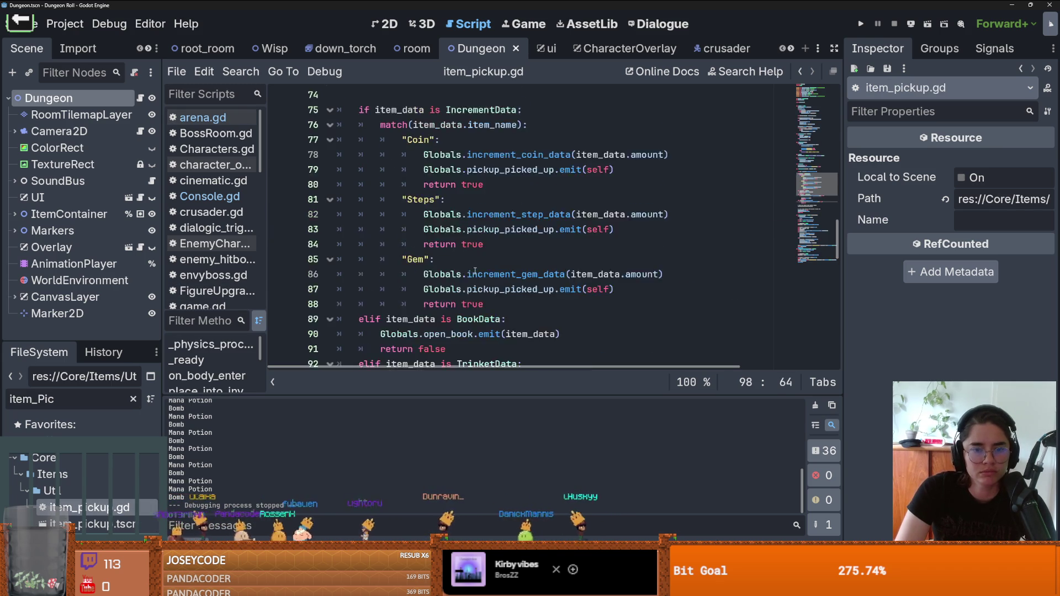
scroll(474, 279, "up", 7)
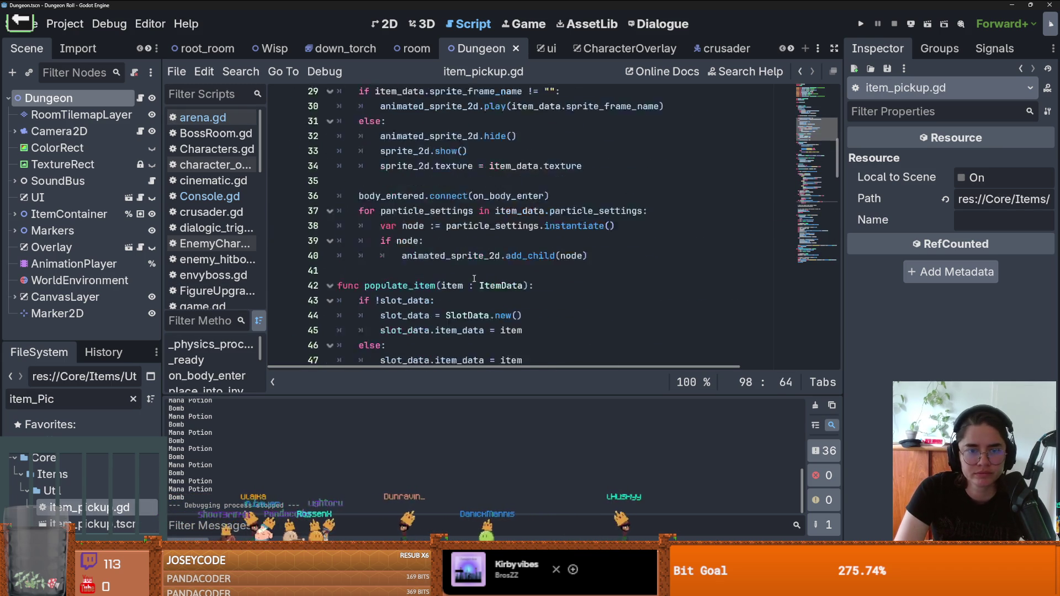
double_click(414, 214)
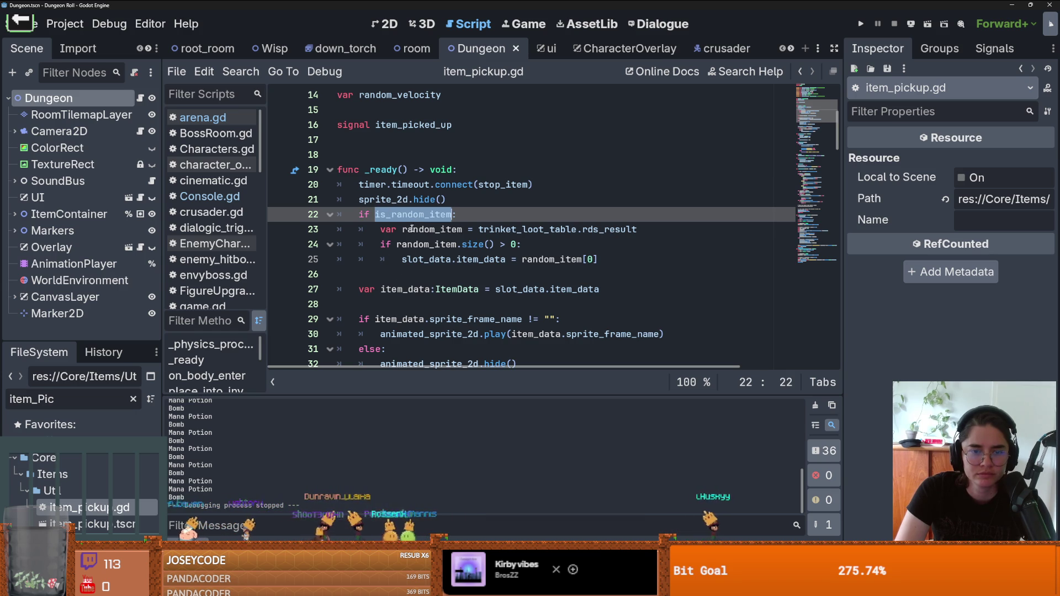
double_click(406, 288)
scroll(470, 260, "down", 1)
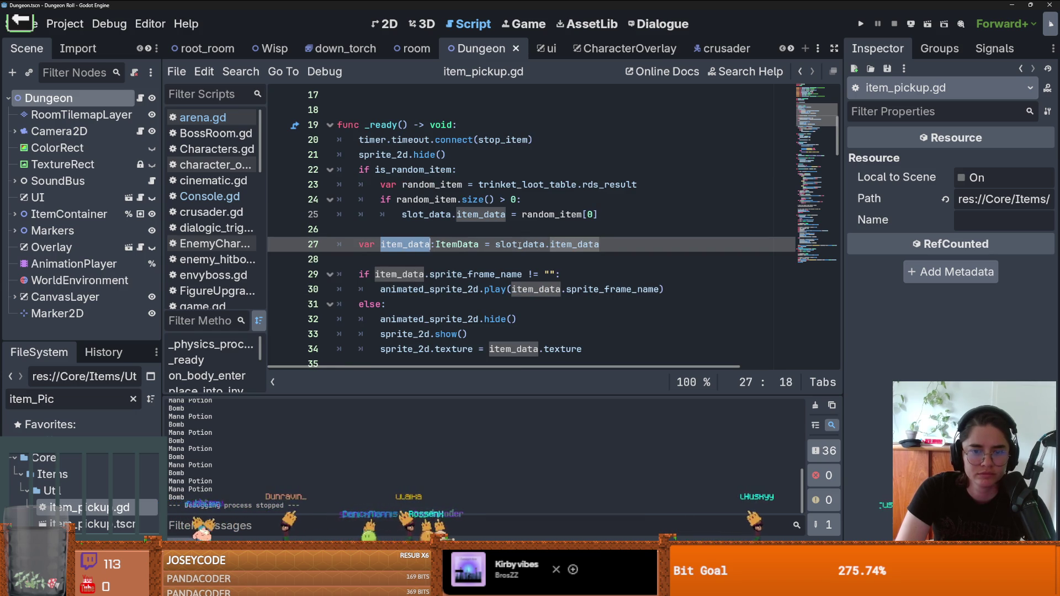
scroll(396, 281, "down", 4)
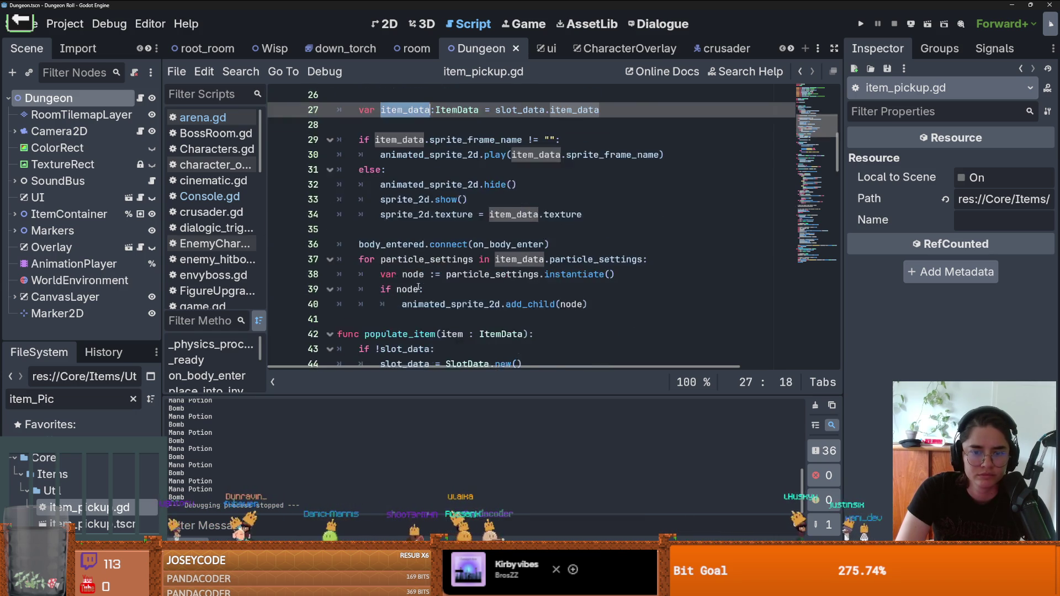
scroll(418, 288, "down", 2)
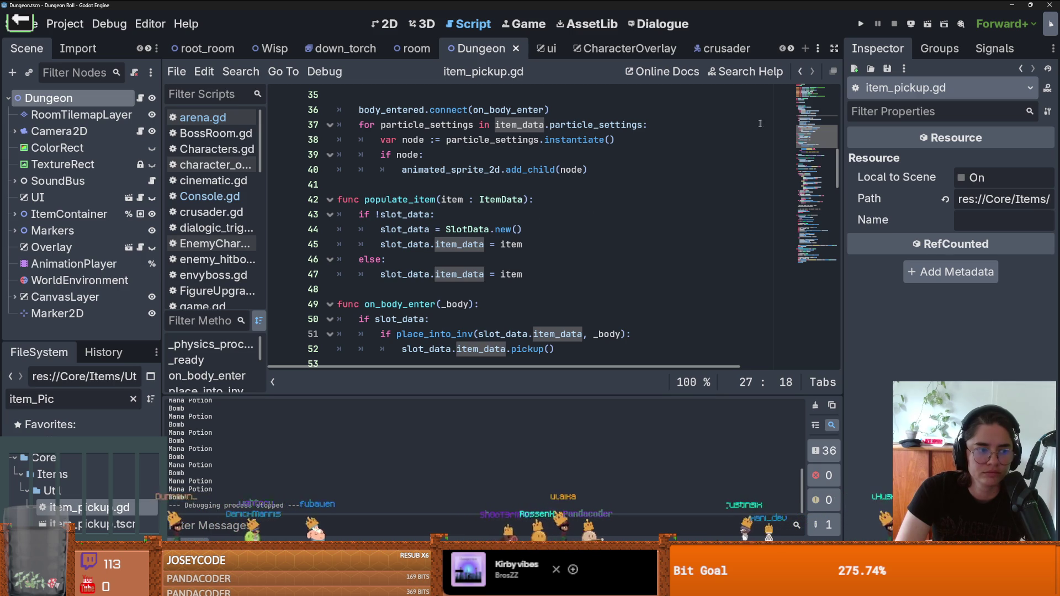
left_click(861, 24)
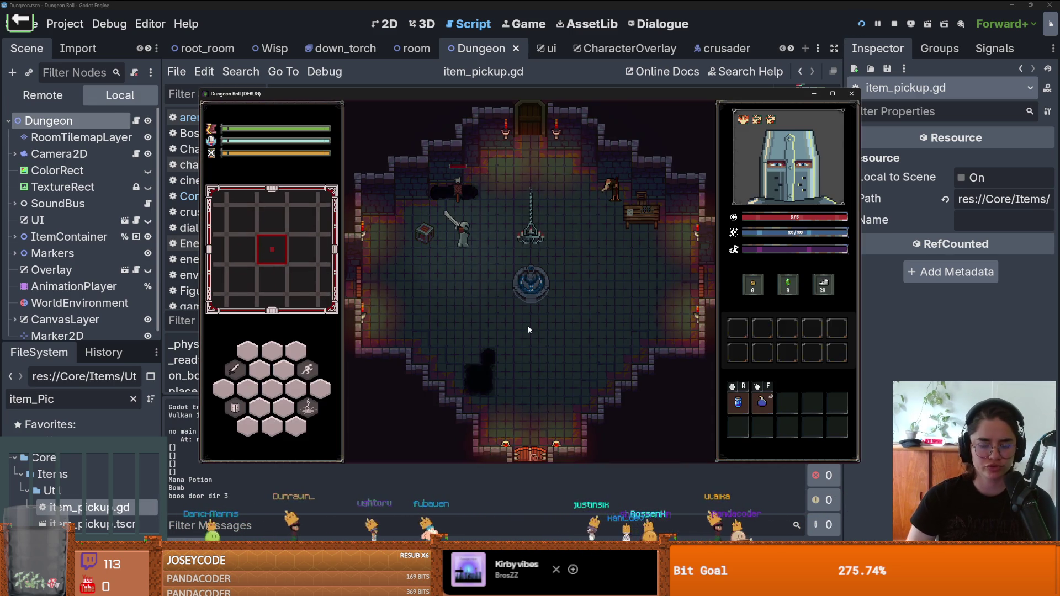
- Enter 'spawn_item 8' in the game console, getting a missing-arguments report, then close it
key("grave")
type("spawn_item 8")
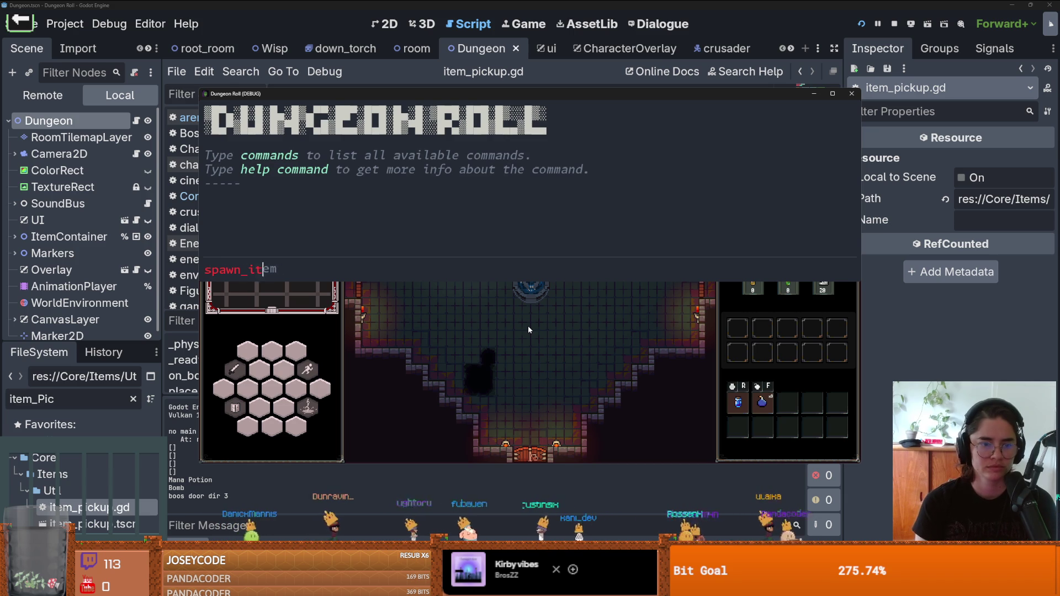
key("Return")
key("grave")
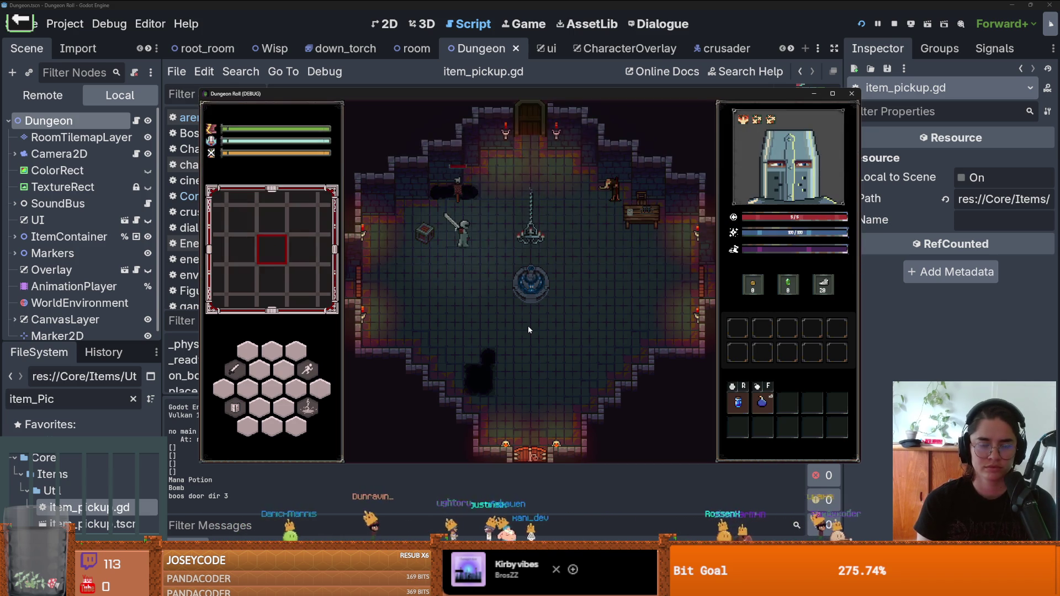
key("grave")
key("grave")
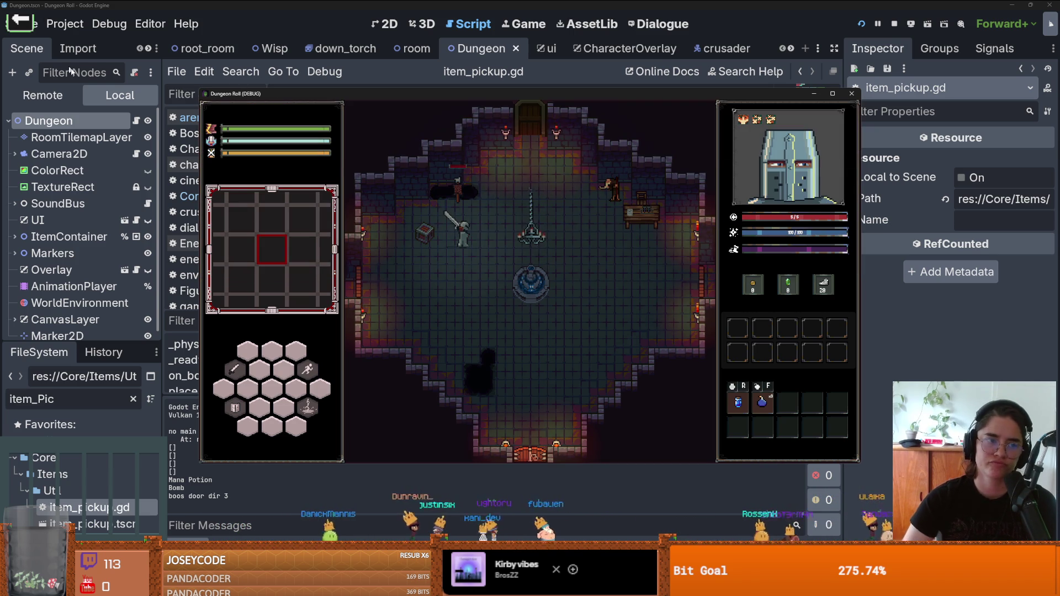
scroll(385, 260, "up", 6)
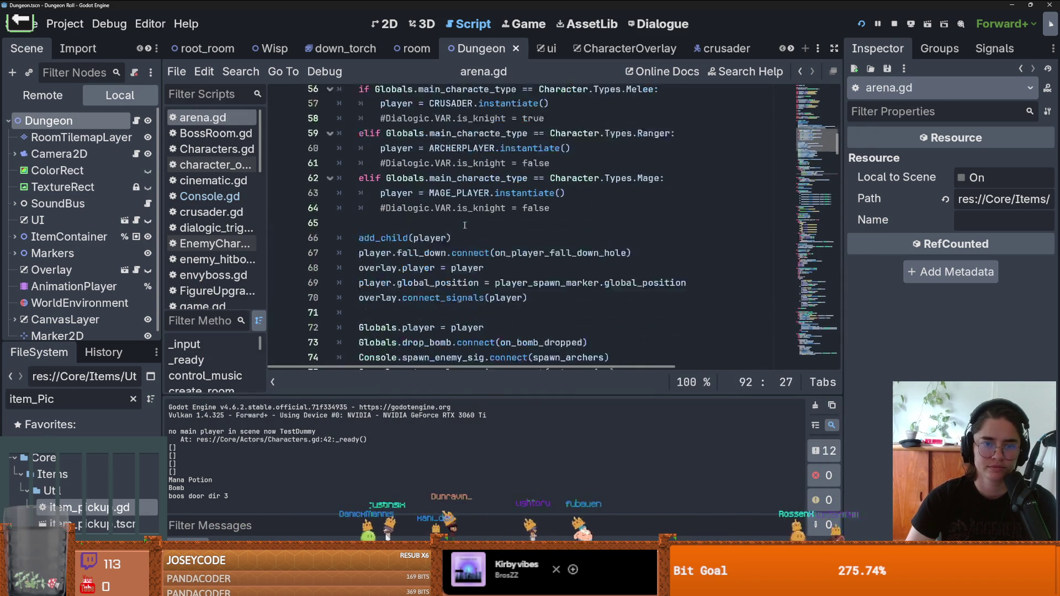
- In Console.gd, append '= 1' to spawn_item's amount parameter and save the script
left_click(384, 259, "ctrl")
scroll(439, 175, "down", 12)
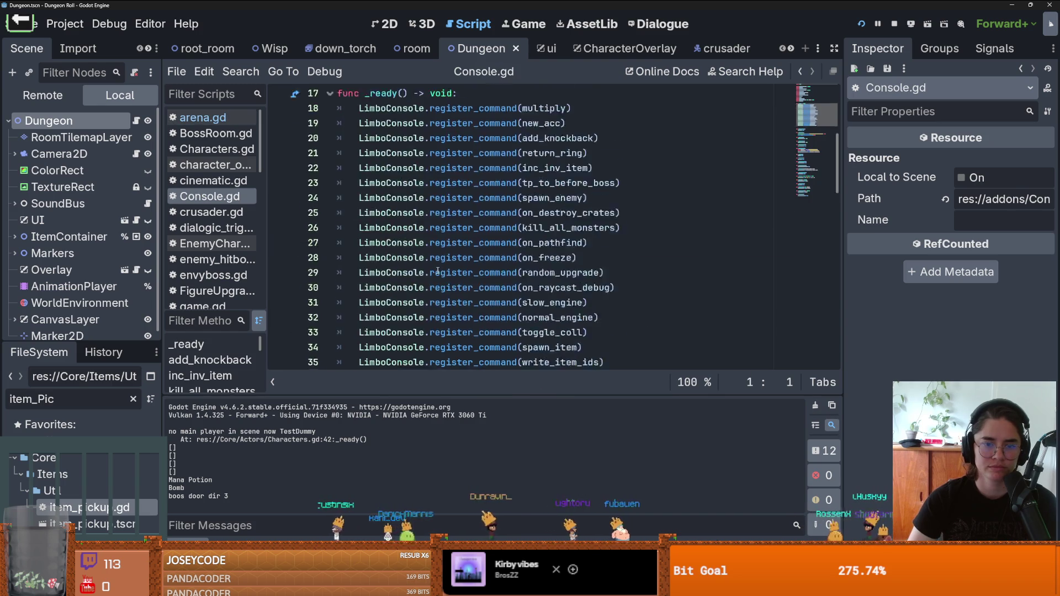
scroll(439, 176, "down", 3)
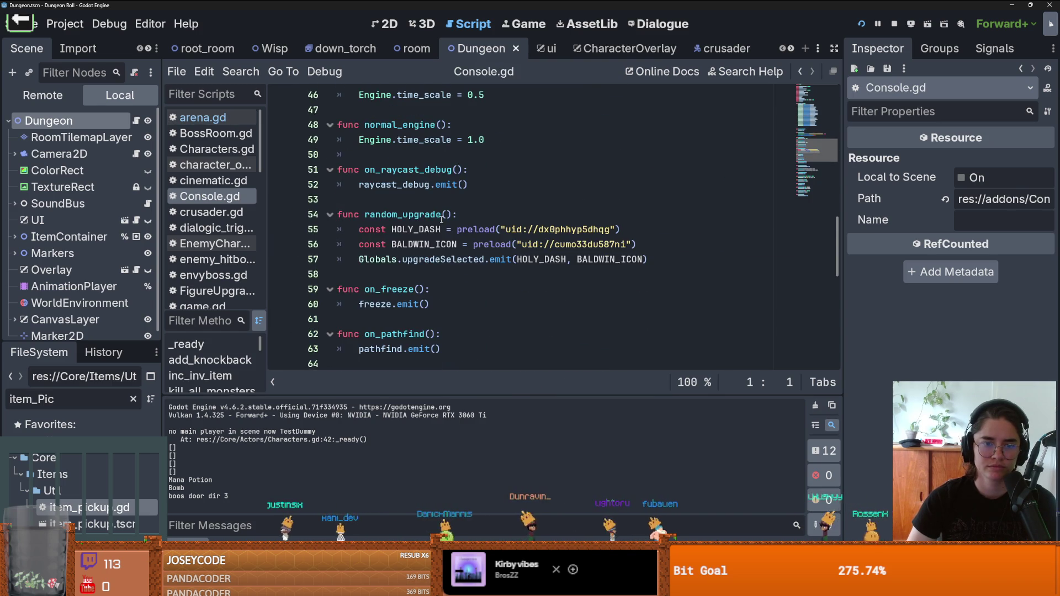
scroll(442, 219, "up", 8)
scroll(442, 220, "down", 7)
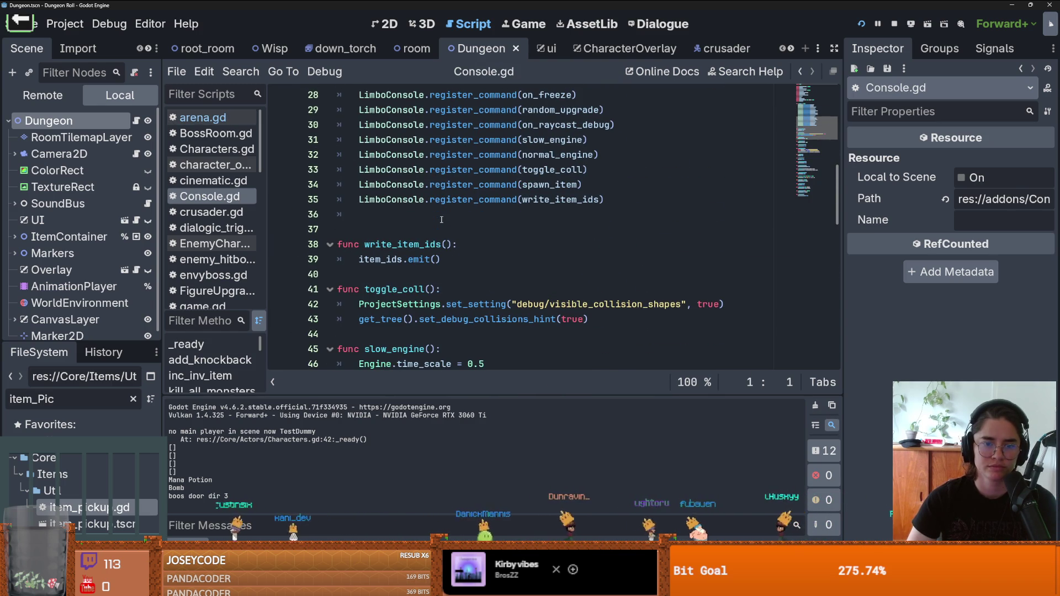
scroll(446, 270, "down", 10)
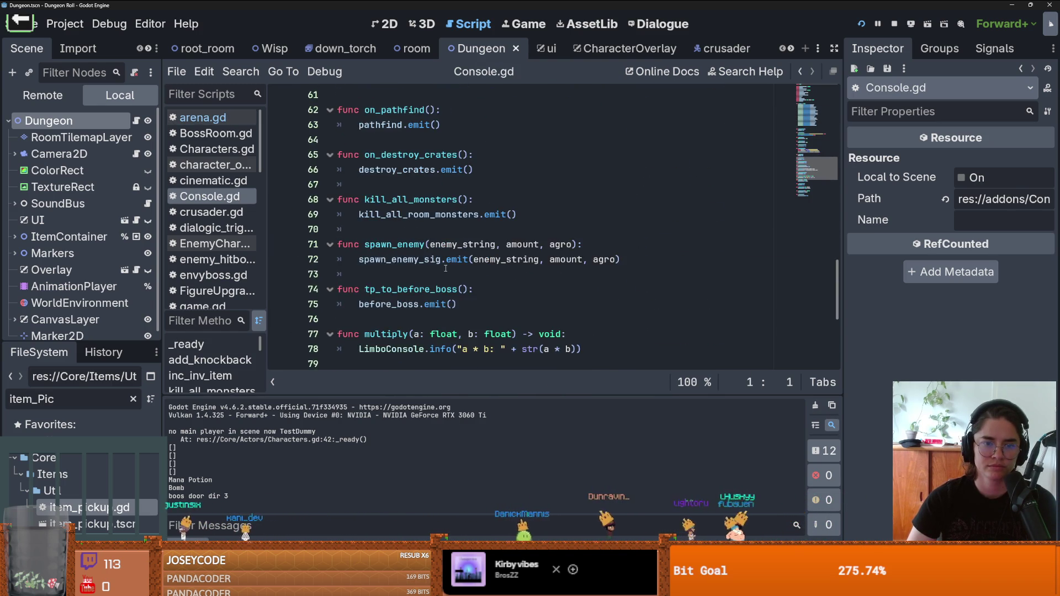
scroll(445, 269, "down", 3)
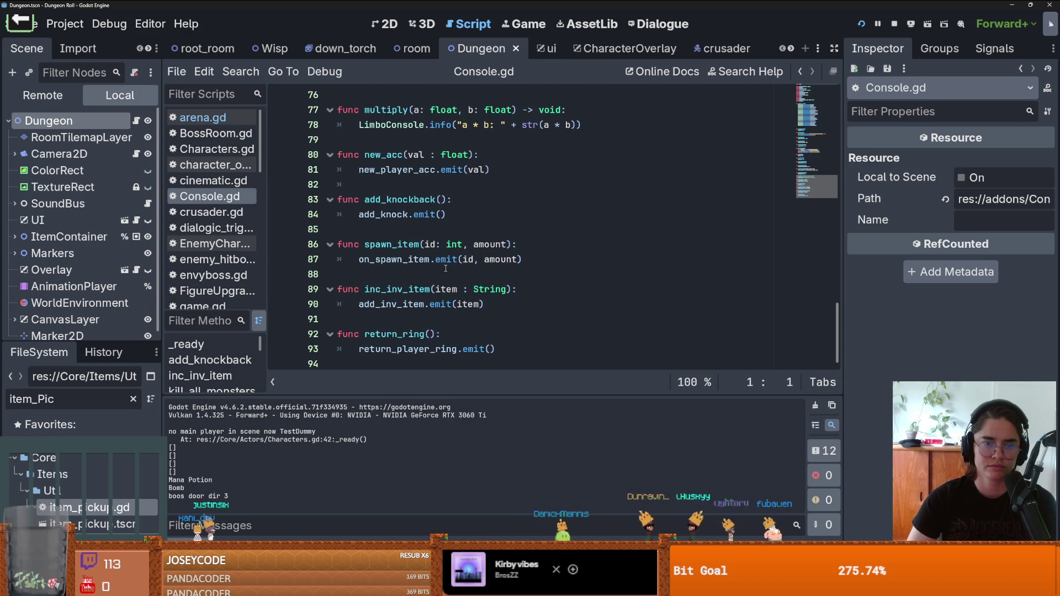
left_click(507, 244)
type("= 1")
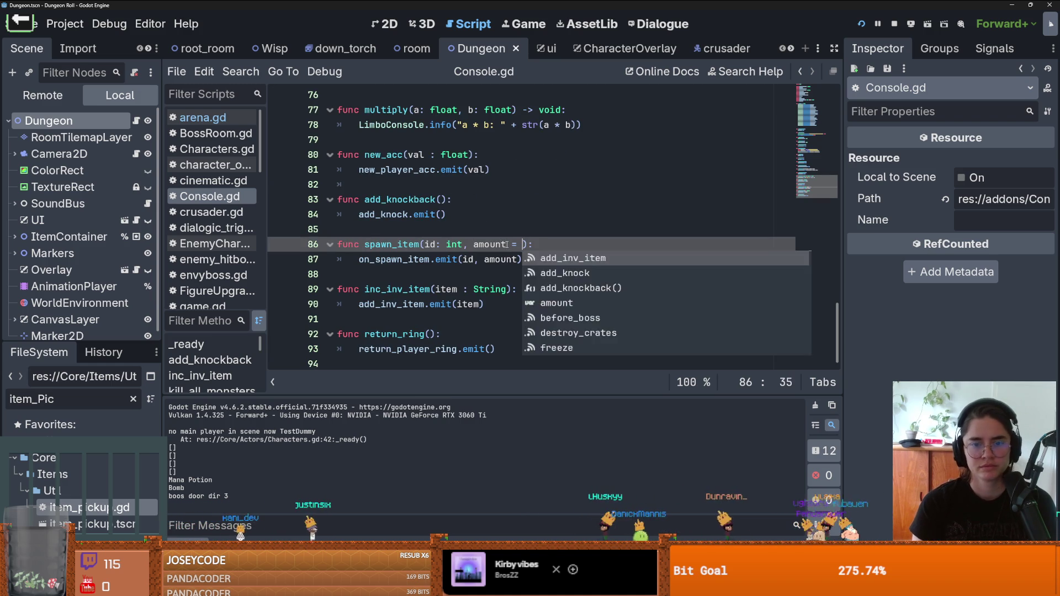
key("ctrl+s")
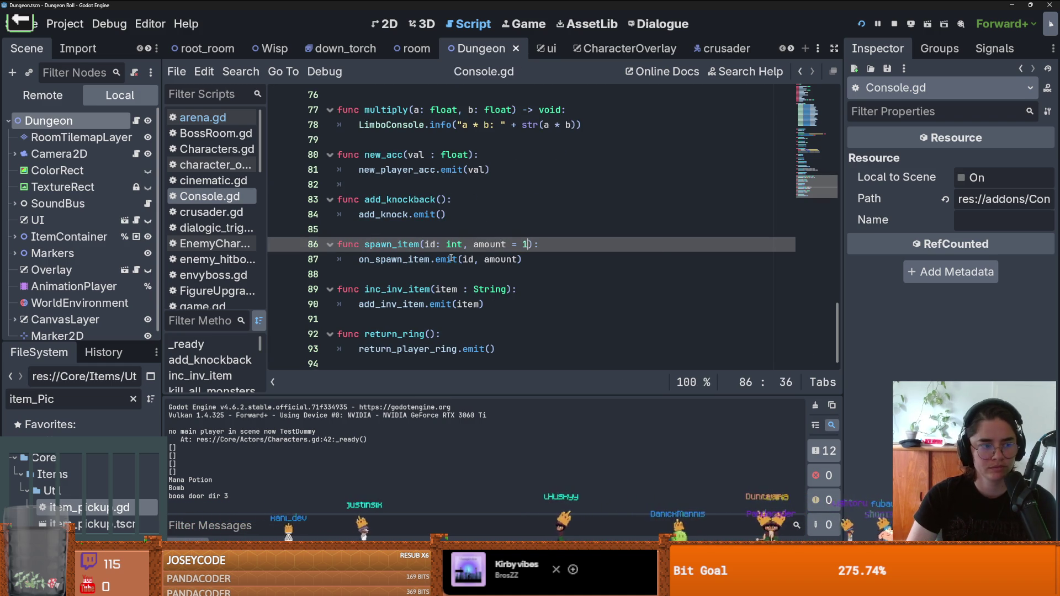
double_click(501, 259)
scroll(540, 285, "up", 4)
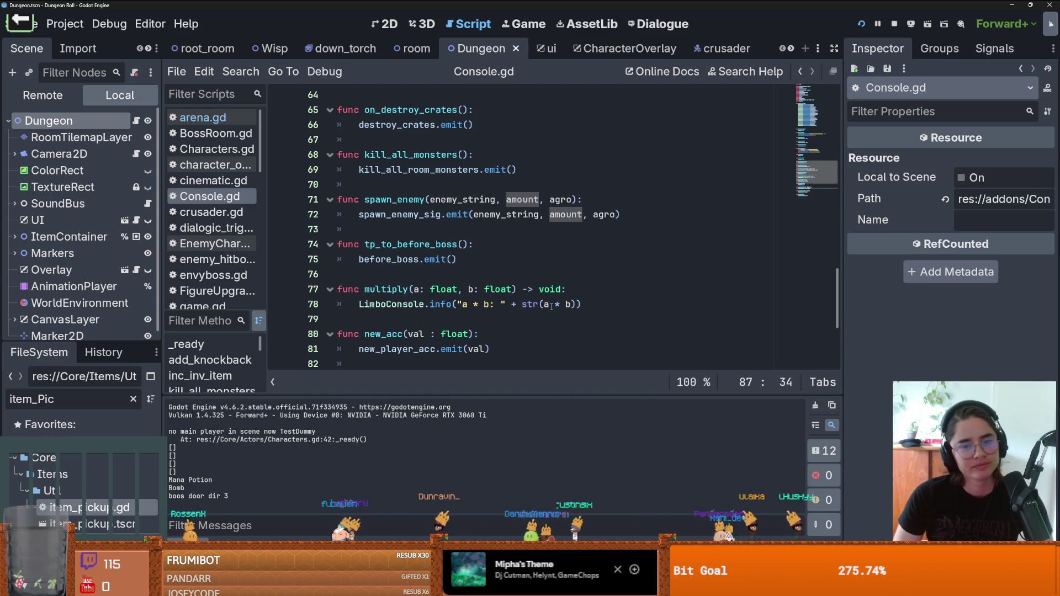
- Look over Console.gd's multiply and tp_to_before_boss functions and save the script
left_click(552, 305)
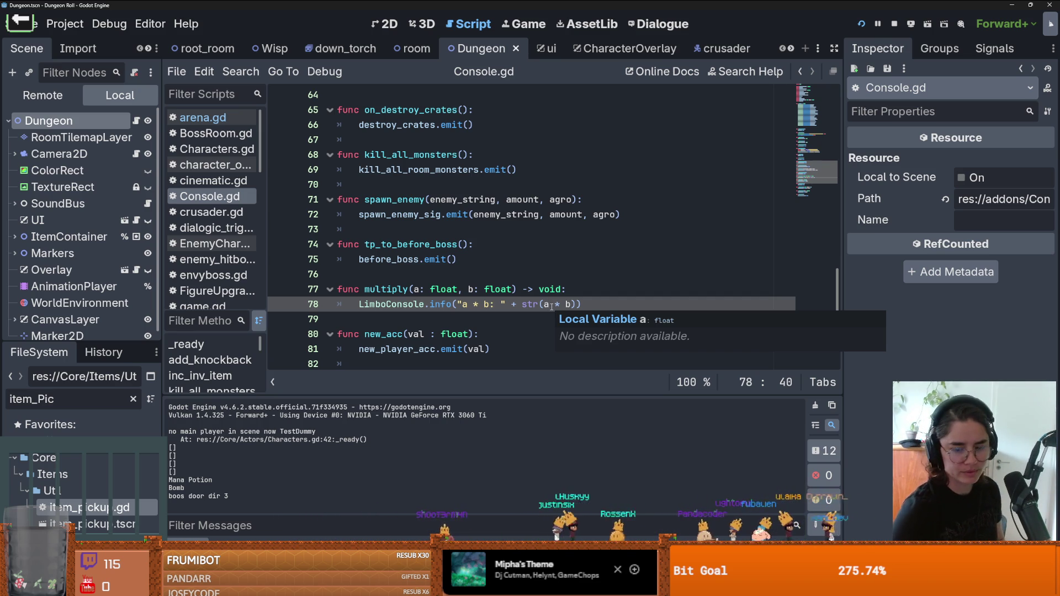
left_click(517, 260)
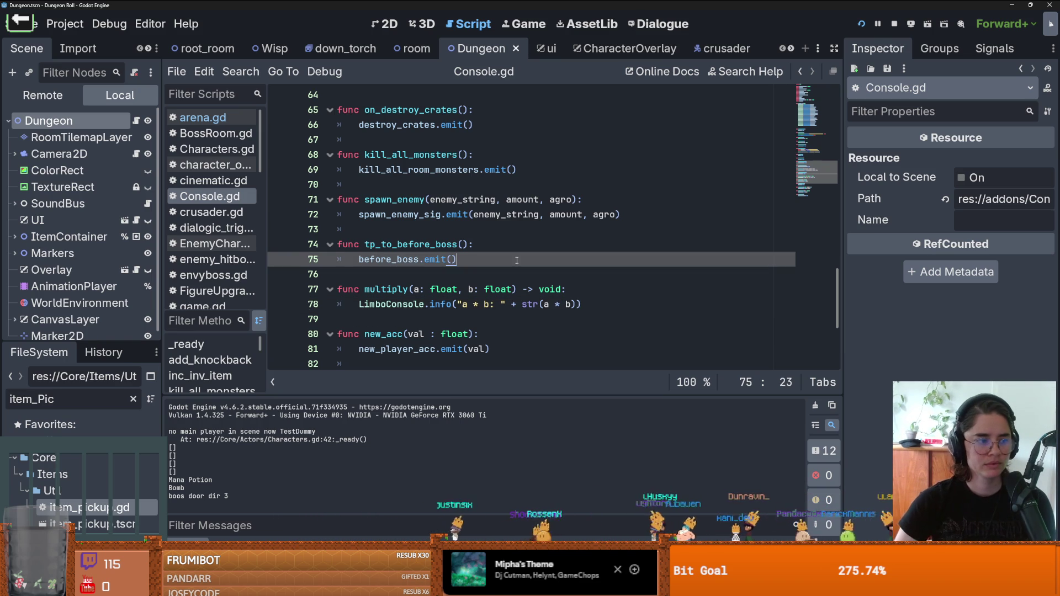
key("ctrl+s")
scroll(528, 250, "up", 4)
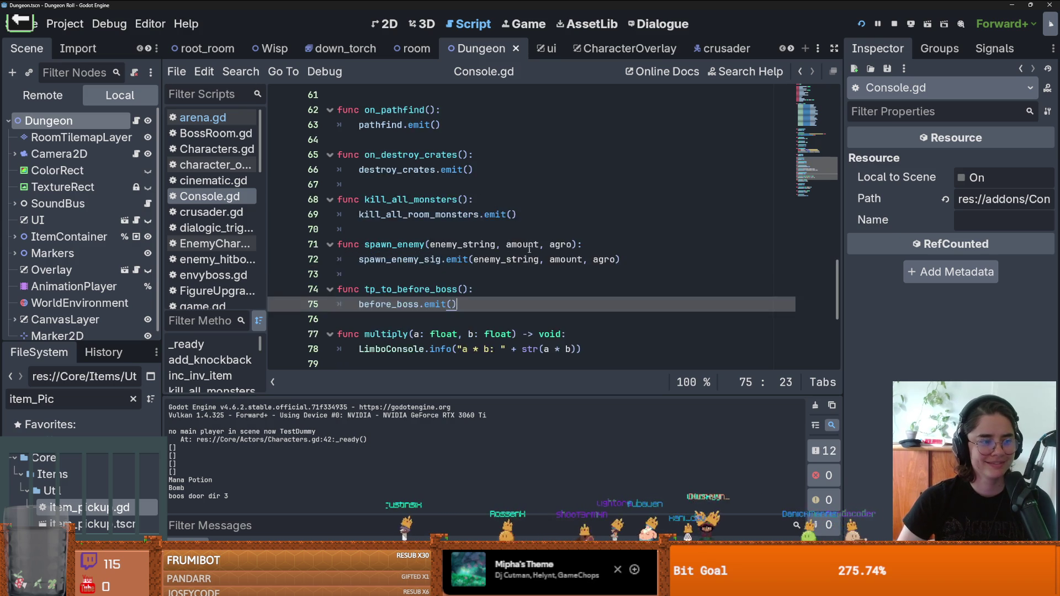
scroll(528, 250, "up", 4)
left_click(426, 243)
key("ctrl+s")
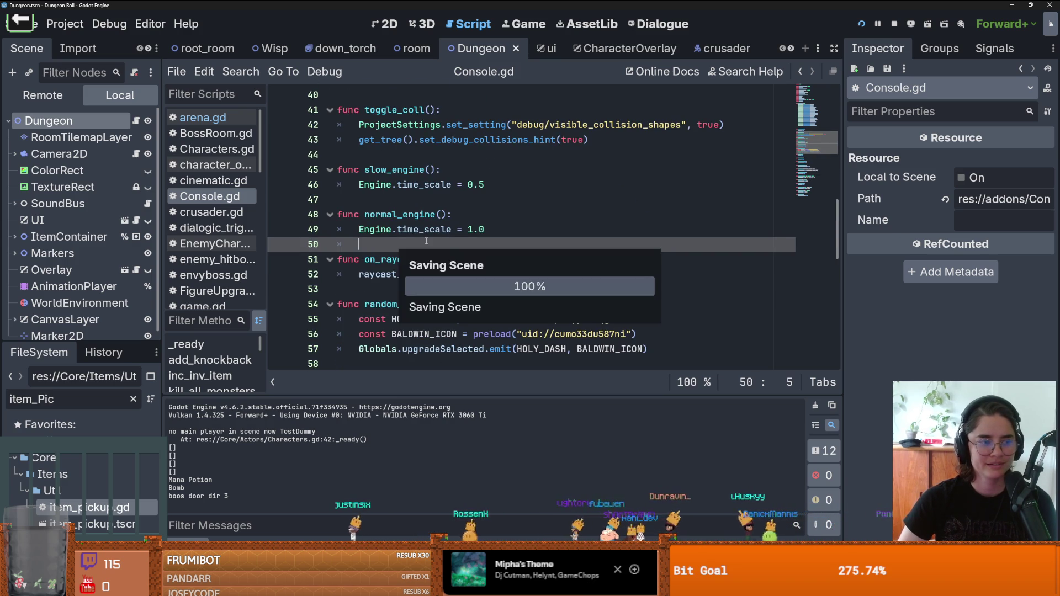
scroll(426, 242, "up", 2)
left_click(453, 184)
scroll(458, 217, "up", 2)
- Switch back to arena.gd and launch the game to test the change
left_click(203, 117)
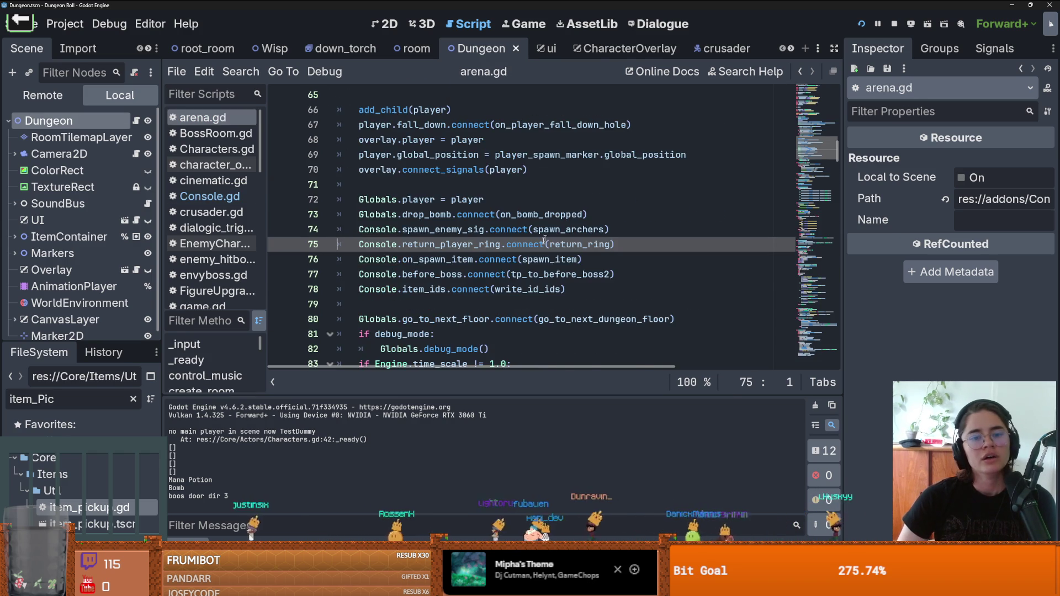
scroll(442, 221, "up", 1)
left_click(445, 214)
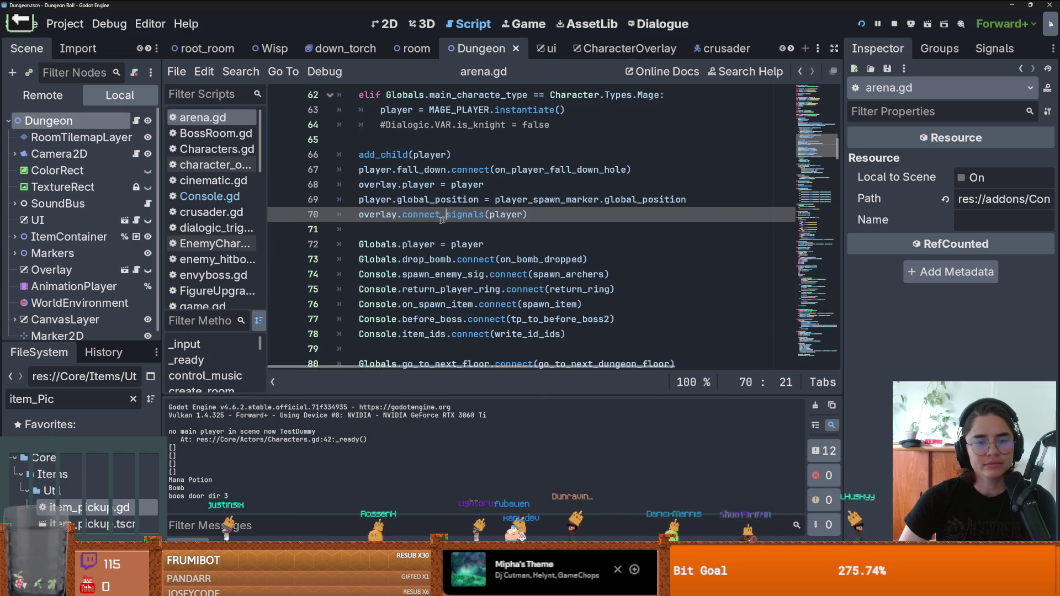
left_click(861, 25)
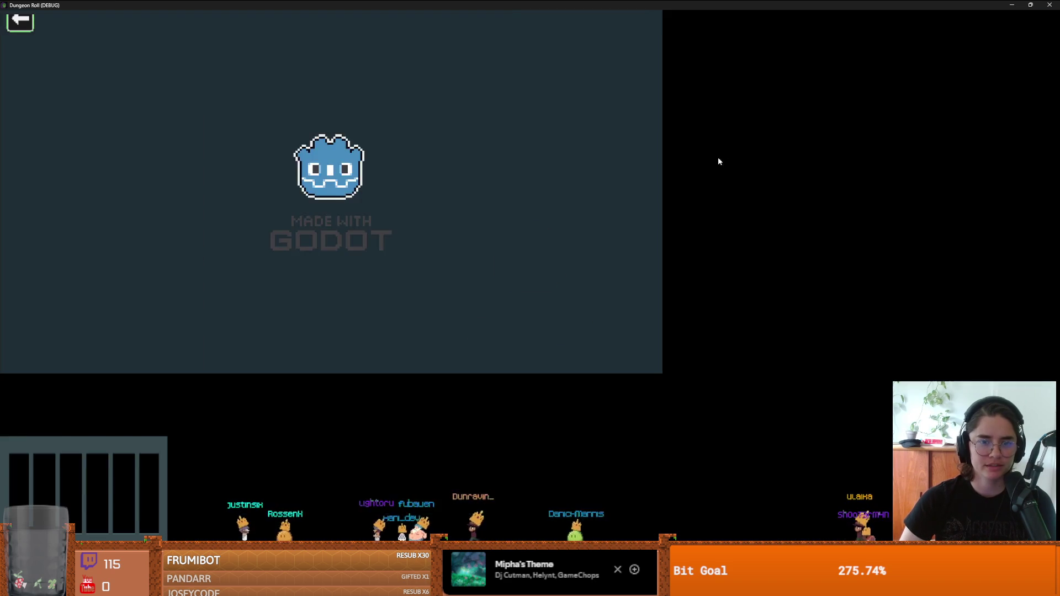
- Move the knight right and left, close the debug game, and enlarge the FileSystem panel
key("d")
key("a")
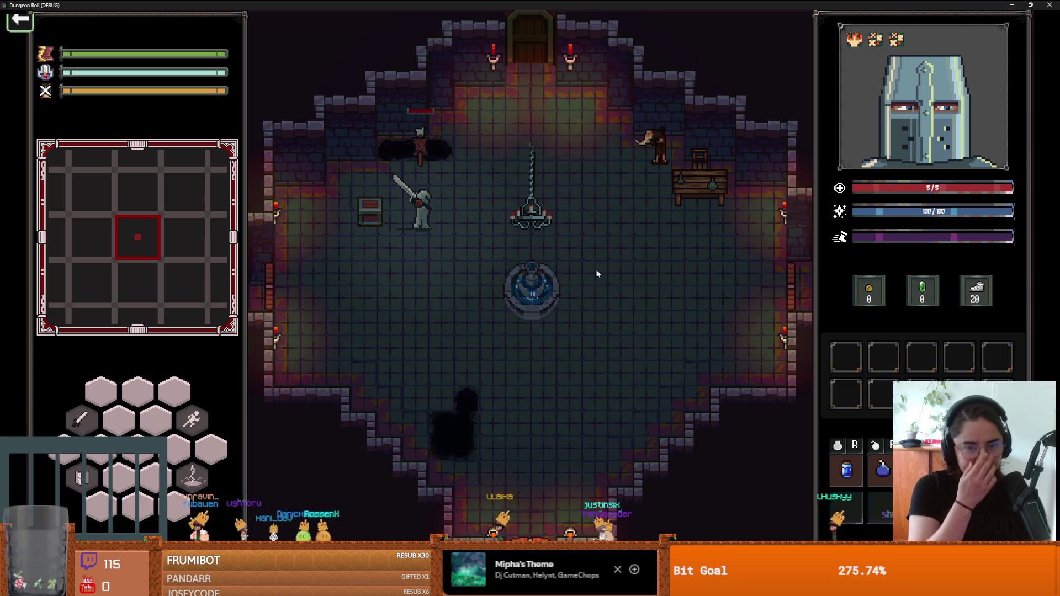
key("Print")
key("super+Down")
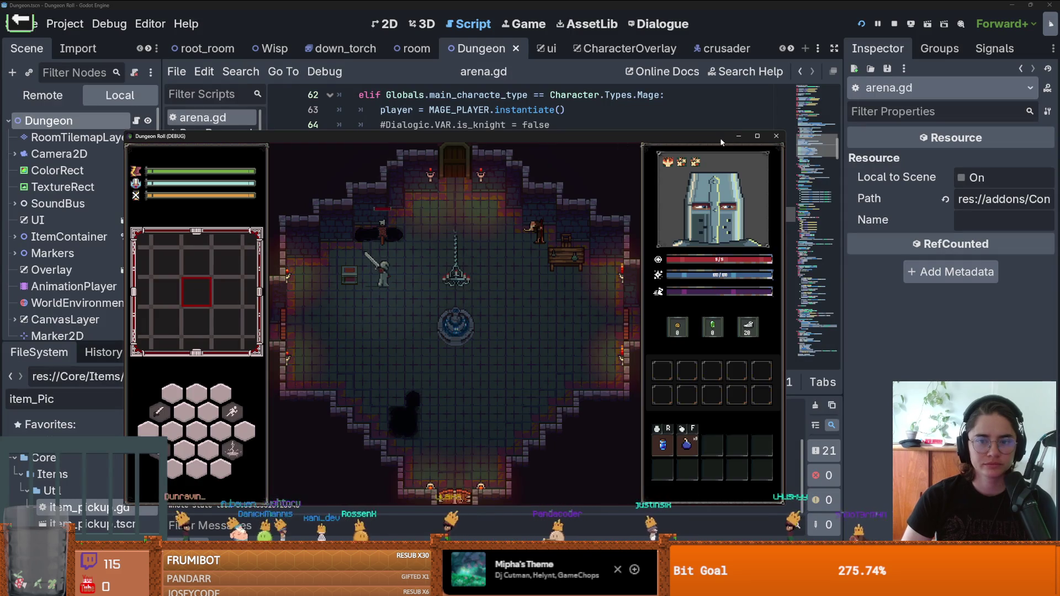
left_click(776, 137)
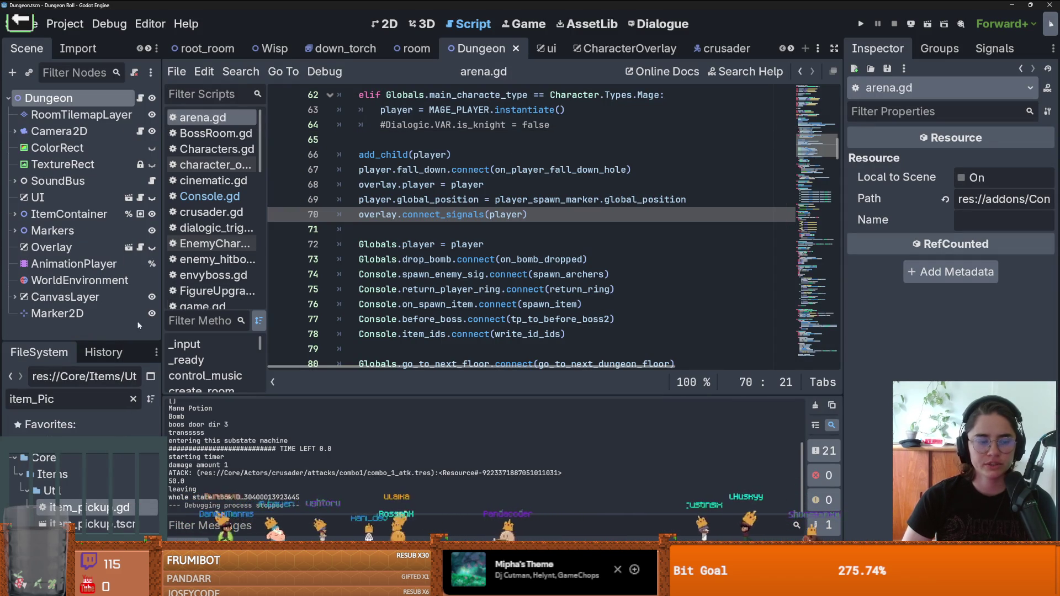
left_click_drag(119, 340, 110, 326)
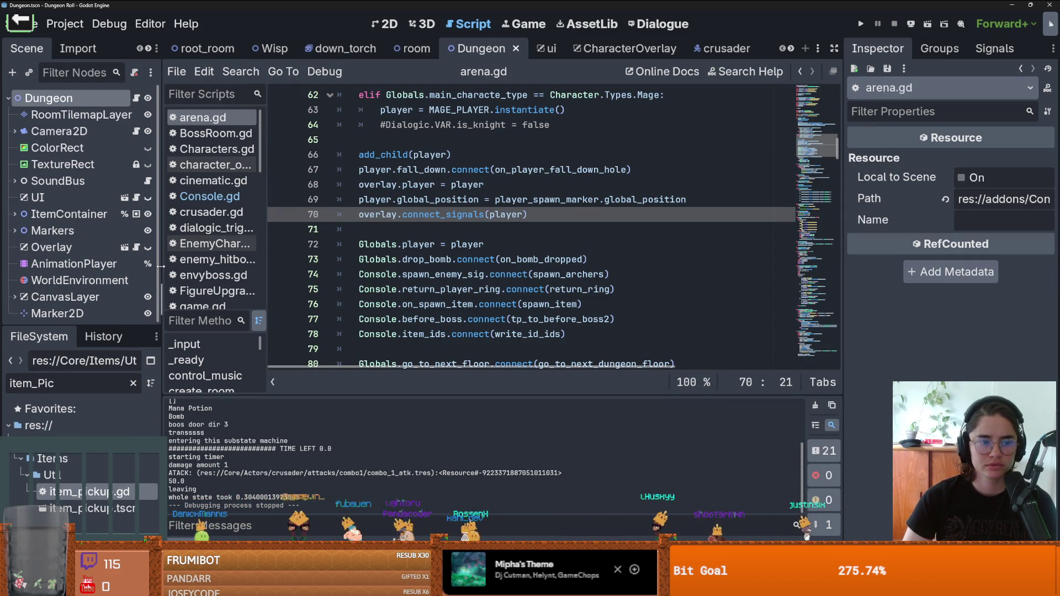